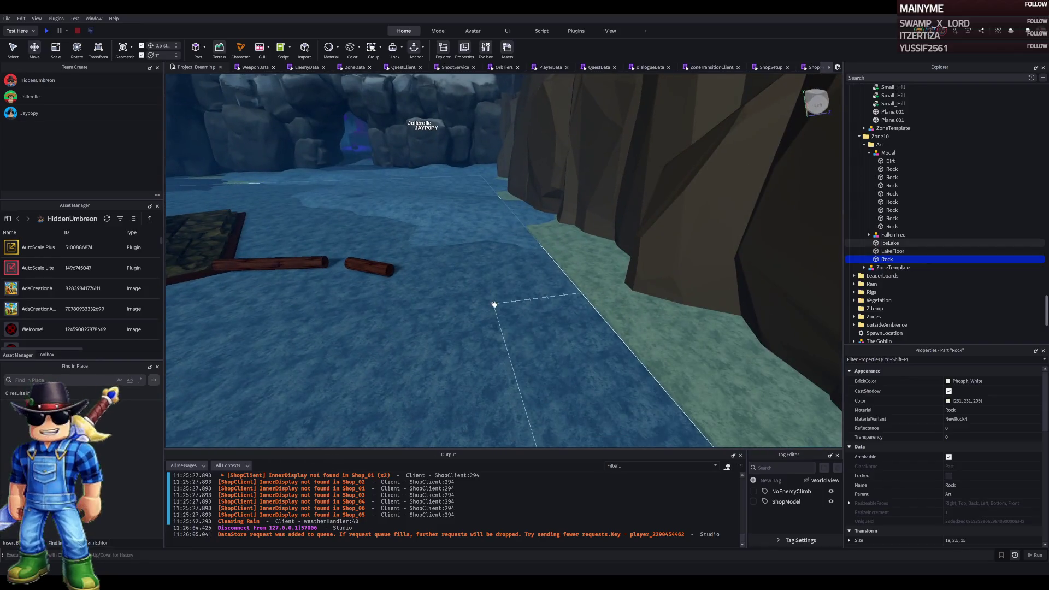
# Set the IceLake part's Transparency to 0.3
pyautogui.click(495, 302)
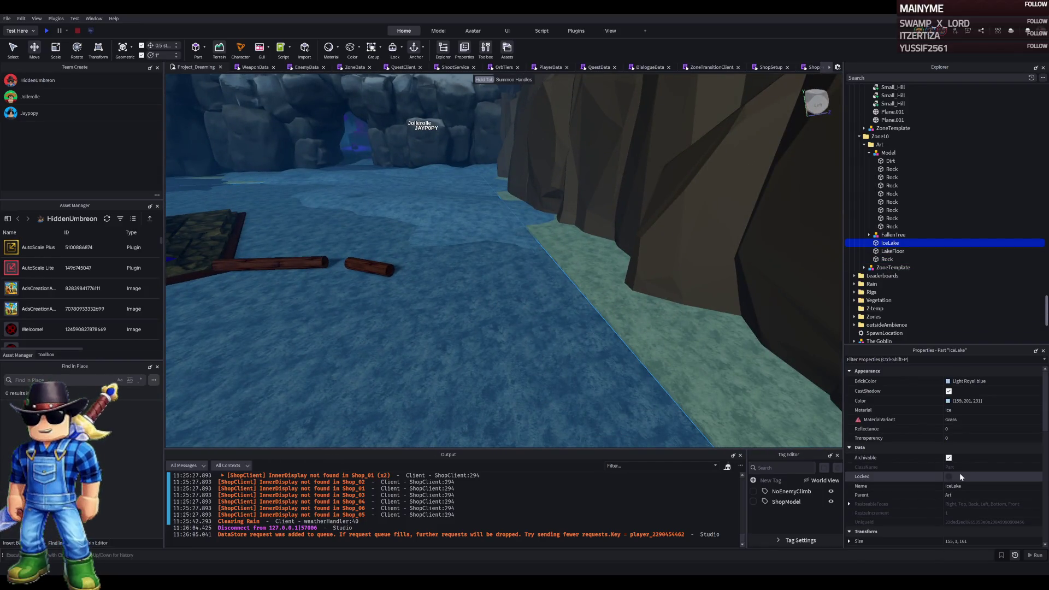
pyautogui.click(968, 438)
pyautogui.moveTo(972, 438); pyautogui.dragTo(994, 437)
# Scale IceLake from 1 to 2.5 studs tall, then select the island's Model
pyautogui.press('f')
pyautogui.scroll(5, 634, 365)
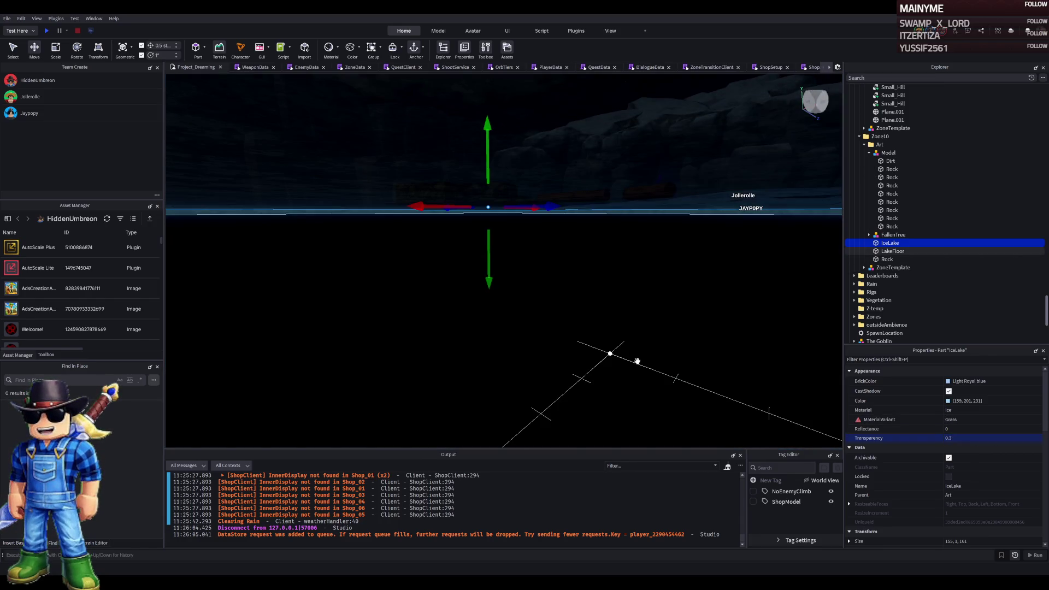
pyautogui.scroll(-2, 637, 362)
pyautogui.hotkey('ctrl', '3')
pyautogui.moveTo(501, 239); pyautogui.dragTo(506, 244)
pyautogui.press('e')
pyautogui.press('w')
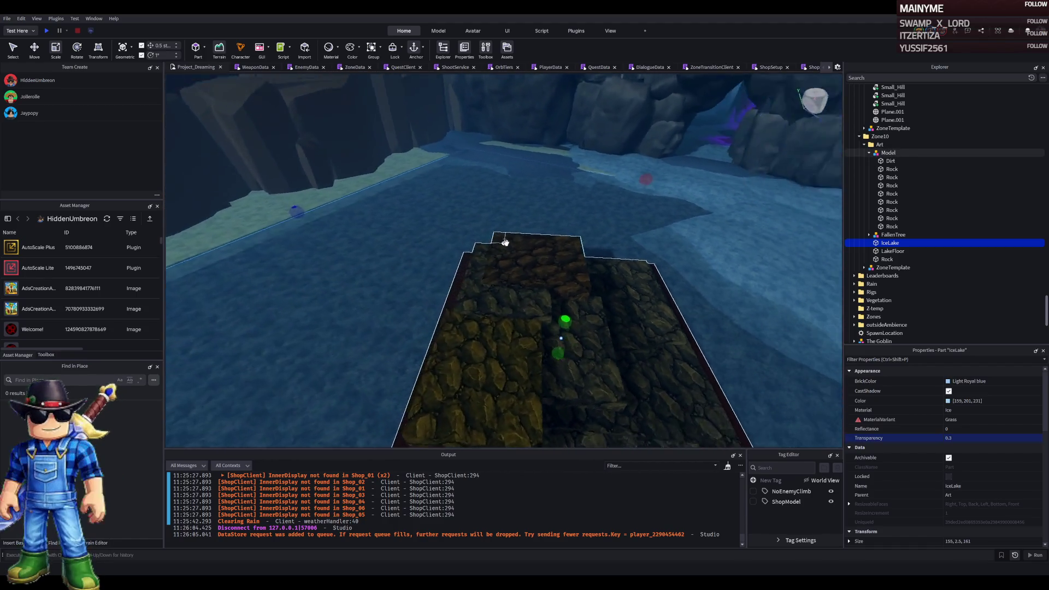
pyautogui.click(590, 243)
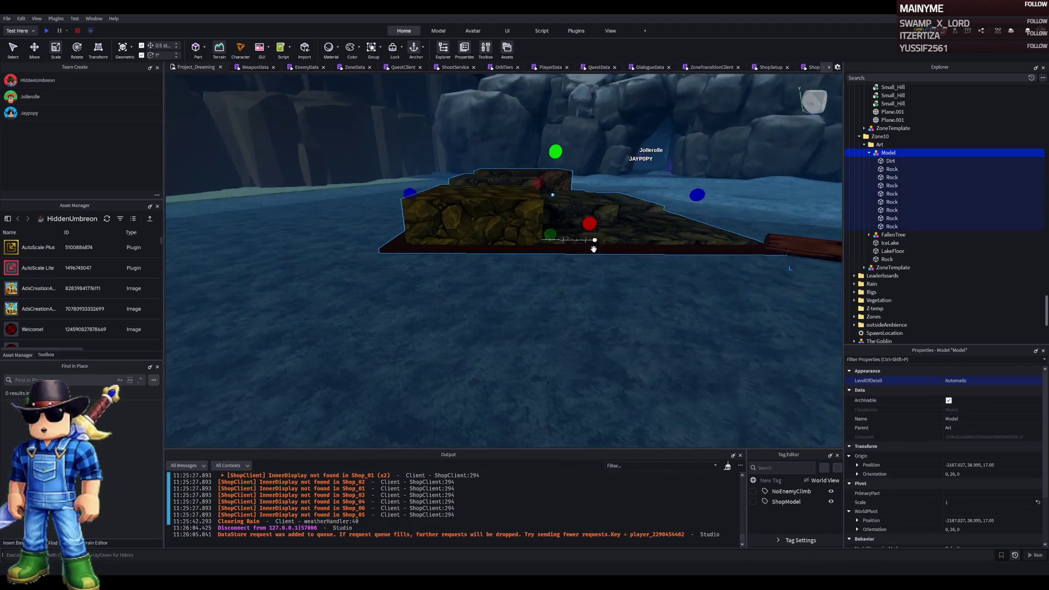
# Duplicate the island model's Dirt part
pyautogui.click(521, 261)
pyautogui.press('q')
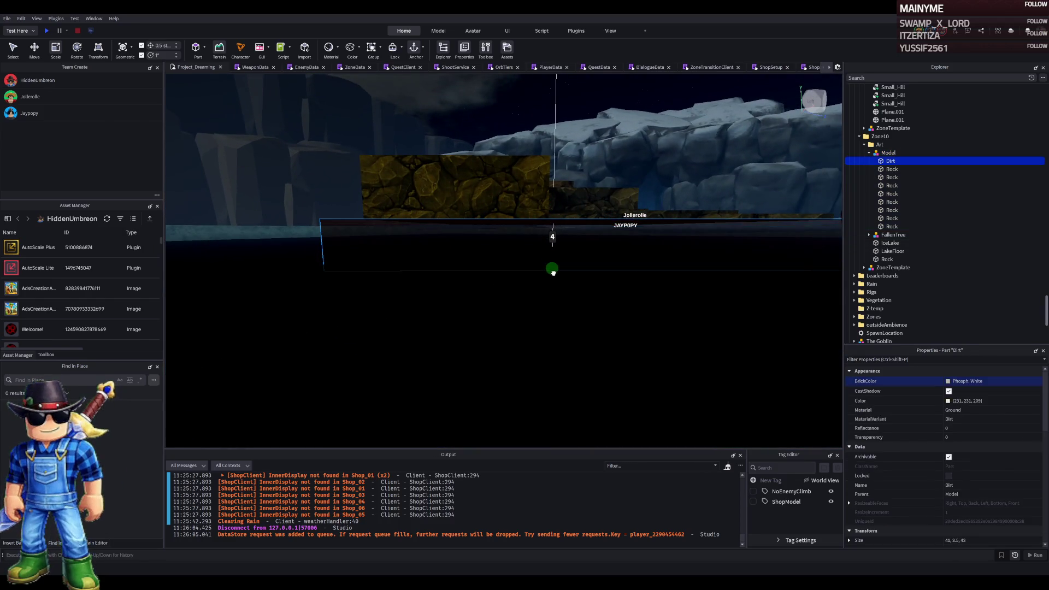
pyautogui.press('e')
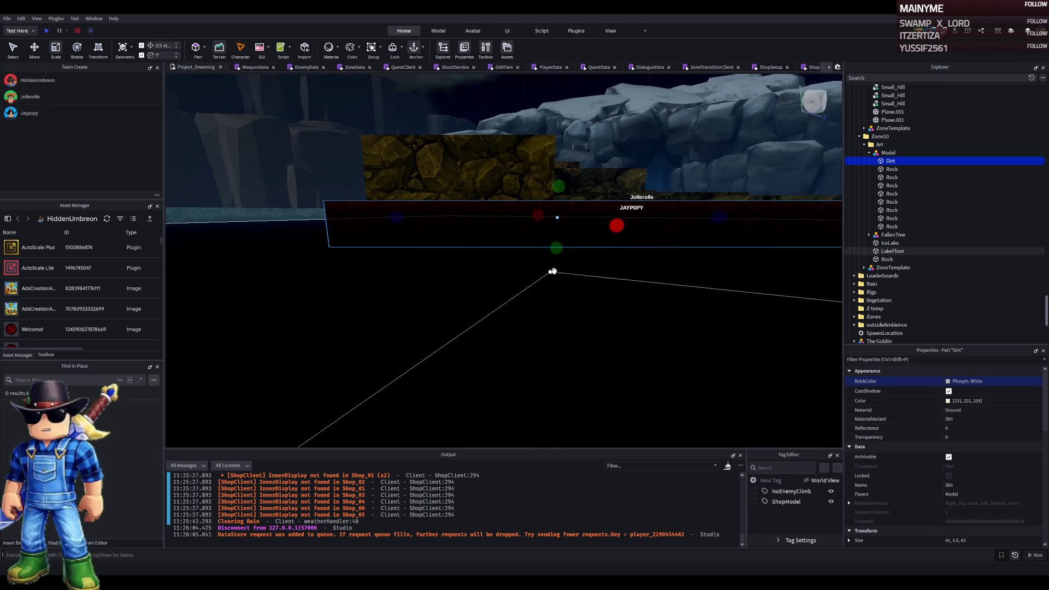
pyautogui.hotkey('ctrl', 'd')
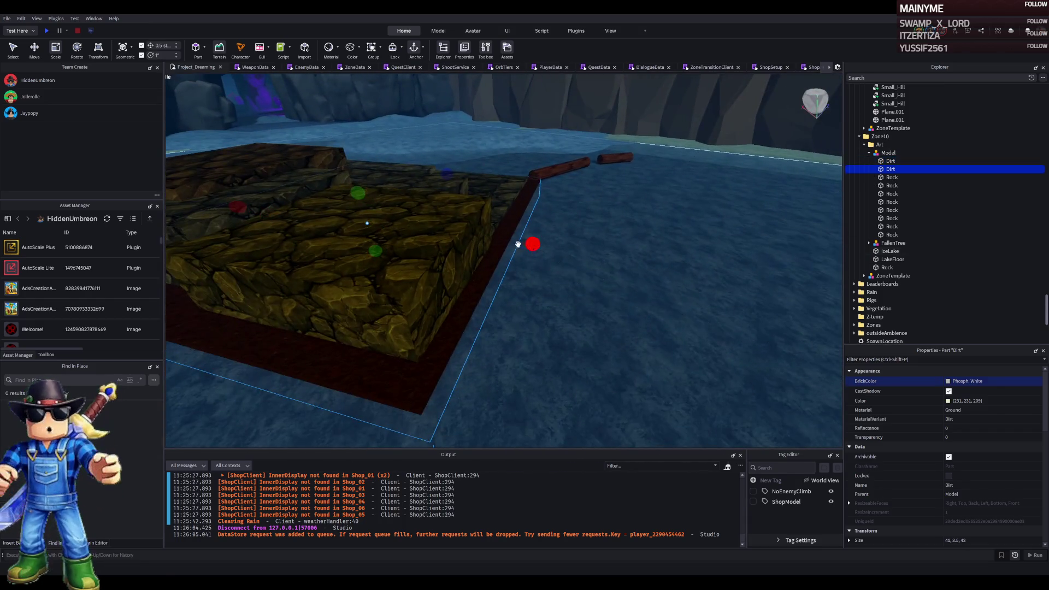
pyautogui.press('f')
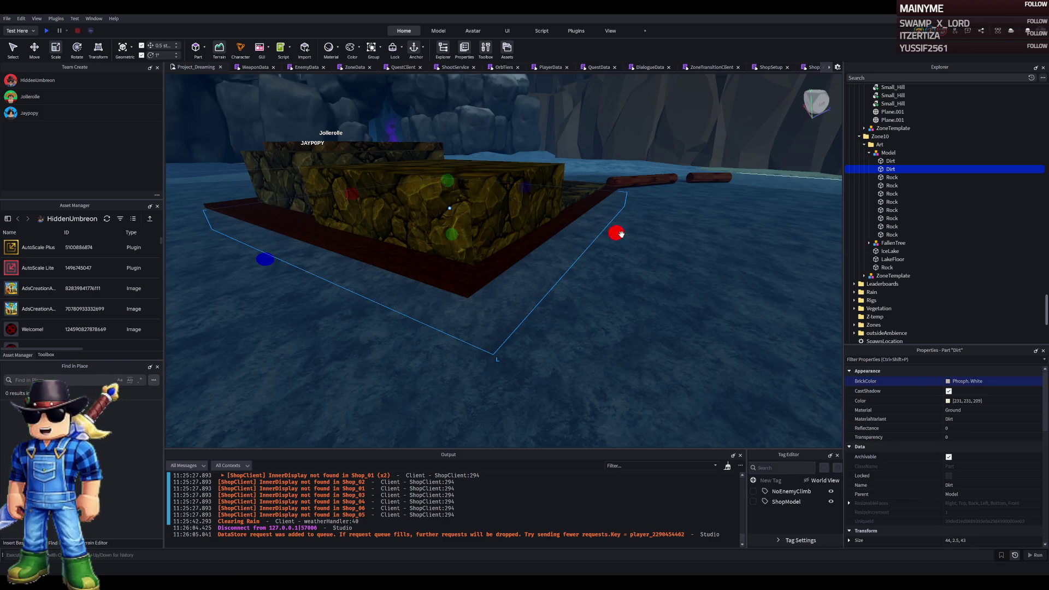
# Select IceLake and angle the view across the lake
pyautogui.click(518, 297)
pyautogui.scroll(10, 565, 294)
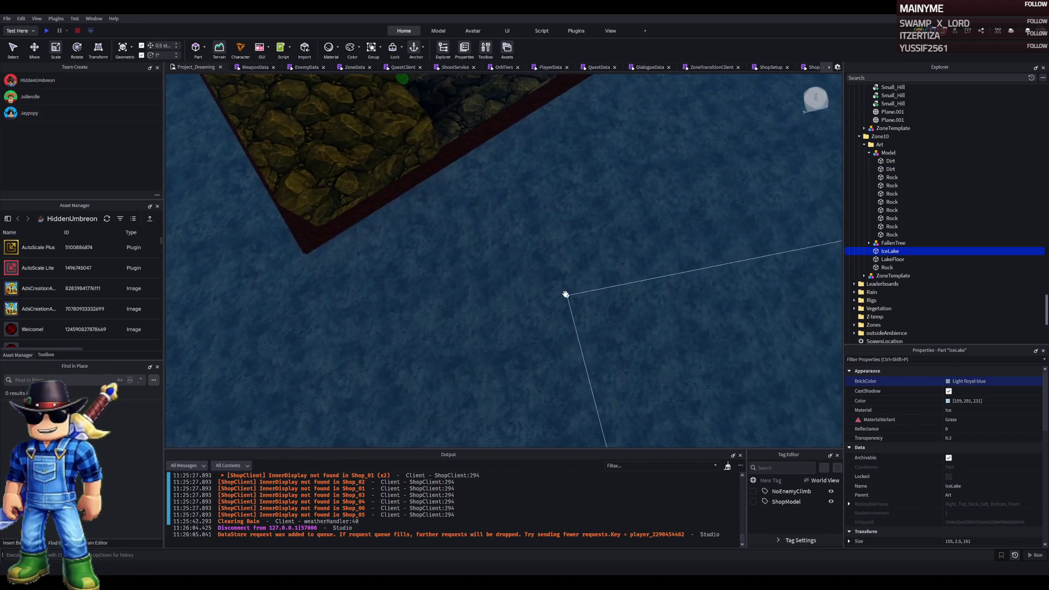
pyautogui.moveTo(559, 272); pyautogui.dragTo(558, 273)
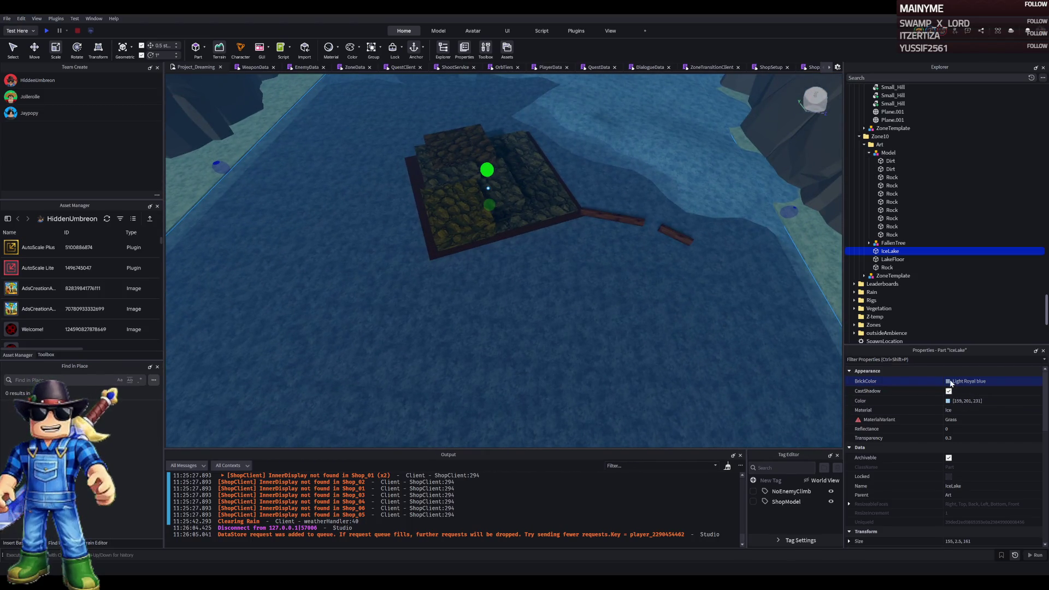
# Try Pastel blue-green and Cyan for IceLake's BrickColor, settling on Pastel blue-green
pyautogui.click(930, 381)
pyautogui.click(926, 422)
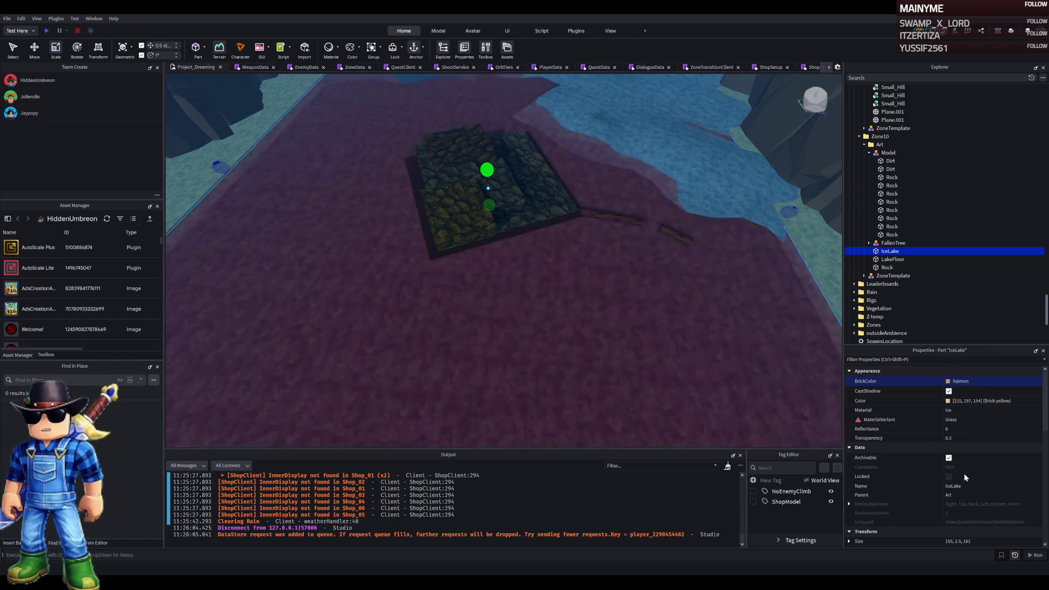
pyautogui.click(939, 430)
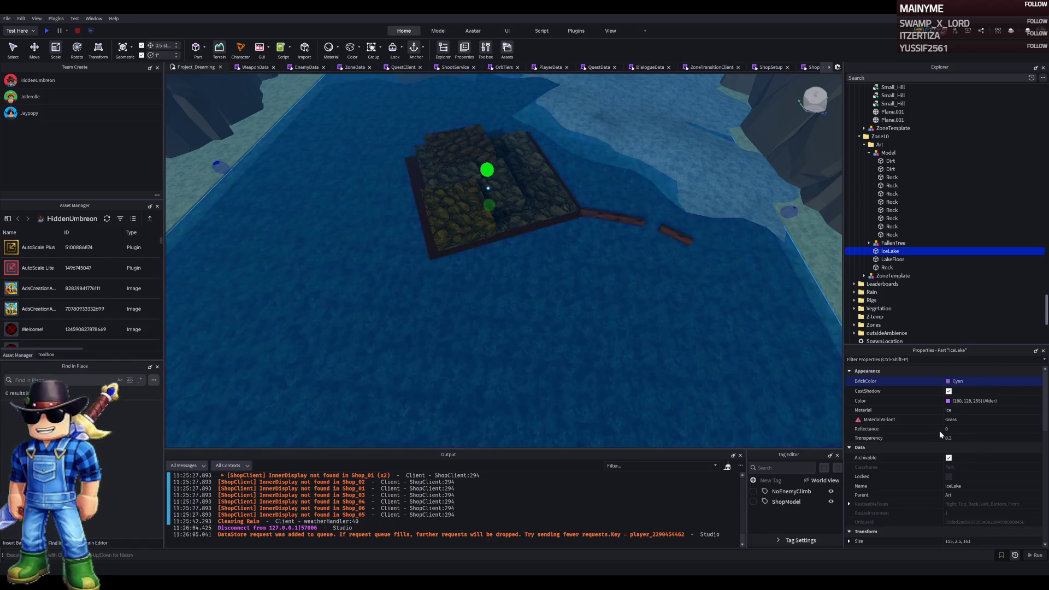
pyautogui.click(943, 402)
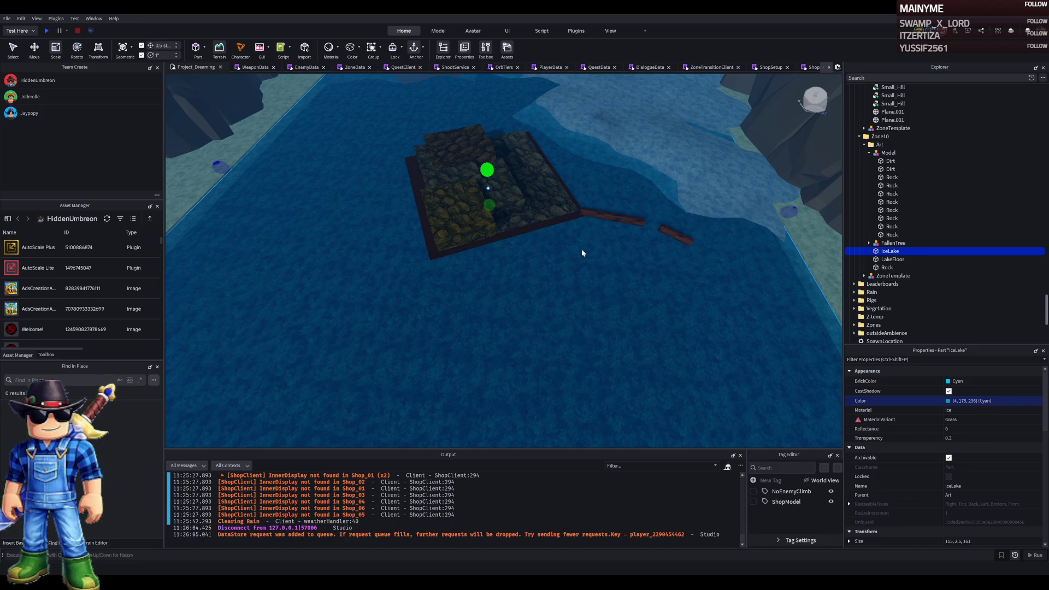
pyautogui.hotkey('ctrl', 'z')
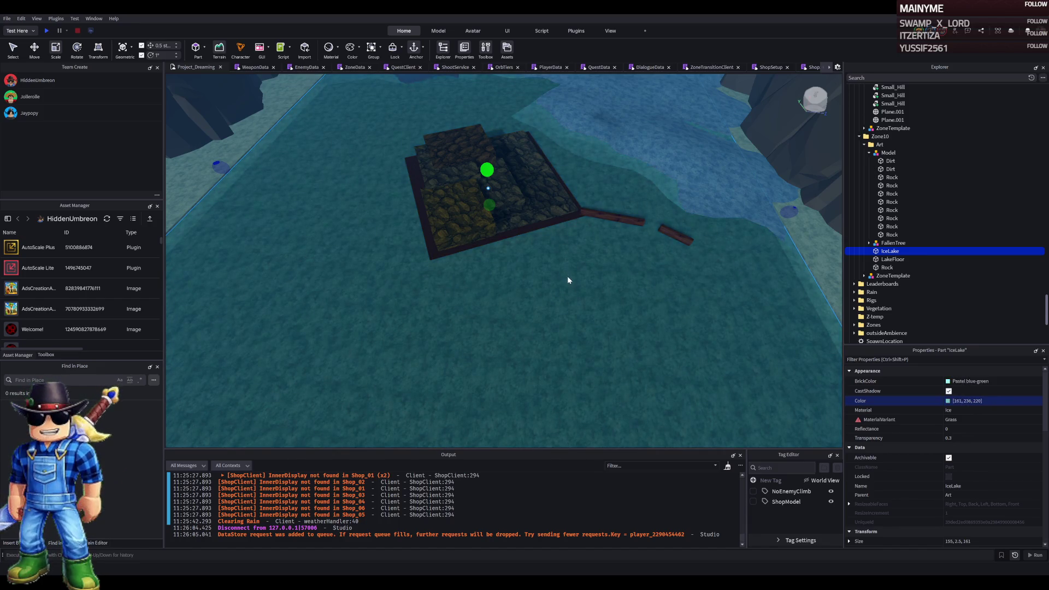
pyautogui.hotkey('ctrl', 'z')
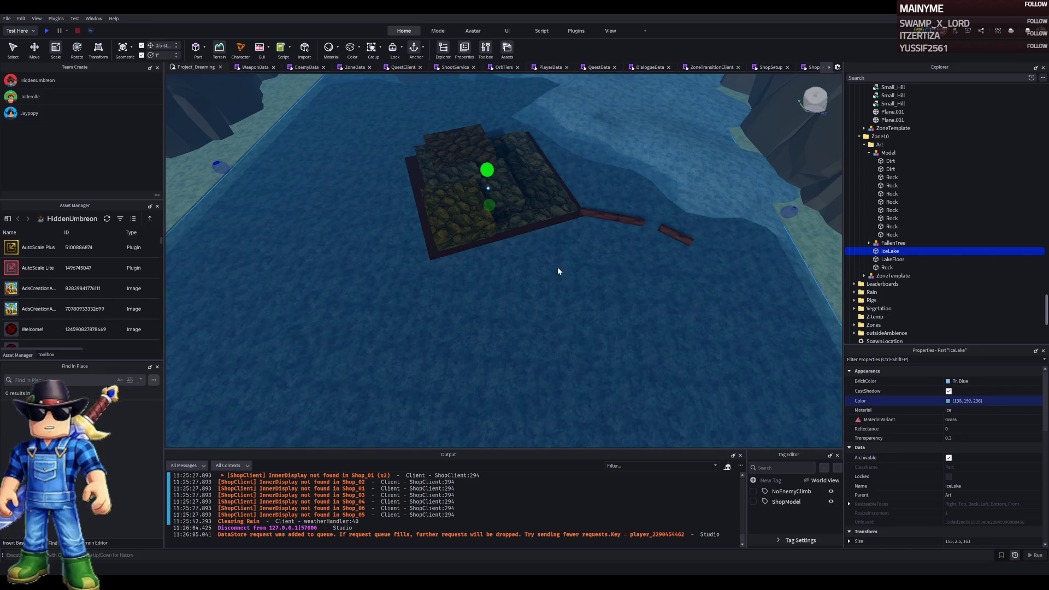
pyautogui.hotkey('ctrl', 'z')
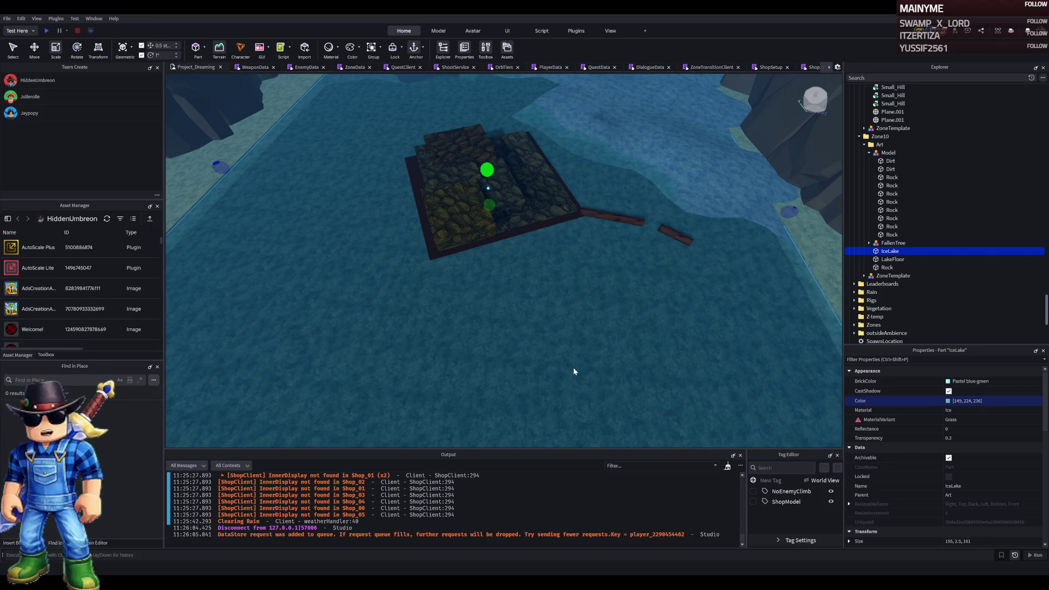
pyautogui.scroll(5, 485, 305)
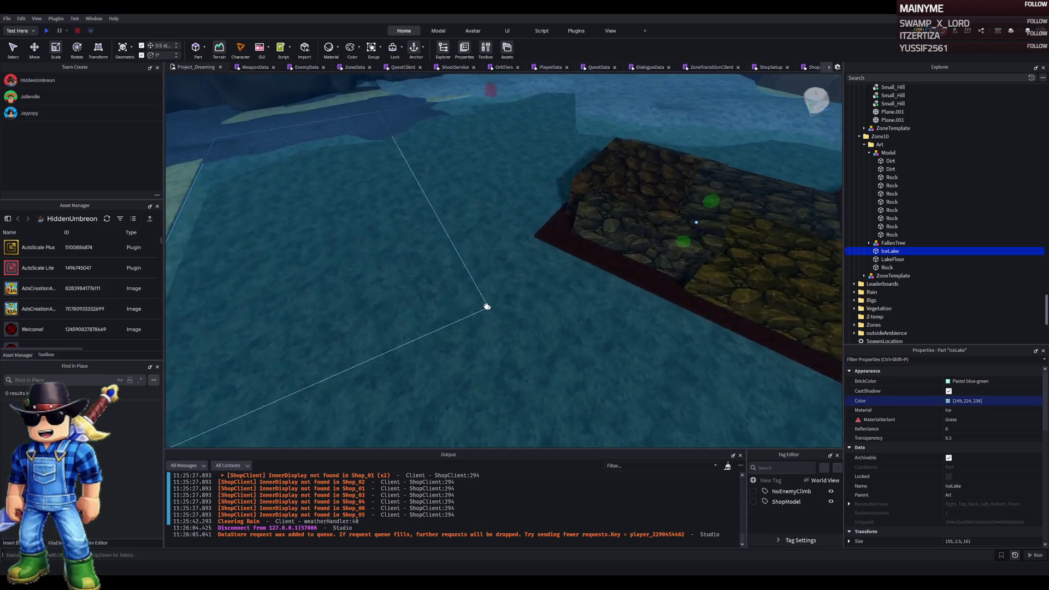
pyautogui.scroll(5, 485, 304)
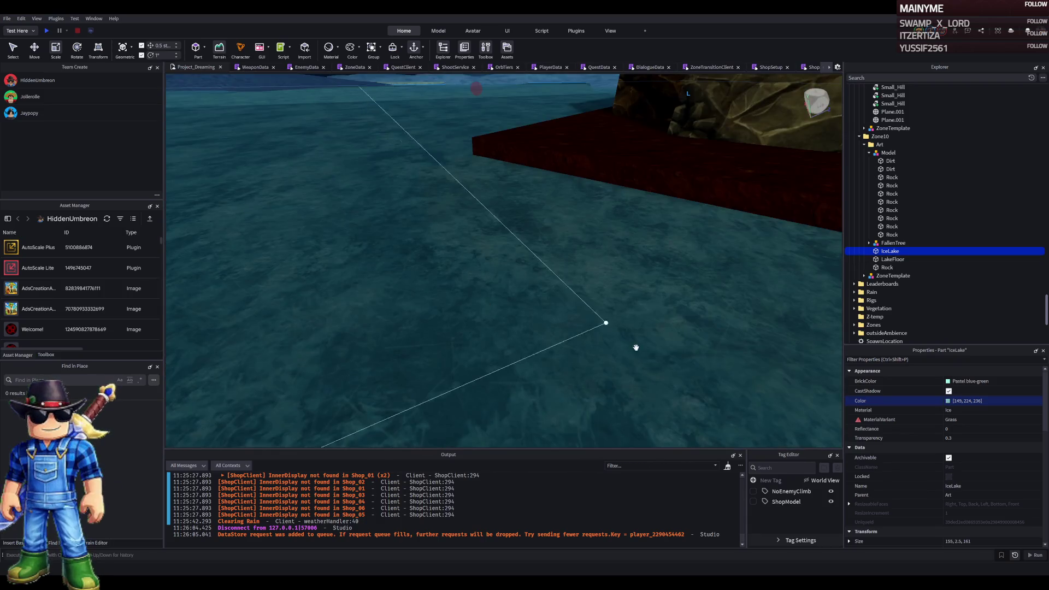
pyautogui.scroll(-5, 603, 340)
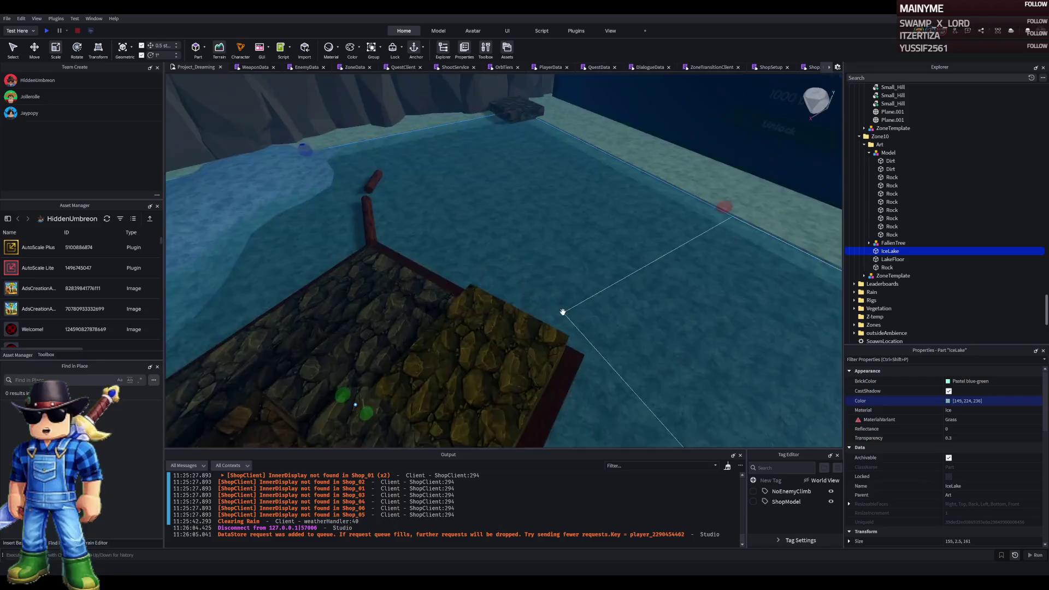
pyautogui.scroll(5, 563, 313)
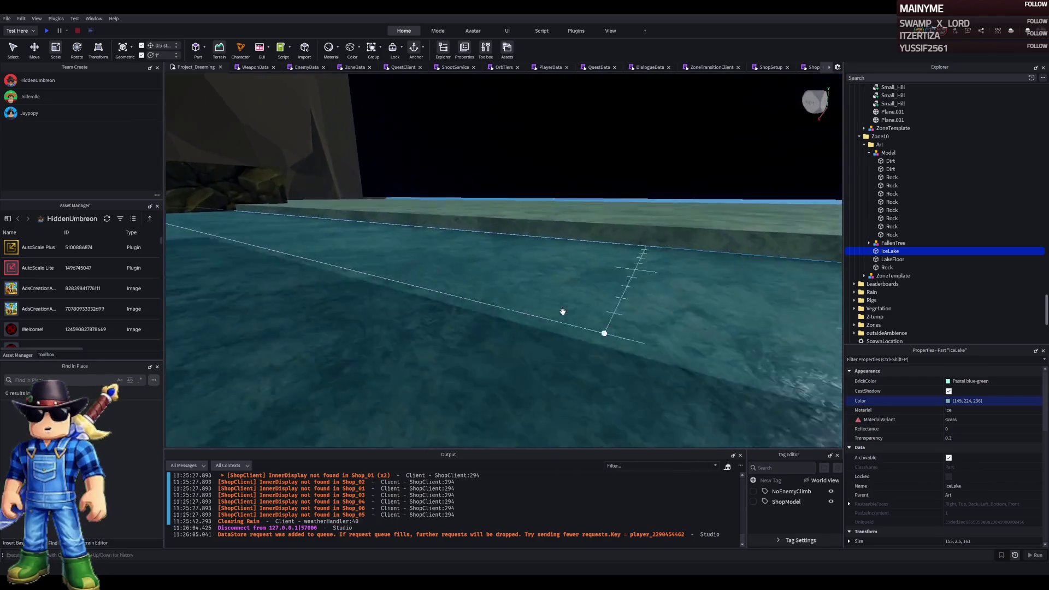
pyautogui.scroll(5, 563, 312)
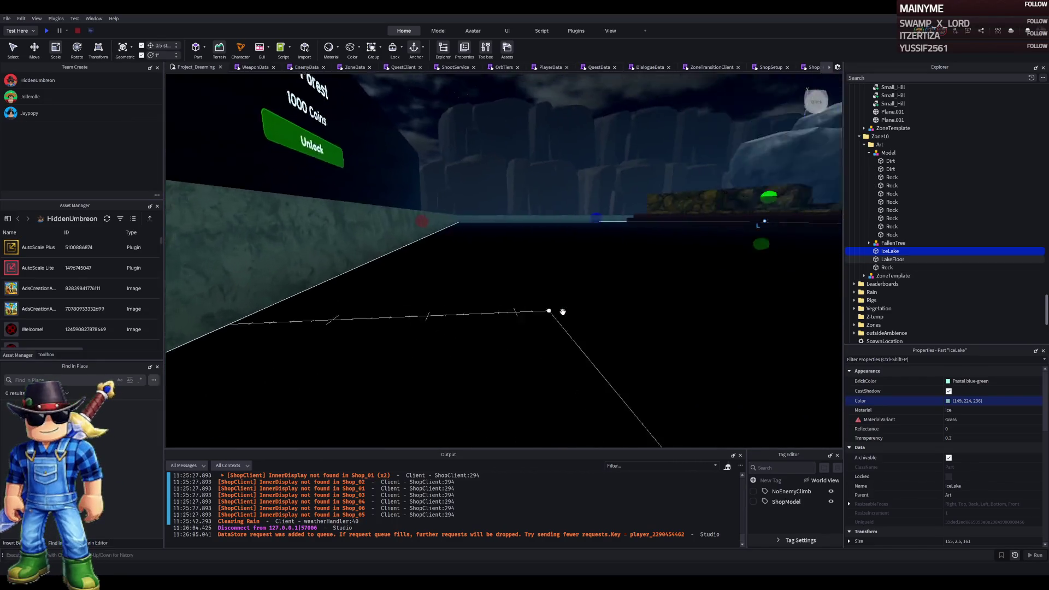
pyautogui.scroll(-3, 562, 311)
pyautogui.click(892, 259)
# Give LakeFloor a Lily white colour and choose Rock as its material
pyautogui.click(948, 384)
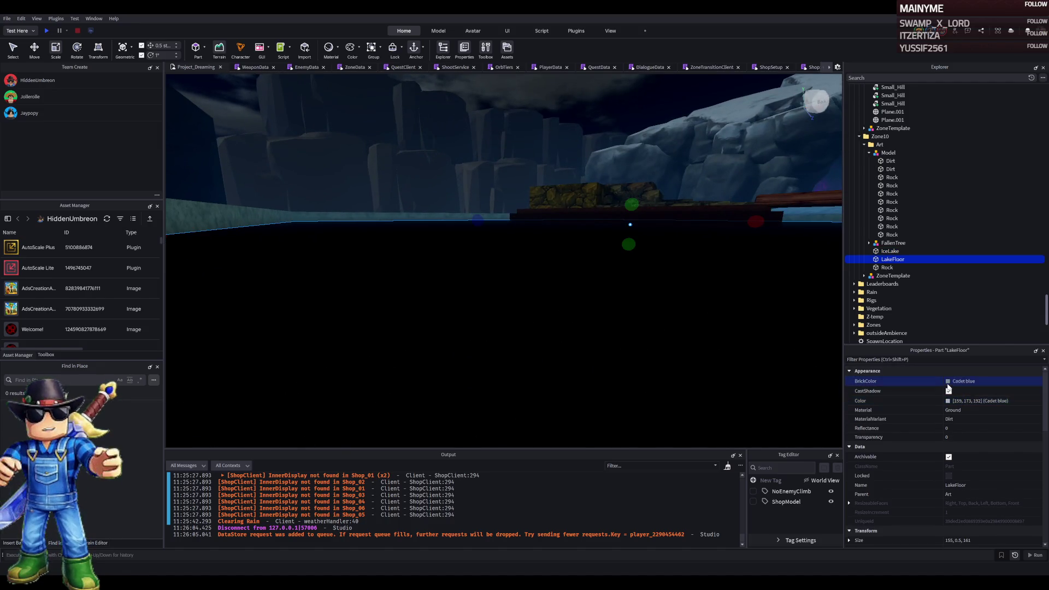
pyautogui.scroll(3, 612, 321)
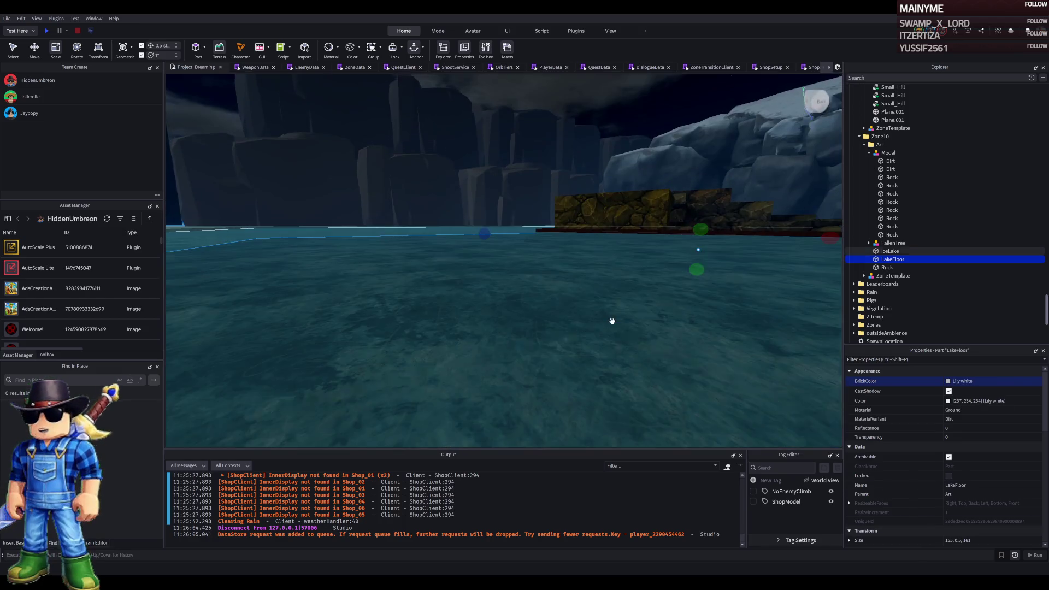
pyautogui.scroll(2, 611, 321)
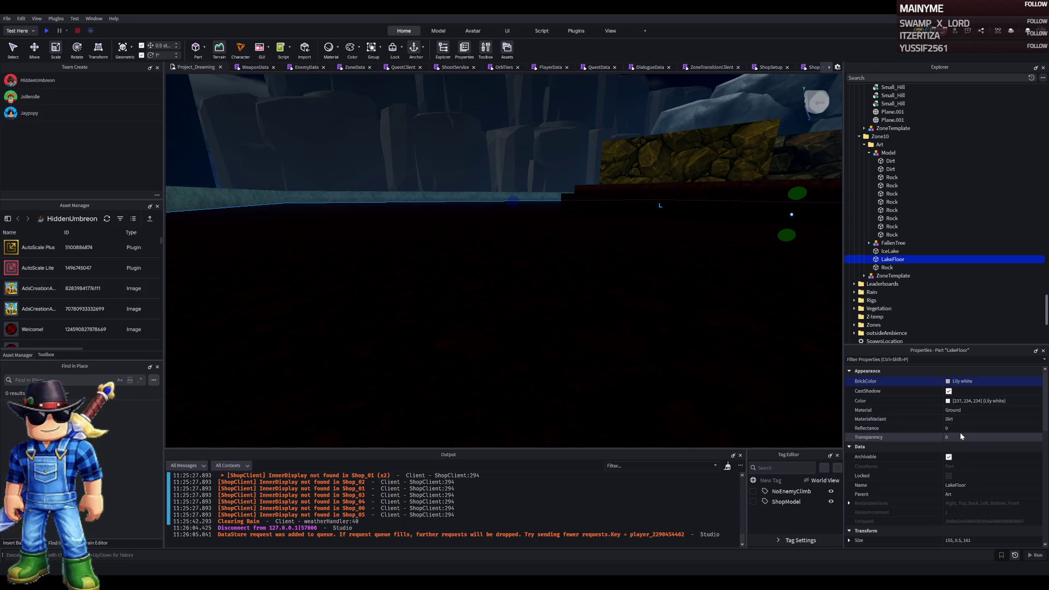
pyautogui.click(952, 400)
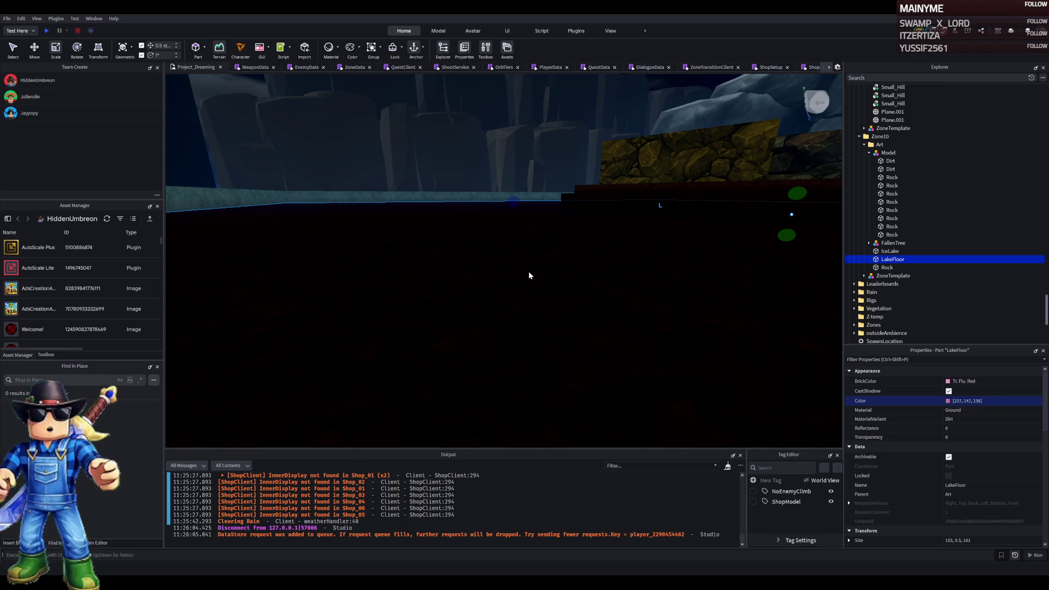
pyautogui.scroll(-5, 569, 323)
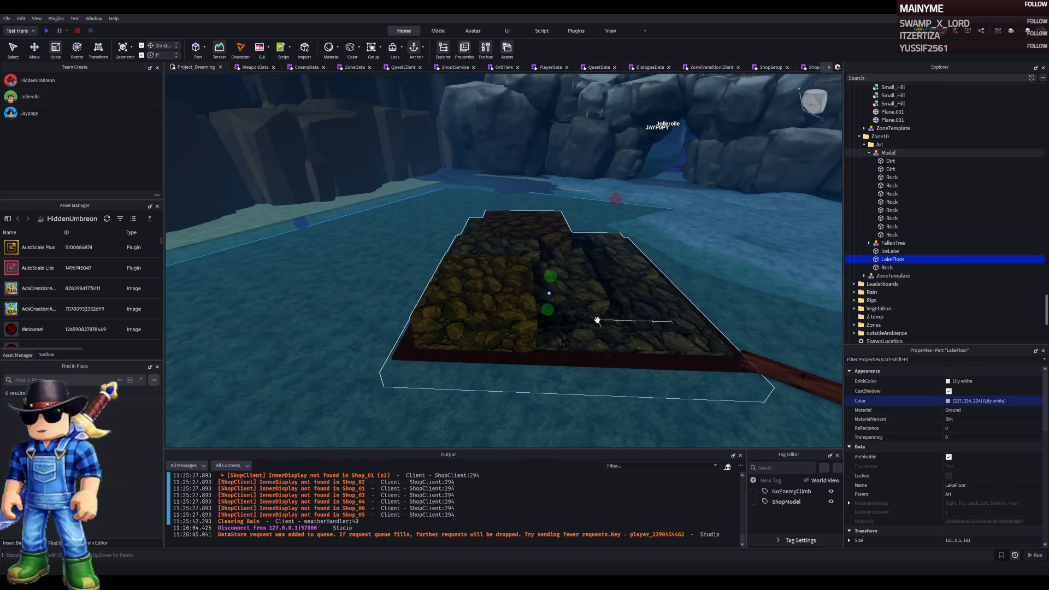
pyautogui.scroll(5, 592, 307)
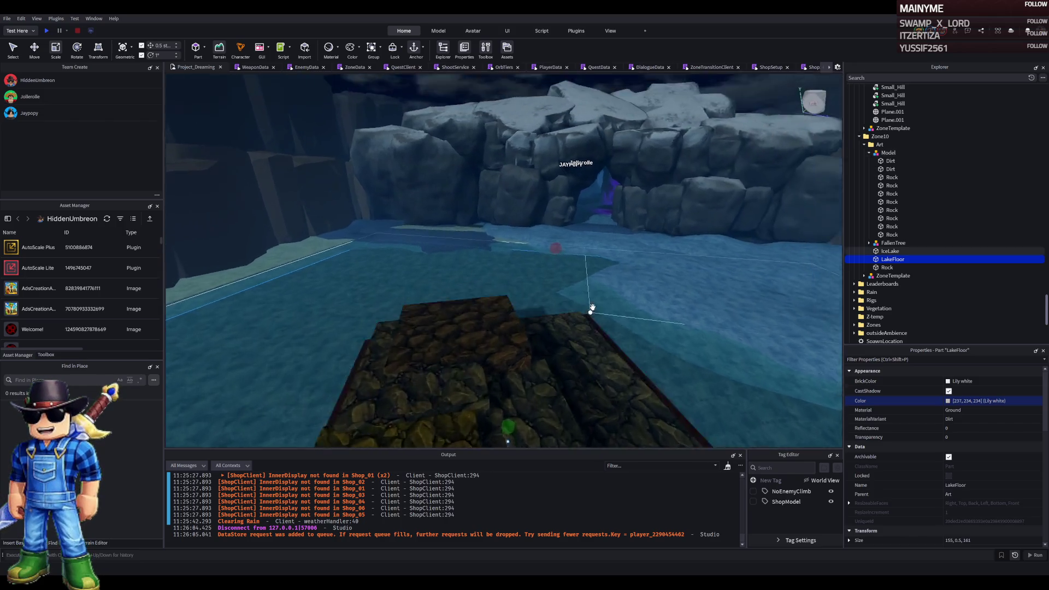
pyautogui.click(982, 409)
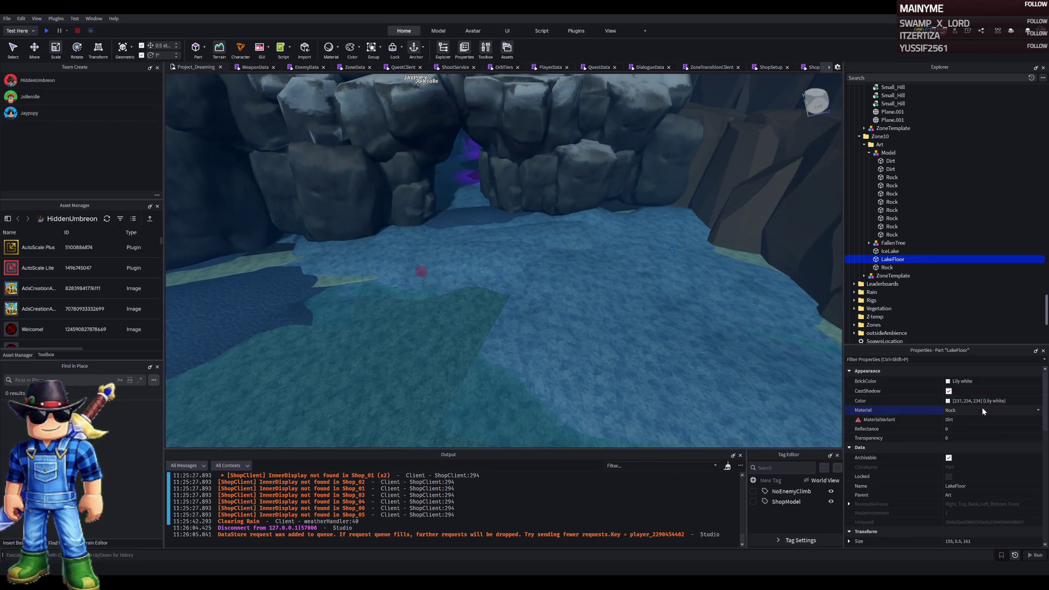
# Confirm Rock material and set LakeFloor's BrickColor to Dark taupe
pyautogui.click(912, 393)
pyautogui.scroll(5, 603, 314)
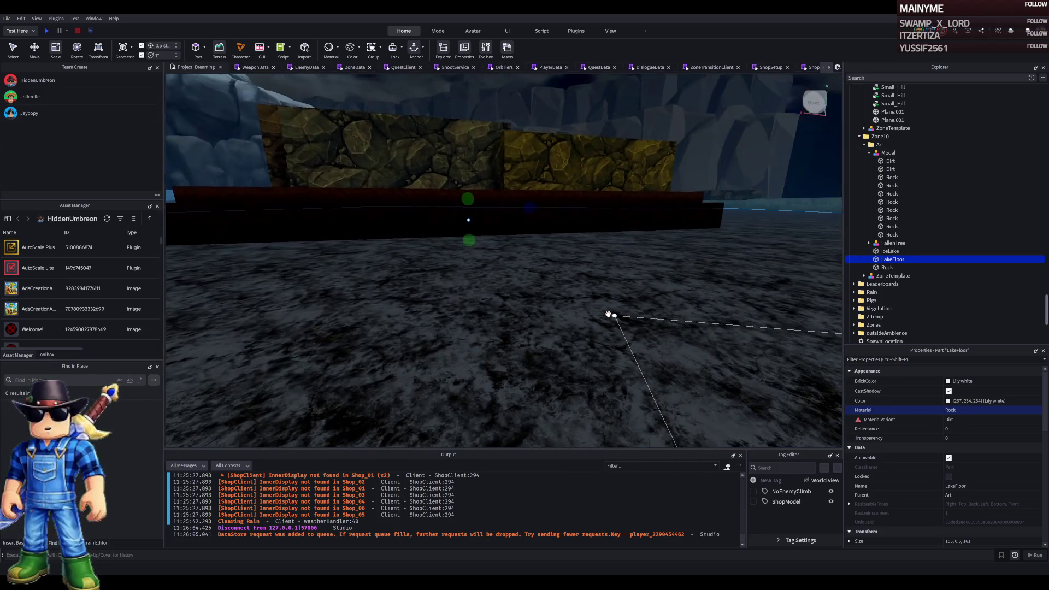
pyautogui.click(978, 380)
pyautogui.write('Dark taupe')
pyautogui.press('Return')
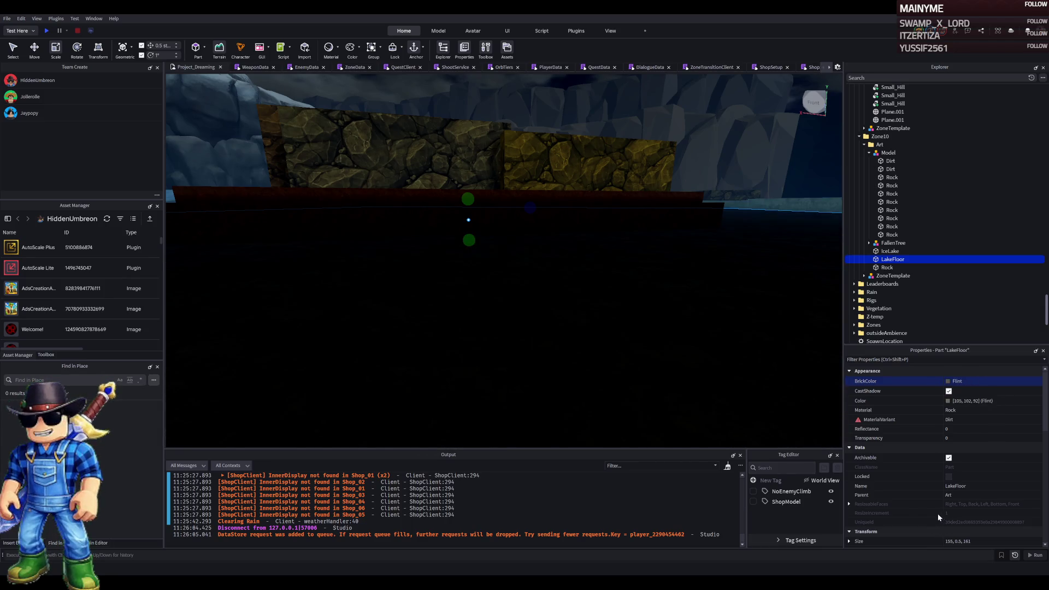
# Set LakeFloor's MaterialVariant to NewRock4 and make its colour Institutional white
pyautogui.click(968, 416)
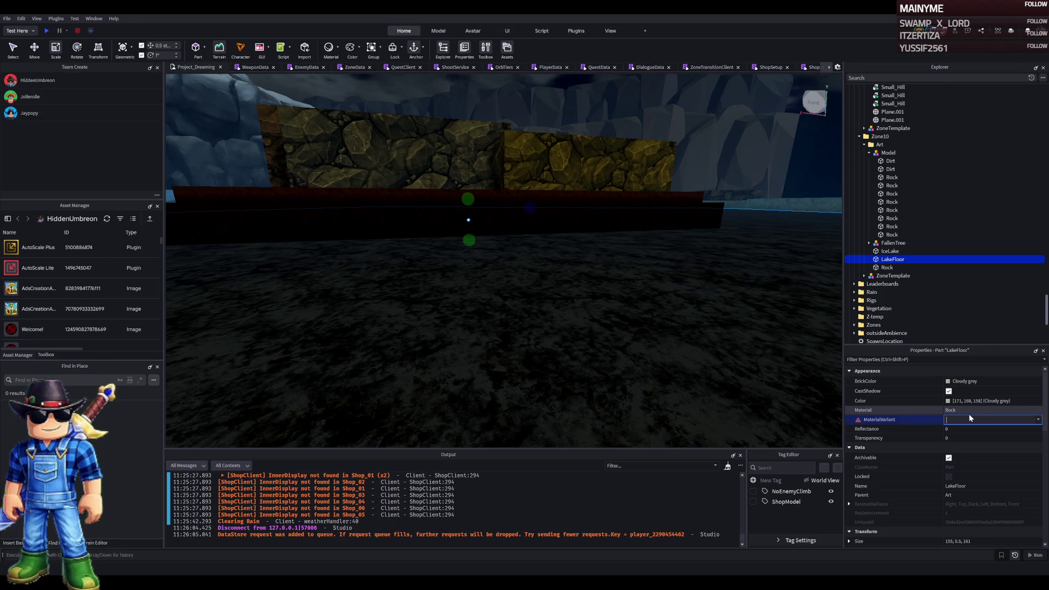
pyautogui.write('mossRock')
pyautogui.press('Return')
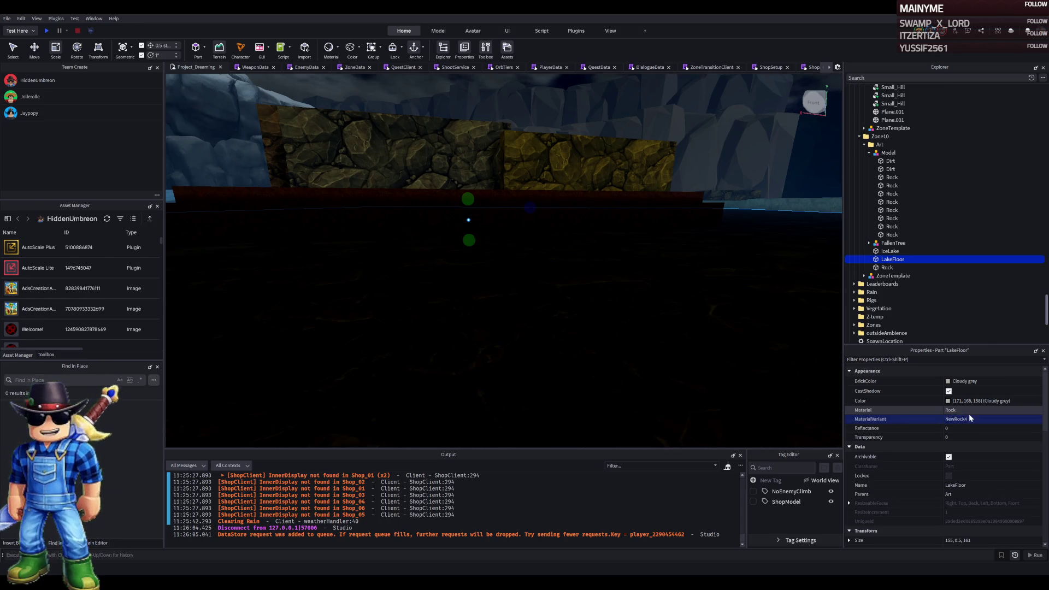
pyautogui.click(948, 403)
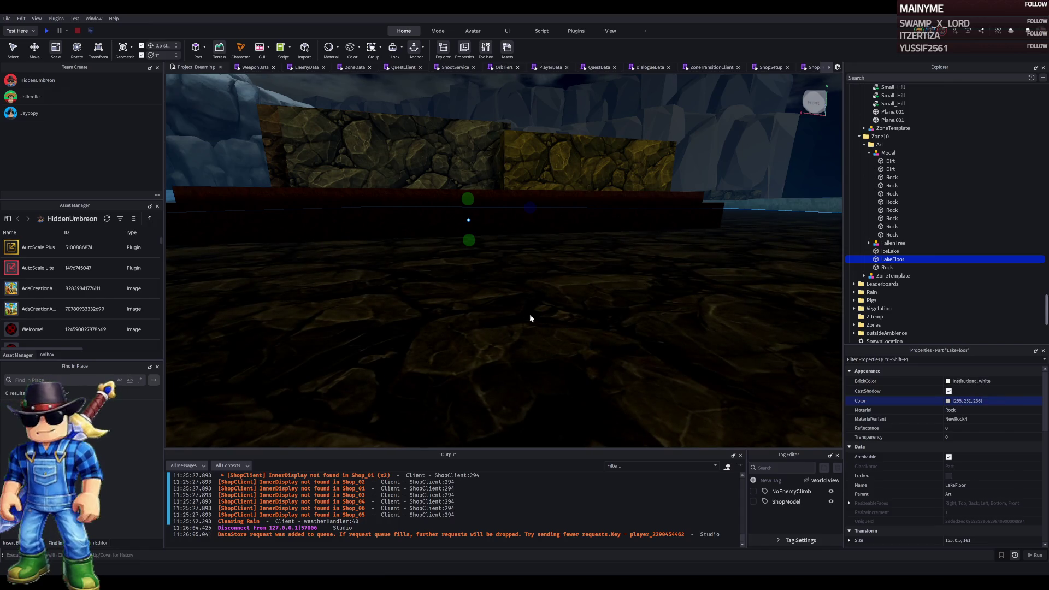
# Thin the IceLake sheet to a height of 2
pyautogui.moveTo(582, 366); pyautogui.dragTo(593, 303)
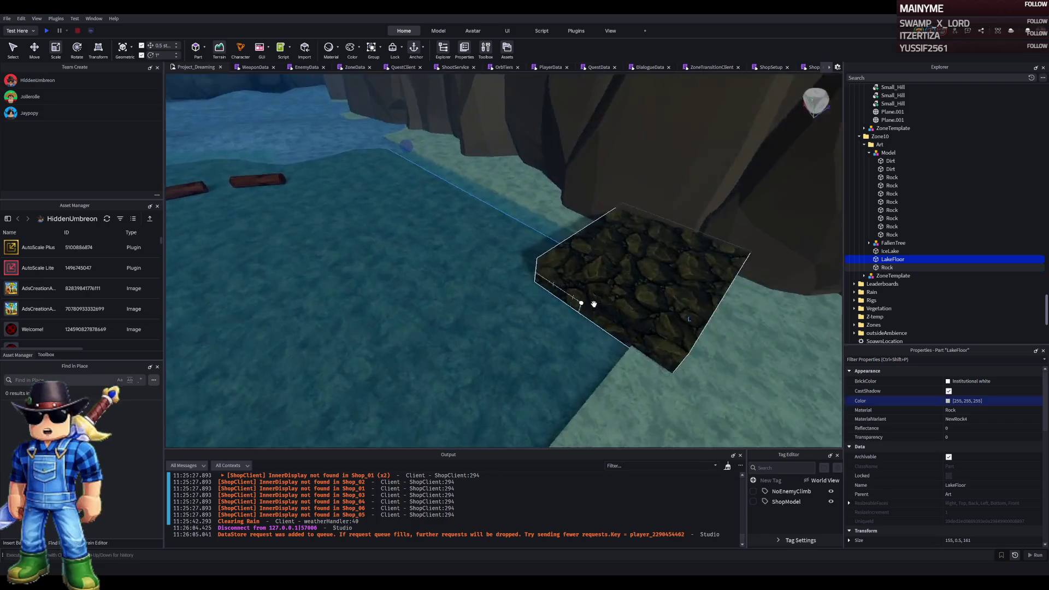
pyautogui.click(592, 305)
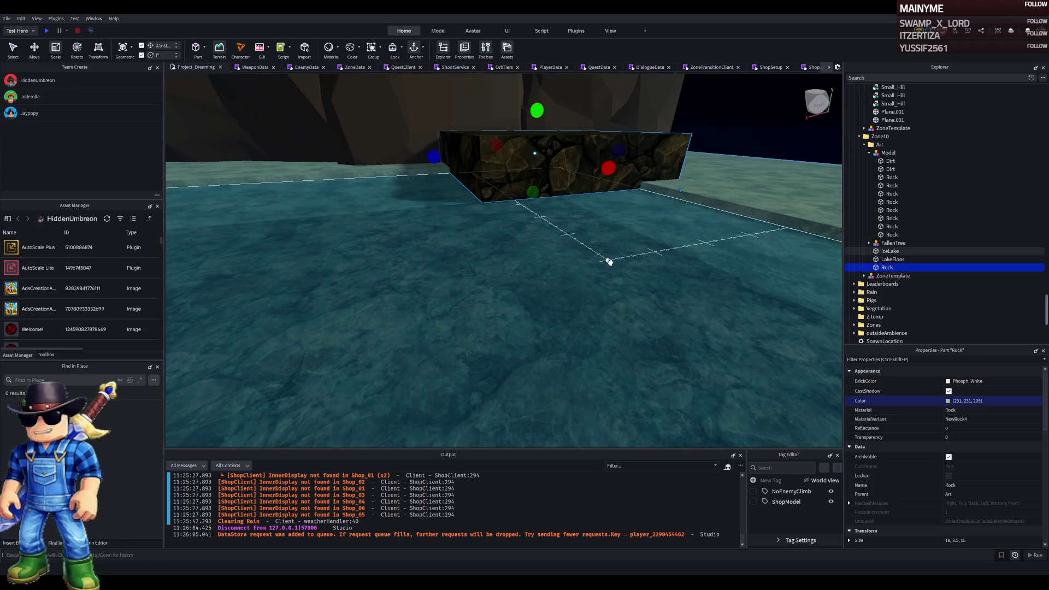
pyautogui.click(608, 262)
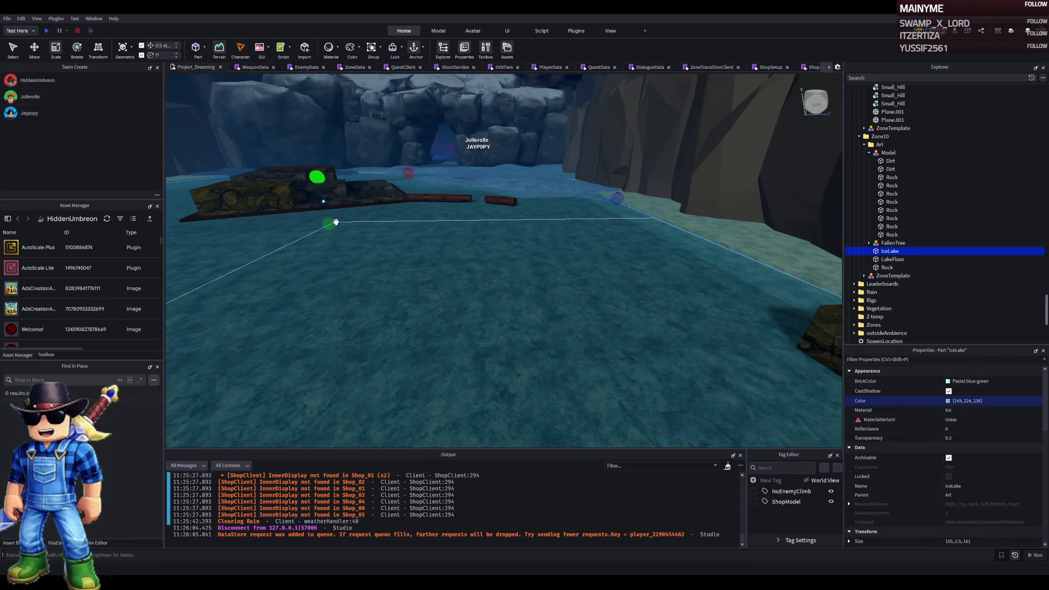
pyautogui.moveTo(330, 223); pyautogui.dragTo(422, 226)
# Lower the LakeFloor by half a stud
pyautogui.click(358, 284)
pyautogui.hotkey('ctrl', '2')
pyautogui.moveTo(361, 290); pyautogui.dragTo(375, 297)
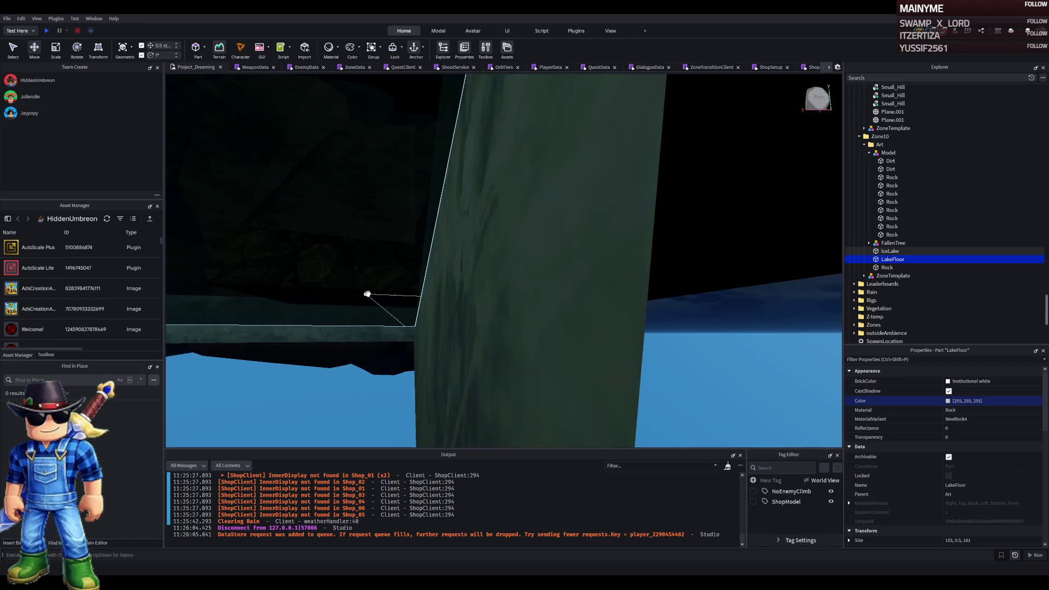
# Make the rock slab slightly taller, duplicate it, and widen the copy to 20.5
pyautogui.click(454, 280)
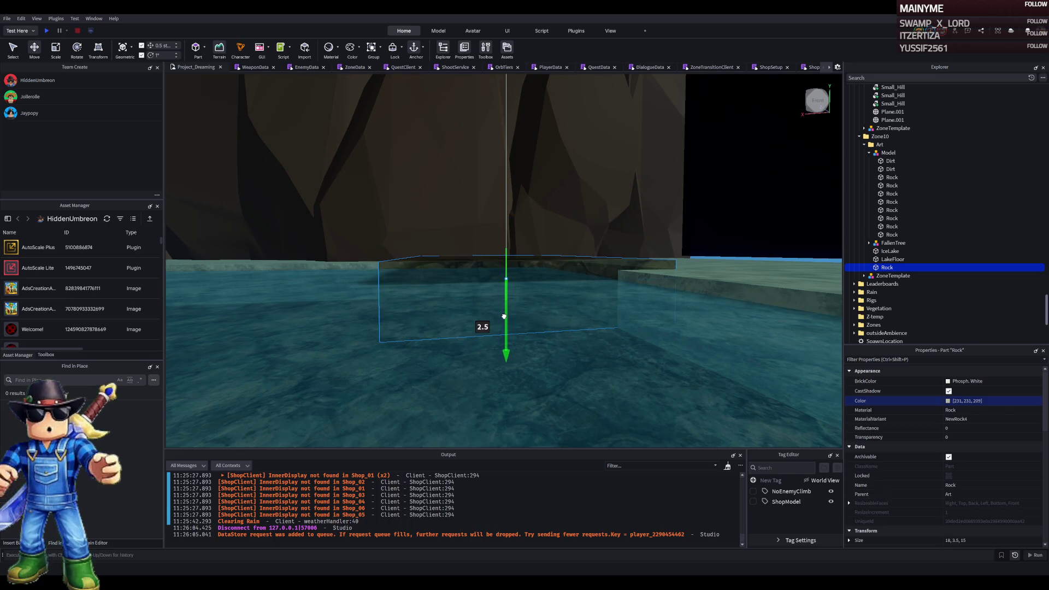
pyautogui.press('f')
pyautogui.hotkey('ctrl', '3')
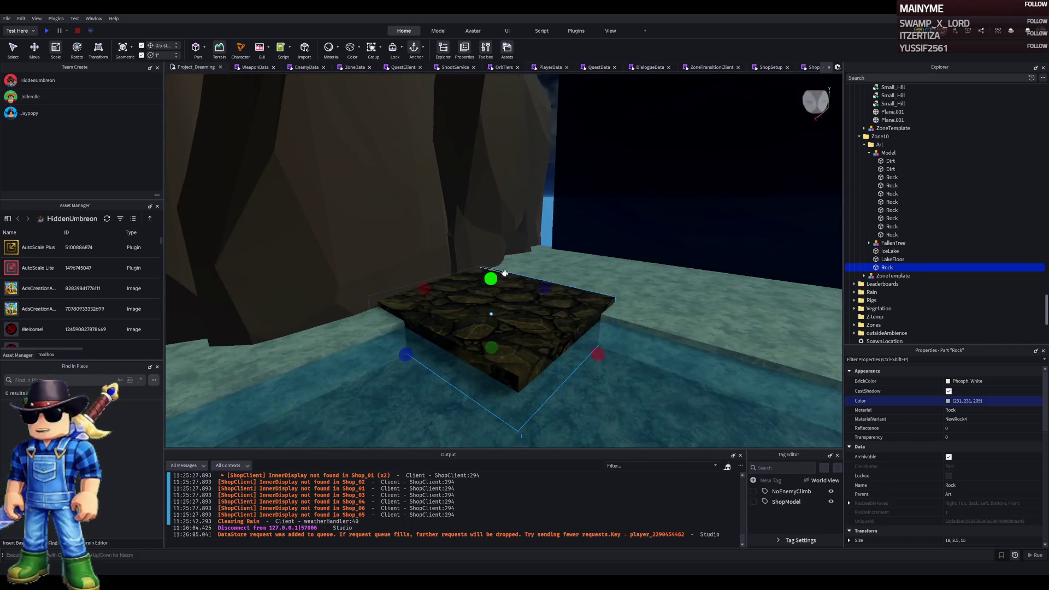
pyautogui.moveTo(490, 258); pyautogui.dragTo(490, 251)
pyautogui.hotkey('ctrl', 'd')
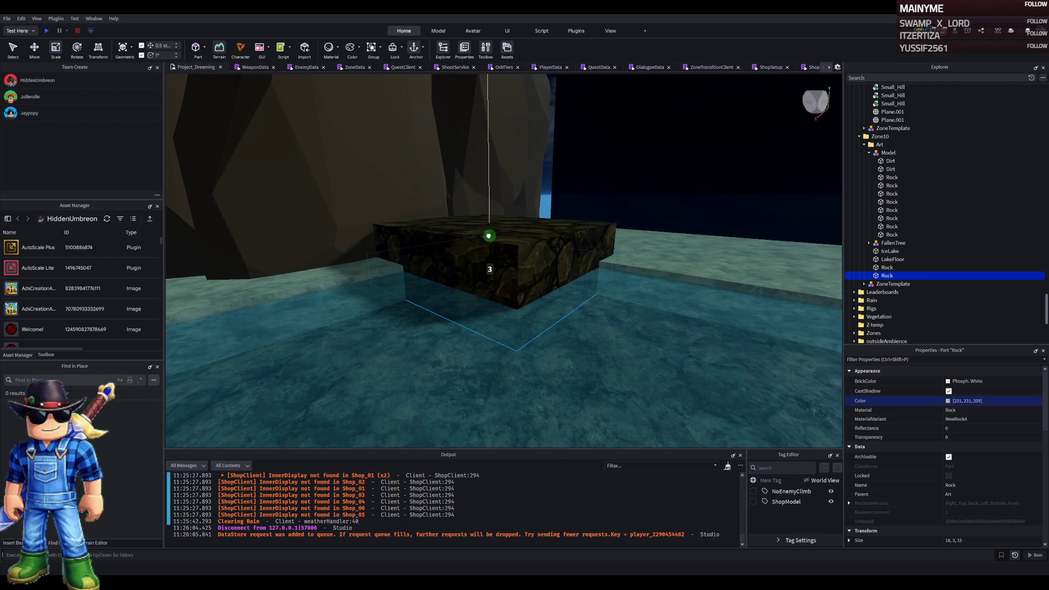
pyautogui.moveTo(405, 299)
pyautogui.mouseDown()
pyautogui.moveTo(414, 302)
pyautogui.moveTo(362, 314)
pyautogui.mouseUp()
pyautogui.moveTo(572, 317); pyautogui.dragTo(615, 311)
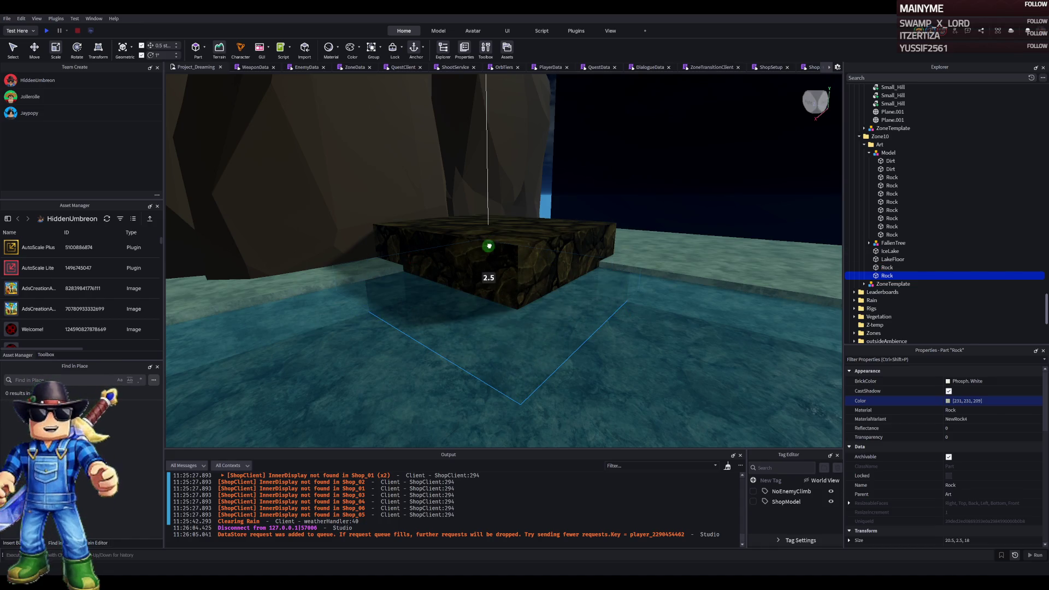
# Duplicate the other rock slab for another ledge step
pyautogui.moveTo(491, 251)
pyautogui.mouseDown()
pyautogui.moveTo(491, 234)
pyautogui.moveTo(491, 251)
pyautogui.mouseUp()
pyautogui.click(506, 175)
pyautogui.moveTo(476, 226); pyautogui.dragTo(472, 231)
pyautogui.hotkey('ctrl', 'd')
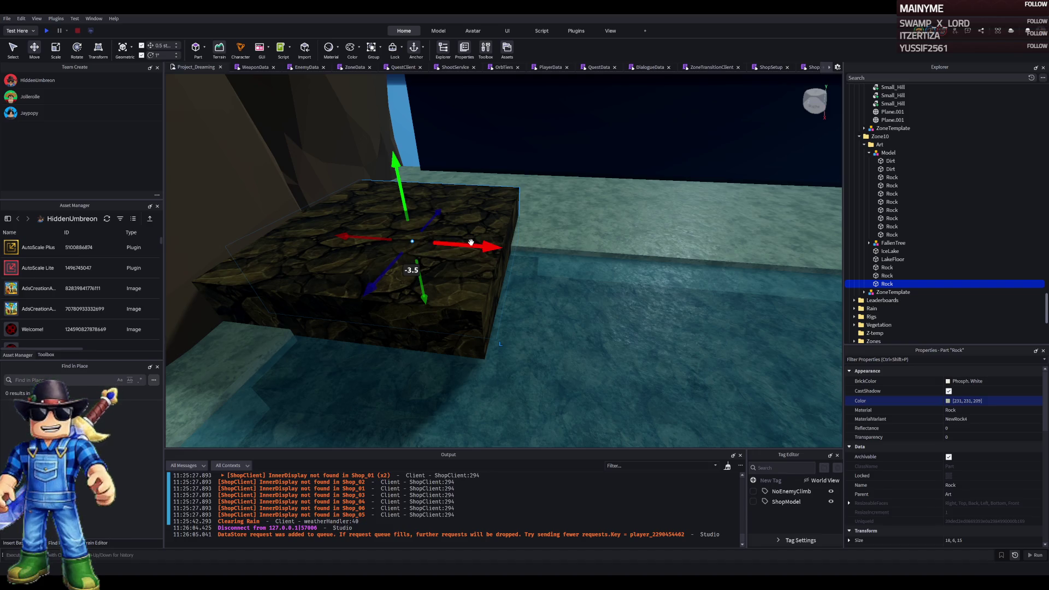
# Raise the rock copy to 8.5 tall and orbit to check the earlier slab
pyautogui.moveTo(396, 190); pyautogui.dragTo(395, 161)
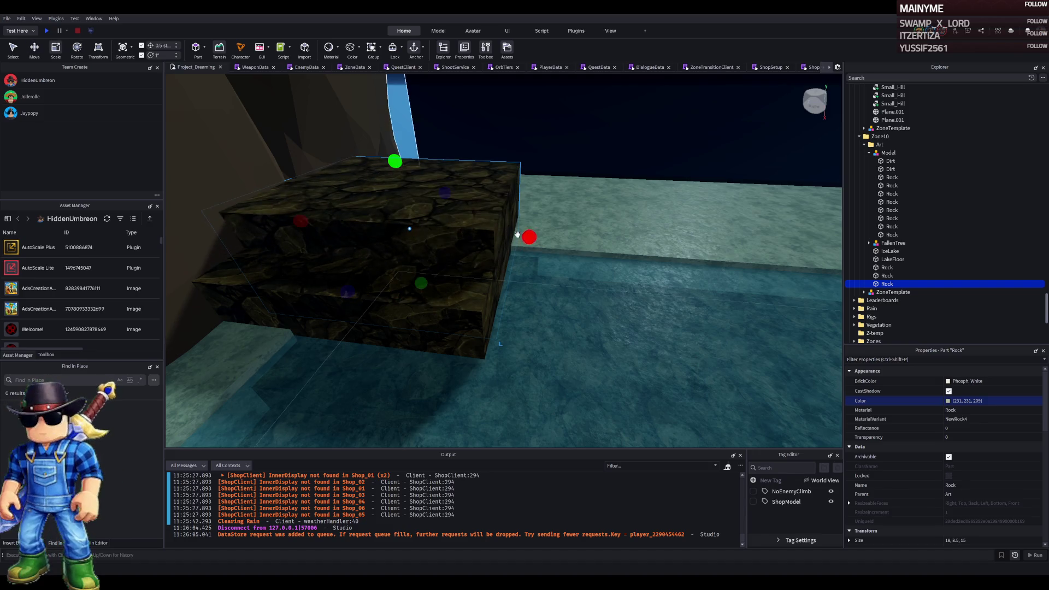
pyautogui.moveTo(553, 231); pyautogui.dragTo(509, 230)
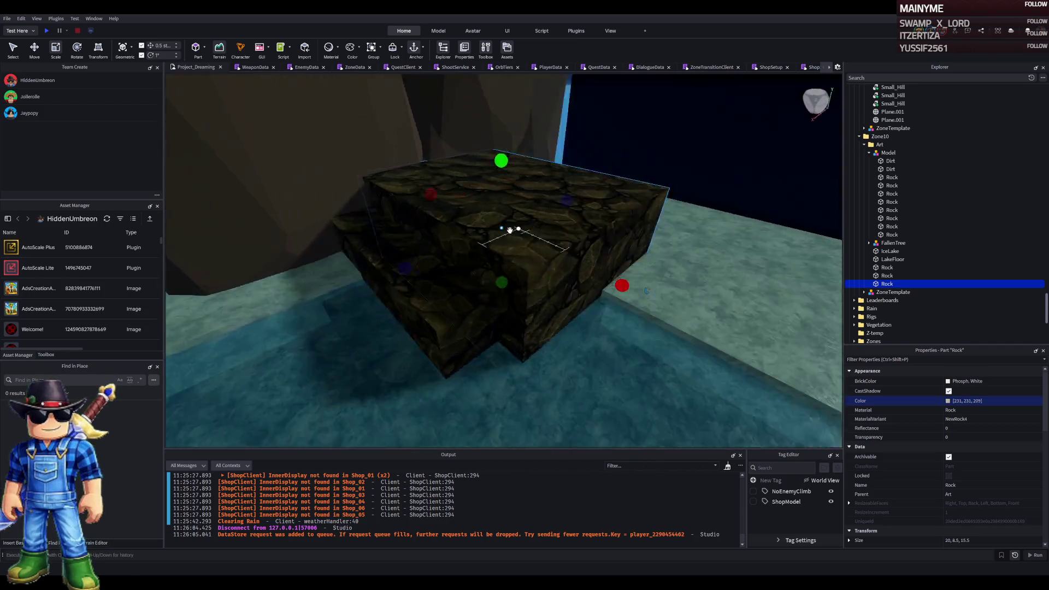
pyautogui.click(461, 253)
pyautogui.moveTo(461, 253); pyautogui.dragTo(463, 253)
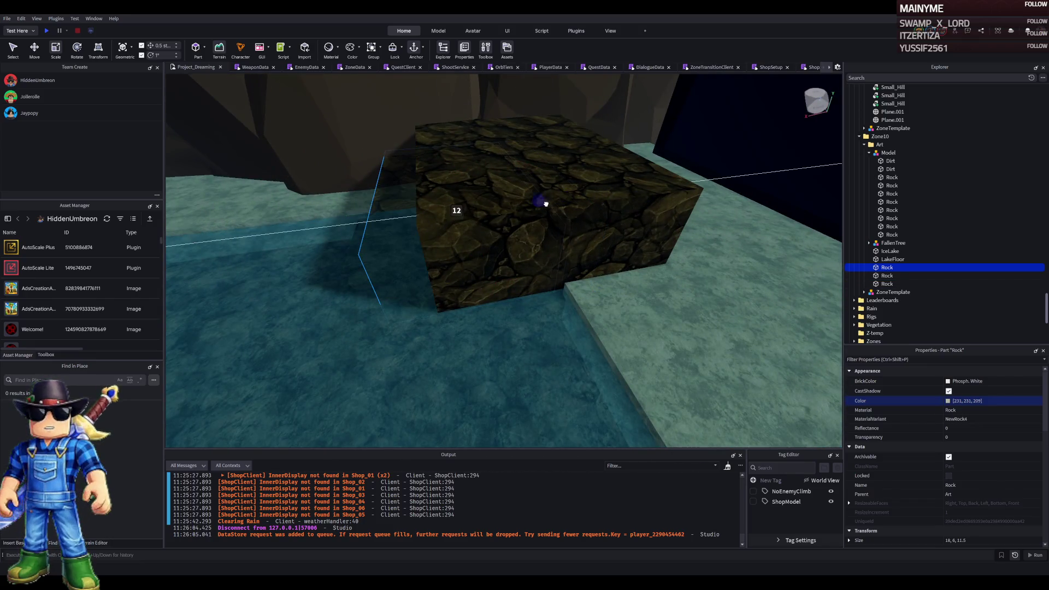
pyautogui.moveTo(549, 203)
pyautogui.mouseDown()
pyautogui.moveTo(482, 230)
pyautogui.moveTo(519, 214)
pyautogui.mouseUp()
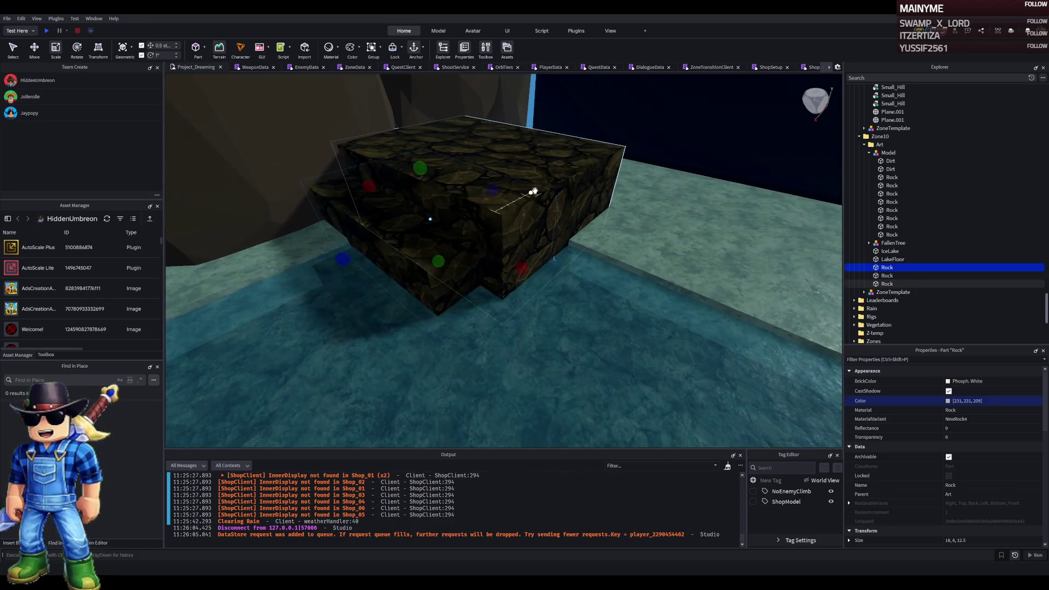
# Reposition the largest rock slab and resize it to 17.5 wide and 16.5 deep
pyautogui.click(547, 195)
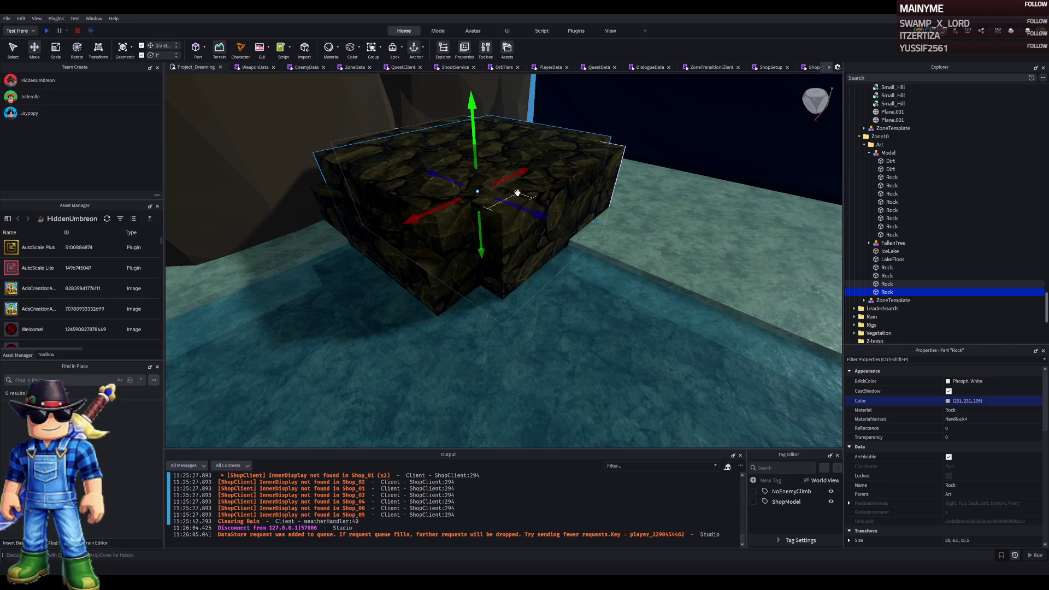
pyautogui.moveTo(512, 205)
pyautogui.mouseDown()
pyautogui.moveTo(600, 255)
pyautogui.moveTo(509, 211)
pyautogui.moveTo(541, 282)
pyautogui.mouseUp()
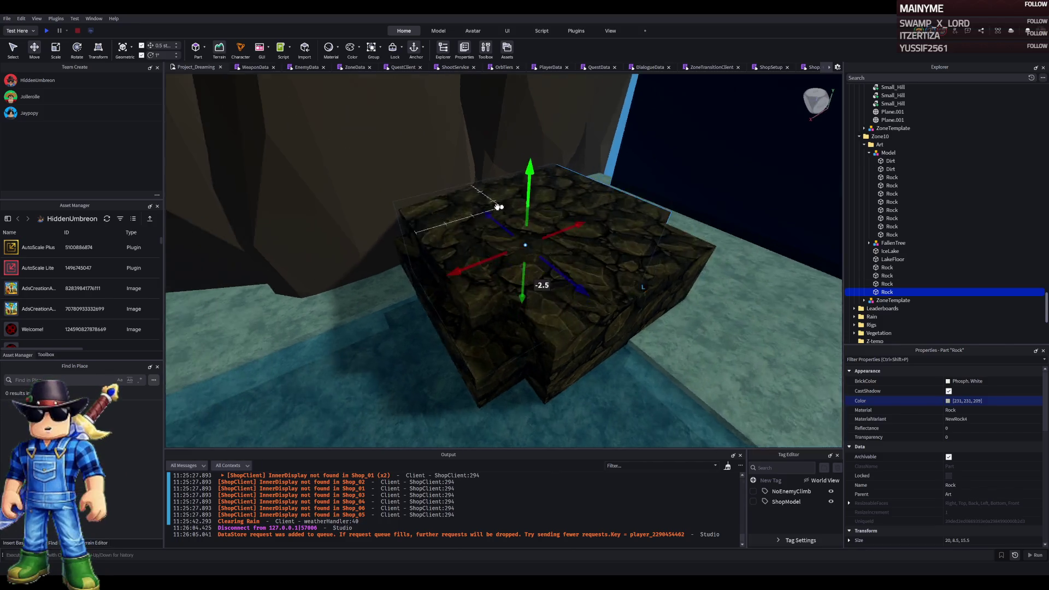
pyautogui.moveTo(382, 273)
pyautogui.mouseDown()
pyautogui.moveTo(444, 293)
pyautogui.moveTo(480, 217)
pyautogui.mouseUp()
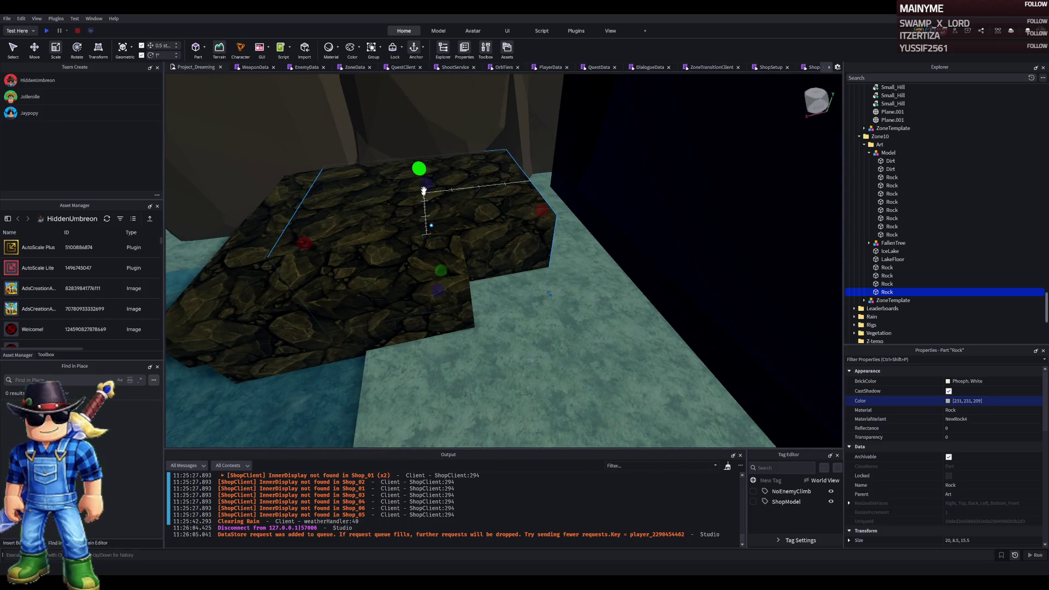
pyautogui.moveTo(415, 146); pyautogui.dragTo(415, 147)
pyautogui.moveTo(452, 234); pyautogui.dragTo(494, 232)
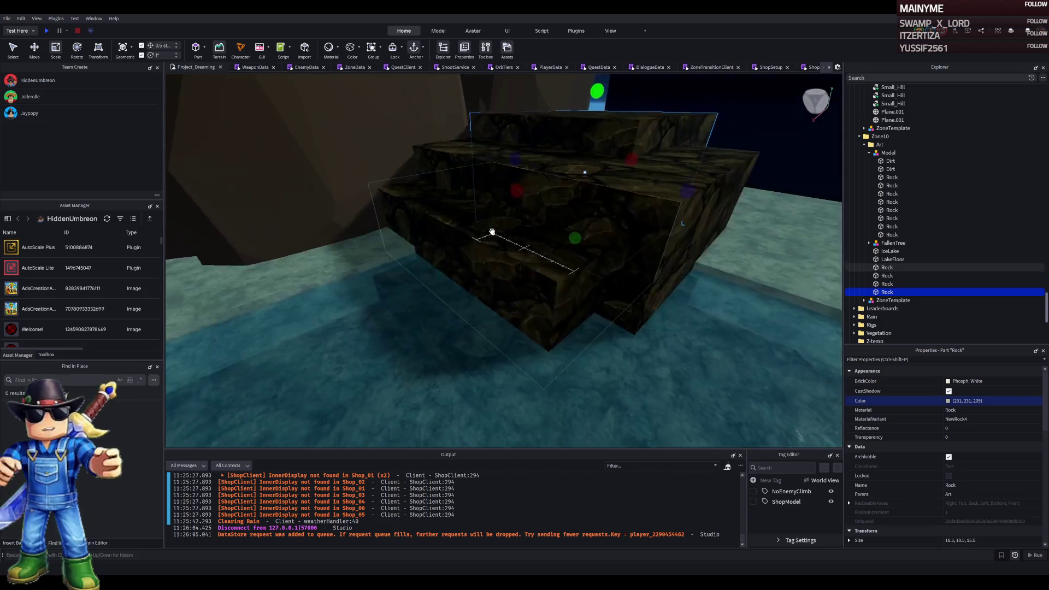
pyautogui.moveTo(437, 209); pyautogui.dragTo(432, 206)
pyautogui.scroll(3, 521, 236)
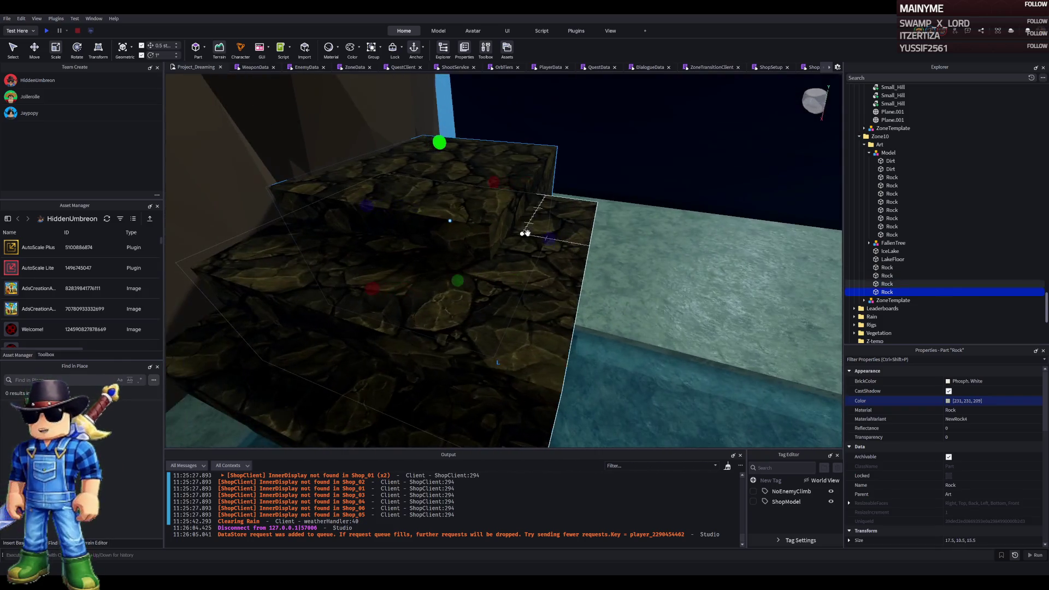
pyautogui.moveTo(550, 237)
pyautogui.mouseDown()
pyautogui.moveTo(567, 234)
pyautogui.moveTo(562, 269)
pyautogui.moveTo(490, 311)
pyautogui.moveTo(450, 306)
pyautogui.mouseUp()
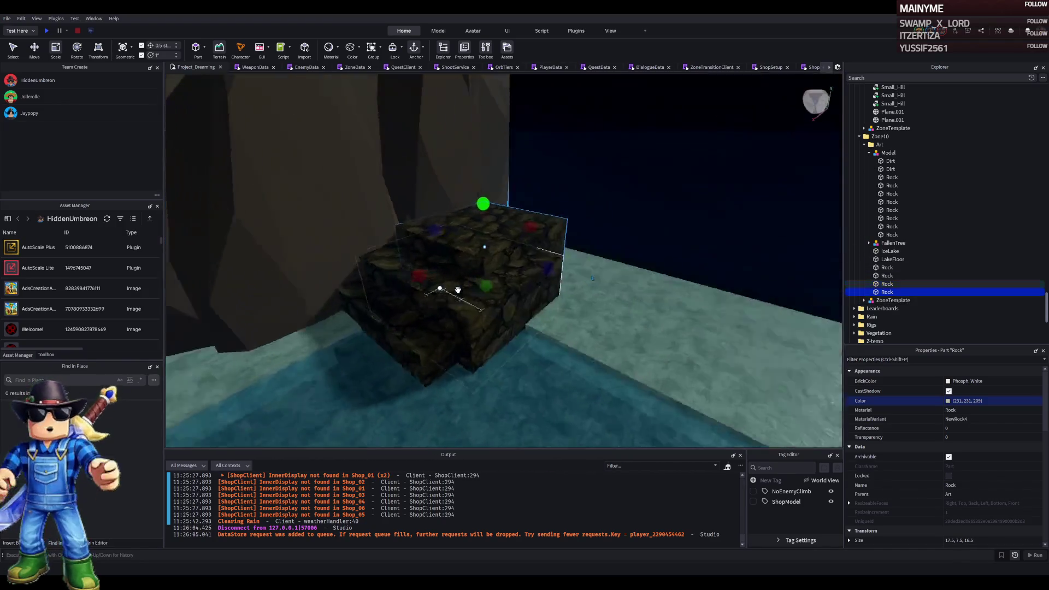
pyautogui.click(556, 271)
pyautogui.press('w')
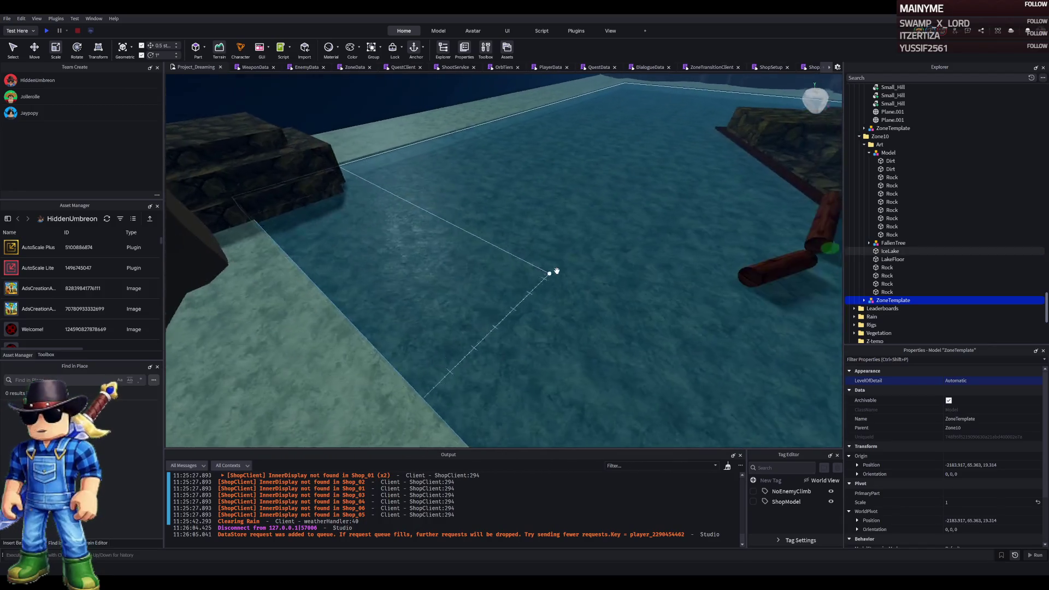
pyautogui.press('w')
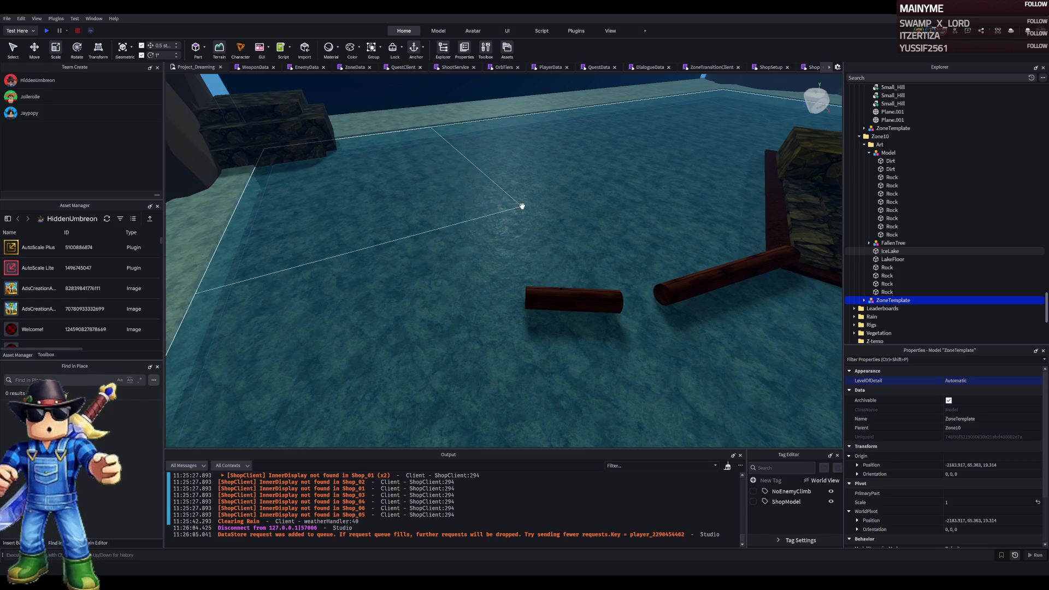
# Survey the cave zone, then select and frame the icy lake surface for moving
pyautogui.press('f')
pyautogui.press('Left')
pyautogui.press('Left')
pyautogui.press('Down')
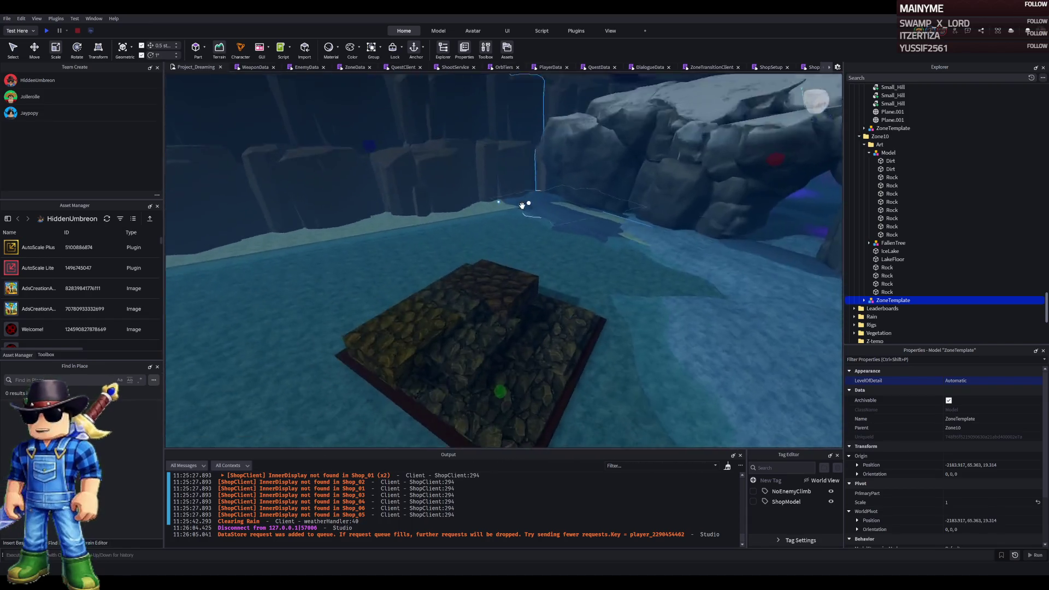
pyautogui.press('w')
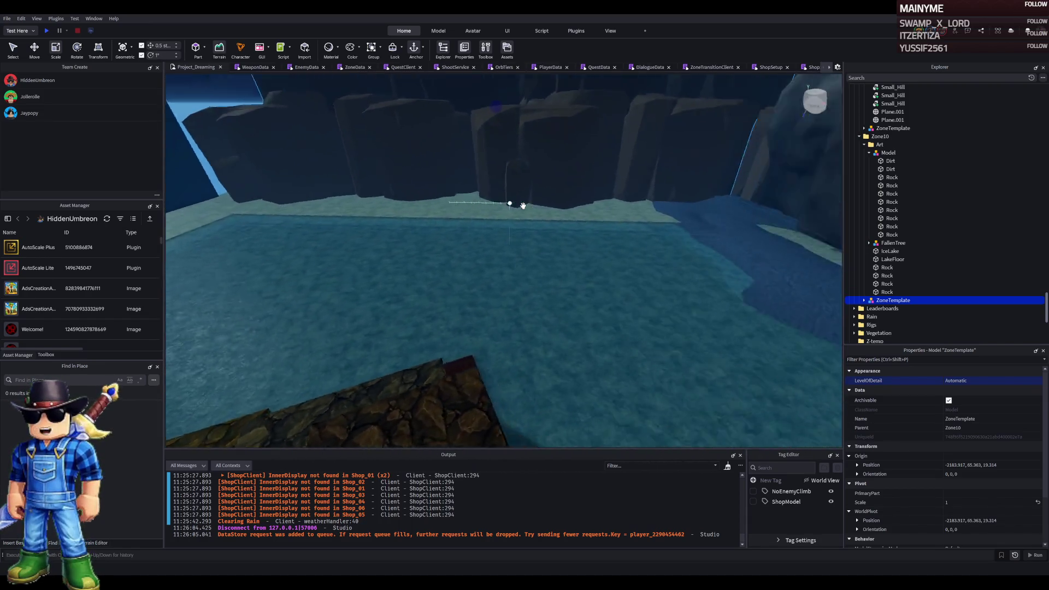
pyautogui.press('f')
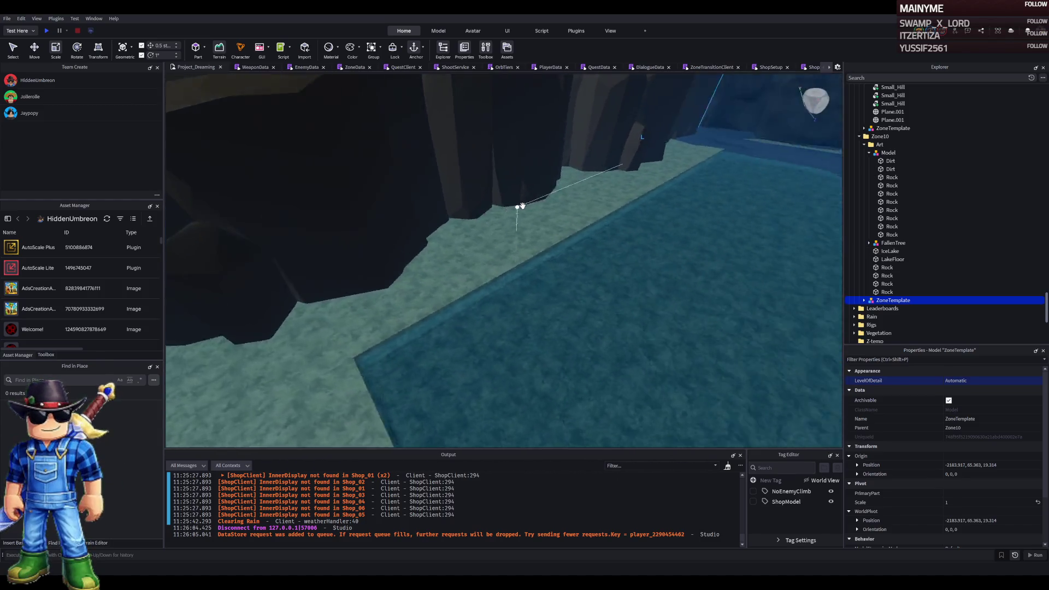
pyautogui.hotkey('ctrl', '2')
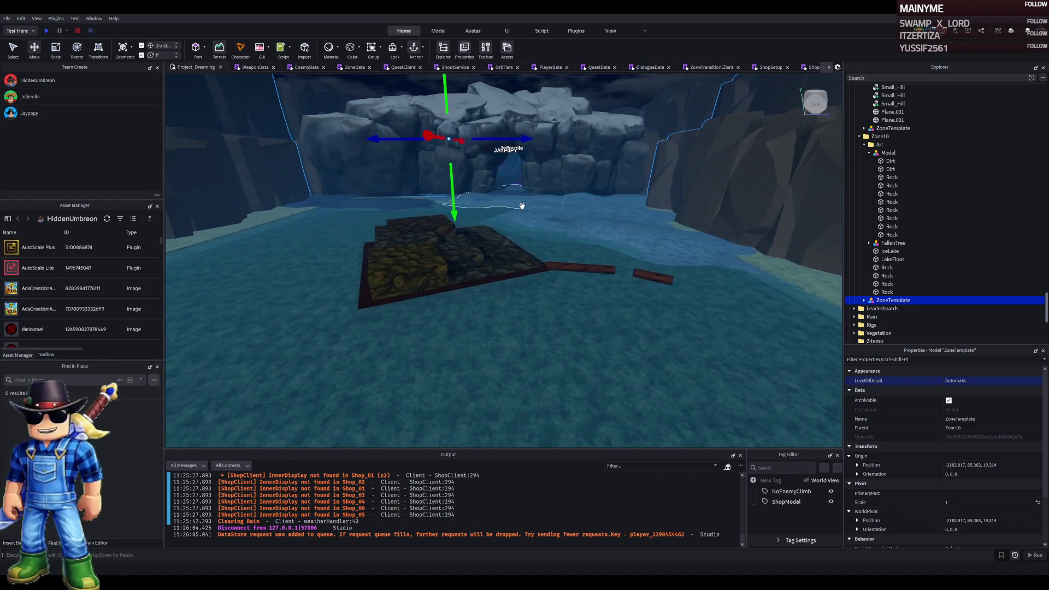
pyautogui.click(615, 253)
pyautogui.press('f')
pyautogui.press('w')
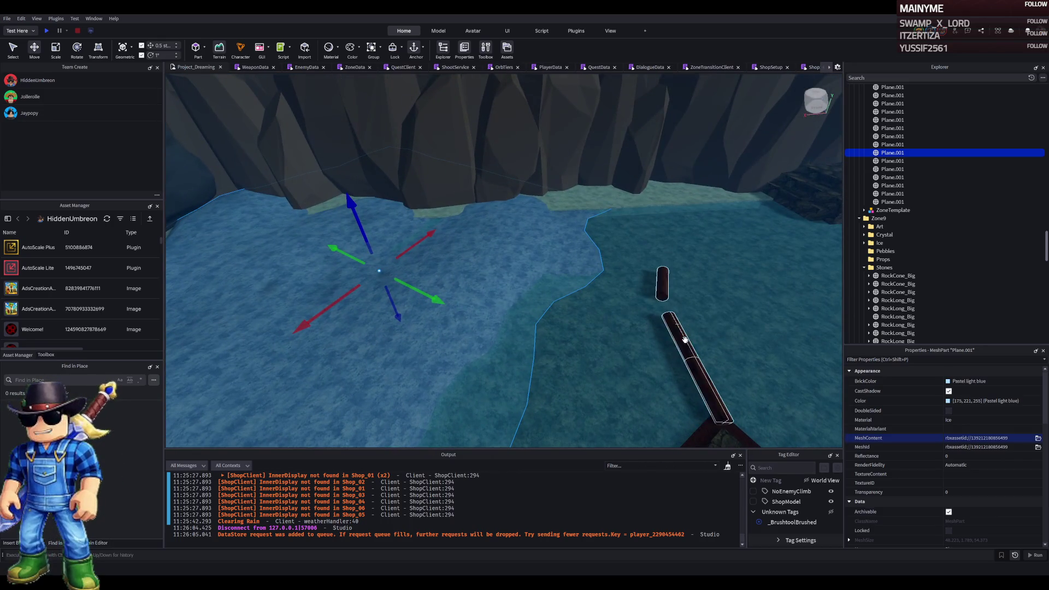
# Rotate the FallenTree log upright and shift it left across the lake
pyautogui.click(685, 340)
pyautogui.hotkey('ctrl', 'r')
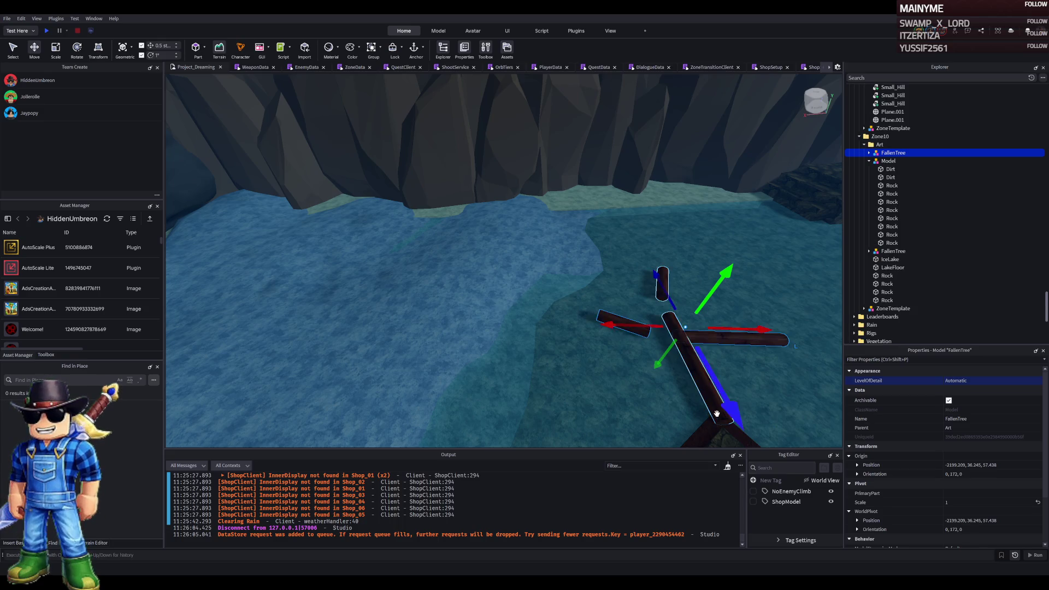
pyautogui.hotkey('ctrl', 't')
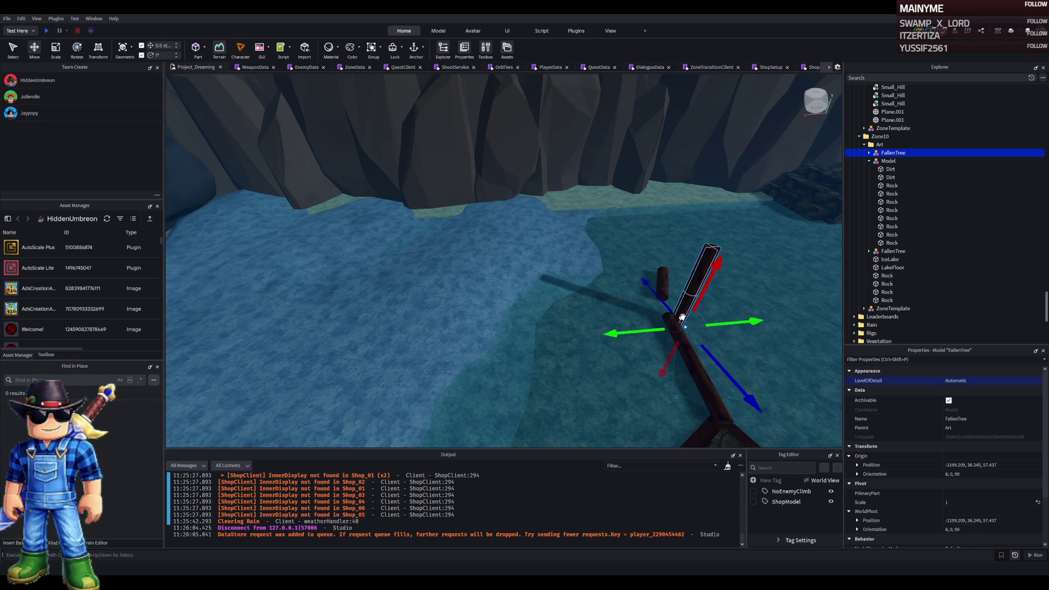
pyautogui.moveTo(685, 310)
pyautogui.mouseDown()
pyautogui.moveTo(452, 281)
pyautogui.moveTo(305, 235)
pyautogui.moveTo(376, 240)
pyautogui.moveTo(459, 211)
pyautogui.moveTo(470, 230)
pyautogui.moveTo(468, 217)
pyautogui.moveTo(457, 222)
pyautogui.moveTo(444, 277)
pyautogui.moveTo(414, 294)
pyautogui.moveTo(446, 304)
pyautogui.mouseUp()
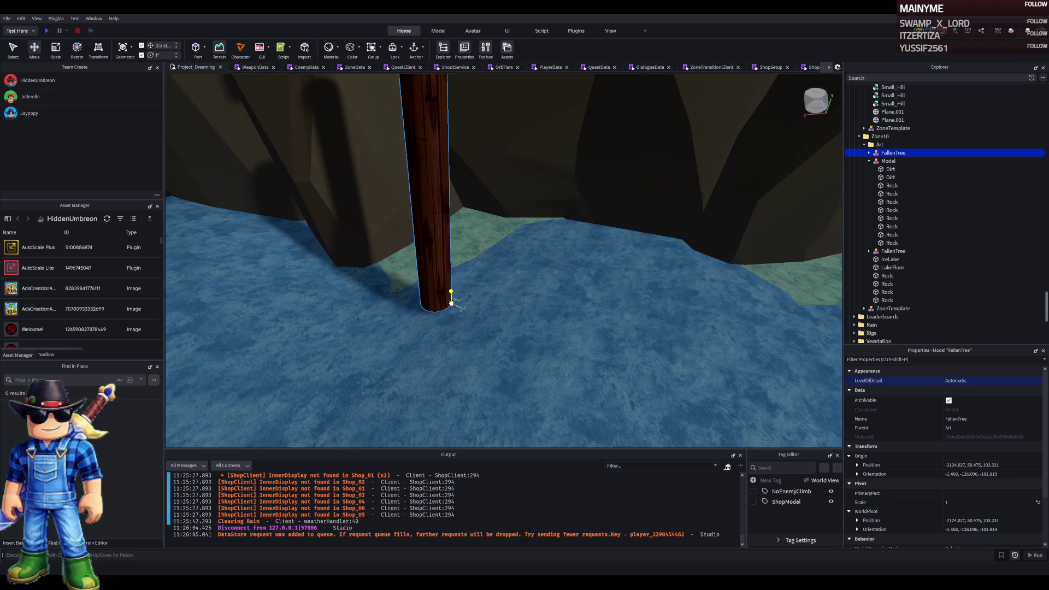
# Rename the log Part to Tree, move it into Art, and delete the empty FallenTree model
pyautogui.click(869, 153)
pyautogui.click(891, 161)
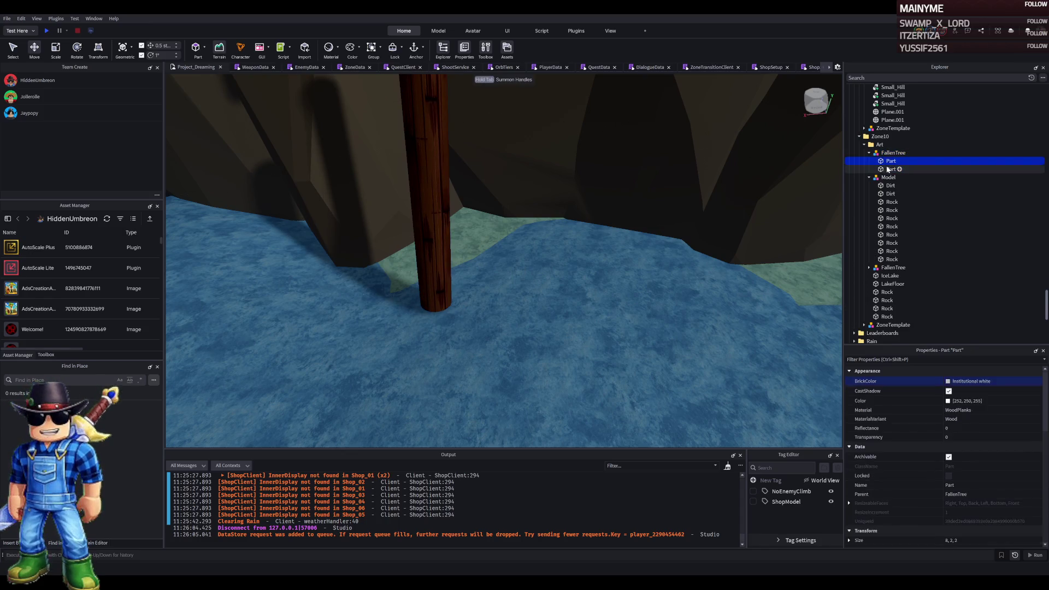
pyautogui.click(896, 153)
pyautogui.click(905, 160)
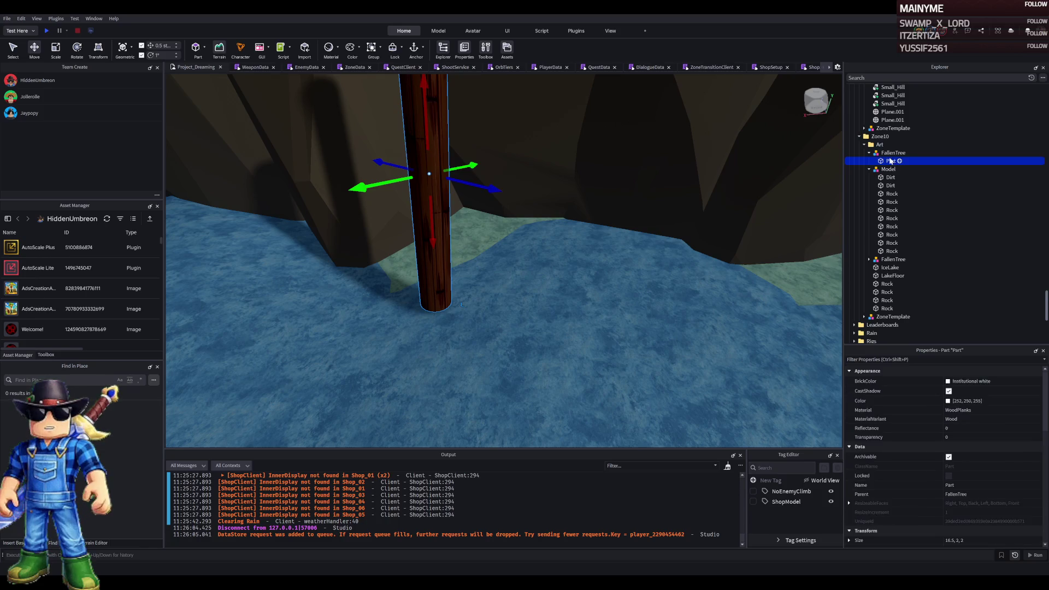
pyautogui.write('Truee')
pyautogui.press('Return')
pyautogui.moveTo(887, 162); pyautogui.dragTo(880, 145)
pyautogui.click(892, 153)
pyautogui.press('Delete')
# Duplicate the Tree trunk and slide the copy 23 studs along its axis
pyautogui.click(421, 202)
pyautogui.scroll(2, 464, 181)
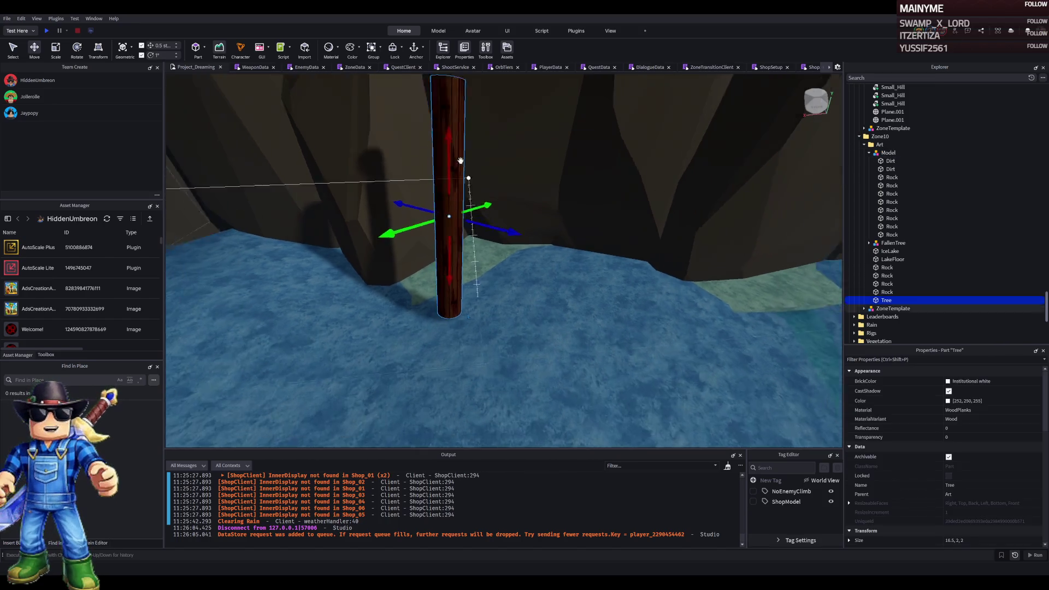
pyautogui.scroll(-3, 460, 161)
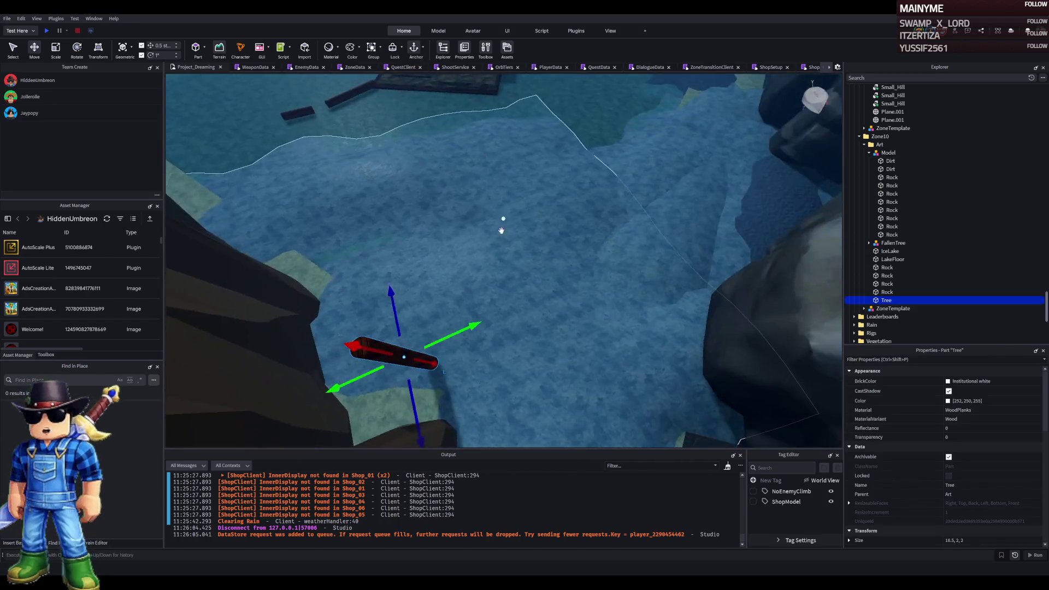
pyautogui.hotkey('ctrl', 'd')
pyautogui.moveTo(410, 323)
pyautogui.mouseDown()
pyautogui.moveTo(550, 300)
pyautogui.moveTo(476, 302)
pyautogui.mouseUp()
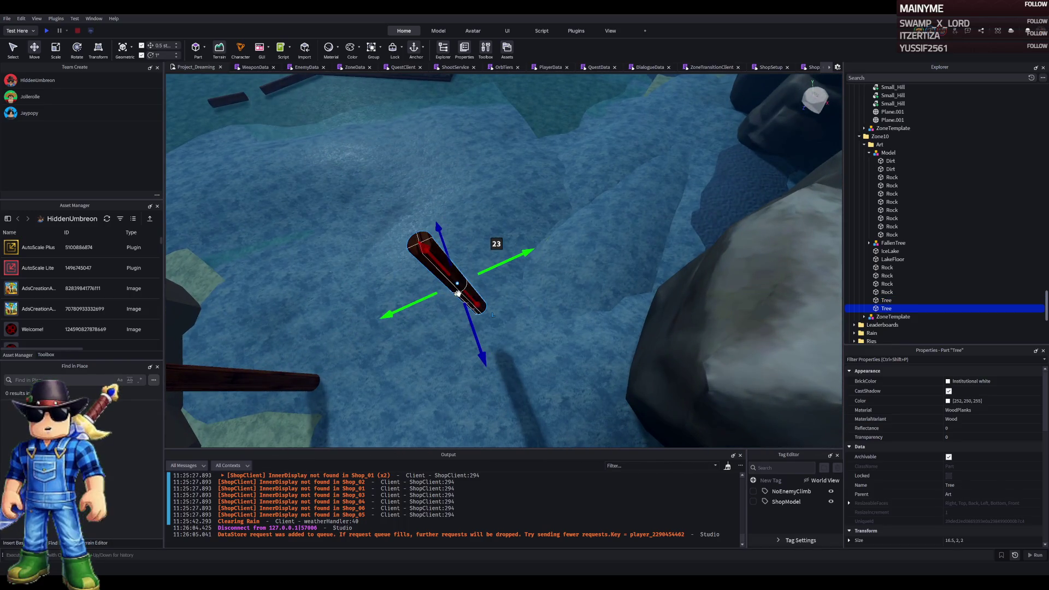
pyautogui.scroll(5, 458, 294)
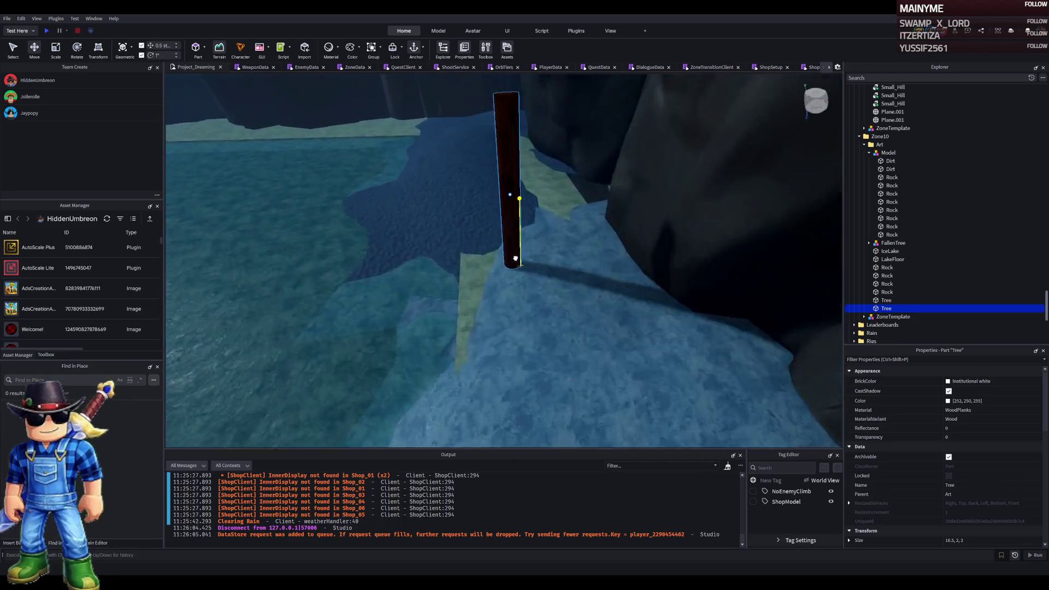
pyautogui.scroll(2, 515, 262)
# Add two more Tree copies, placing one by the water
pyautogui.hotkey('ctrl', 'd')
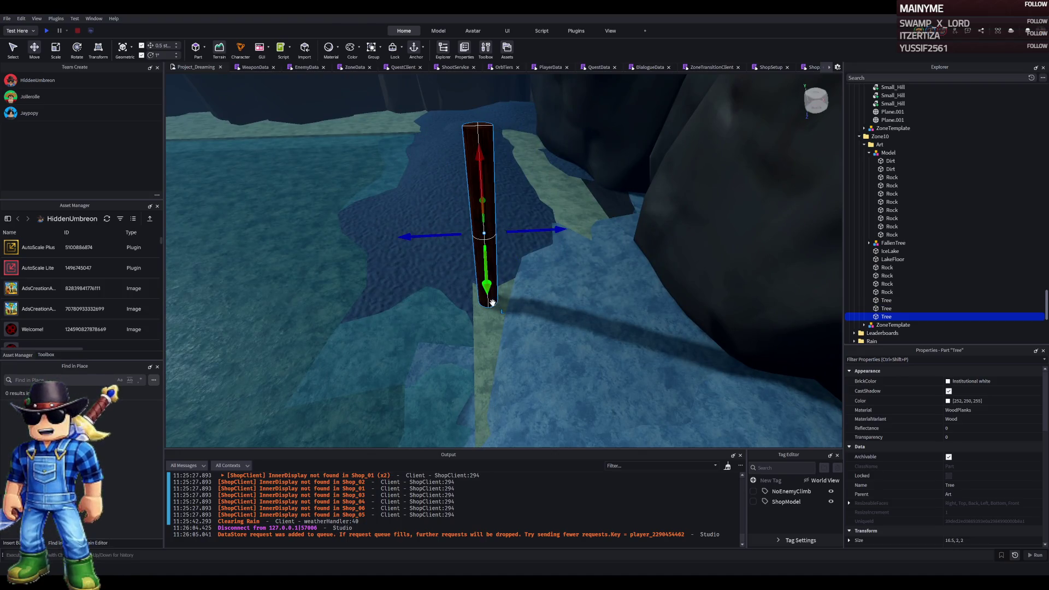
pyautogui.scroll(3, 481, 284)
pyautogui.moveTo(472, 269)
pyautogui.mouseDown()
pyautogui.moveTo(562, 328)
pyautogui.moveTo(565, 343)
pyautogui.moveTo(480, 301)
pyautogui.moveTo(500, 293)
pyautogui.moveTo(491, 282)
pyautogui.mouseUp()
pyautogui.hotkey('ctrl', 'd')
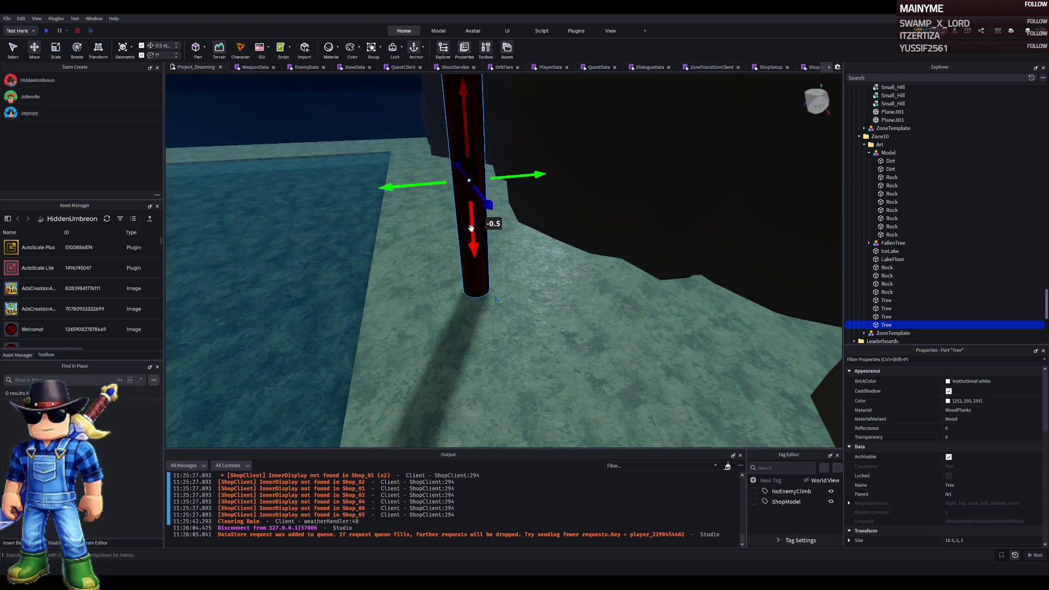
# Fly the view past the cliff and Forest sign to look down on the lake, selecting IceLake
pyautogui.press('a')
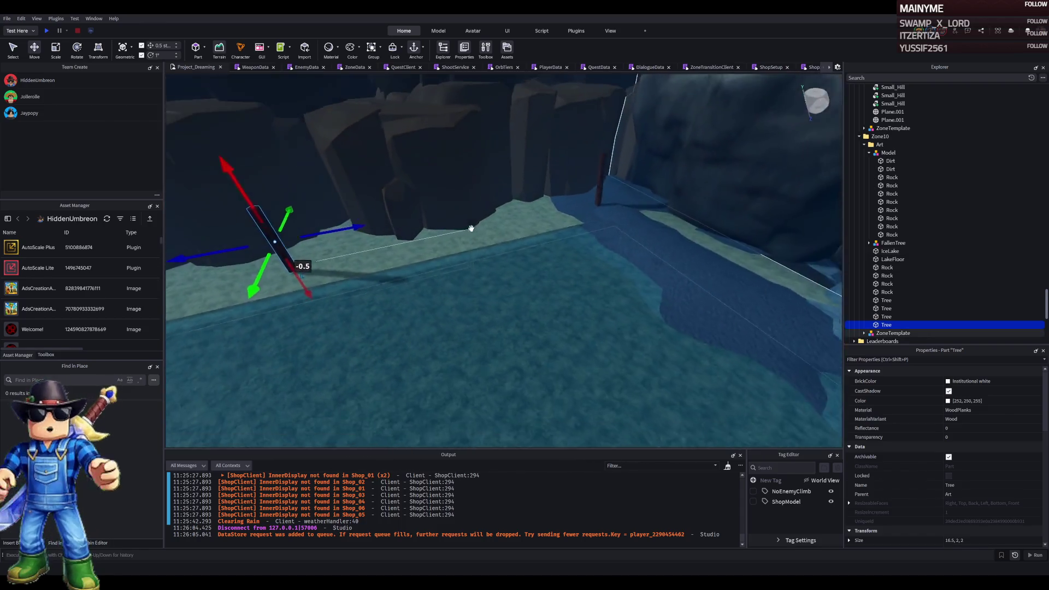
pyautogui.press('a')
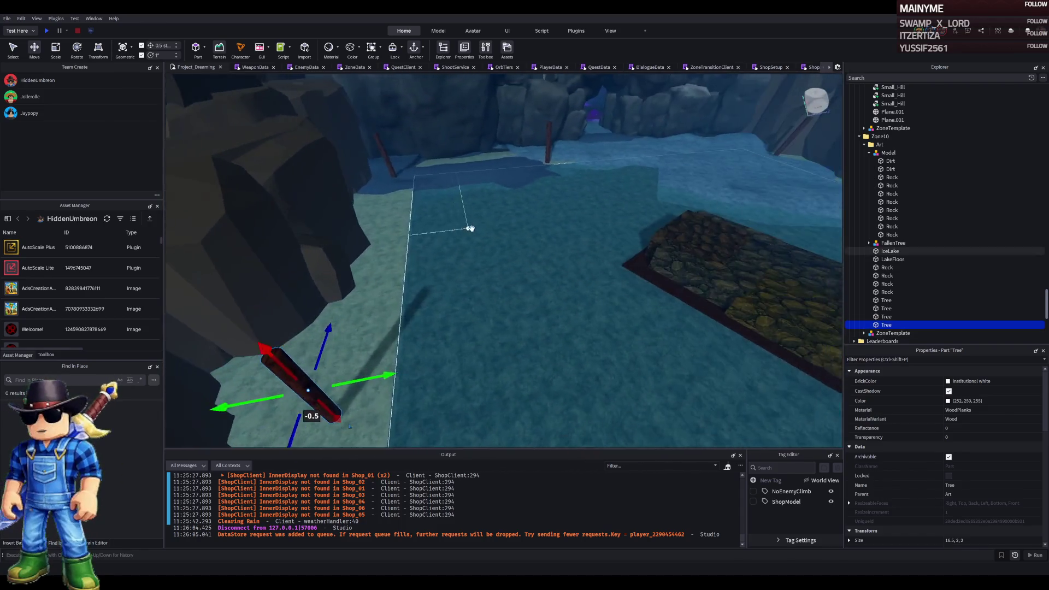
pyautogui.click(472, 146)
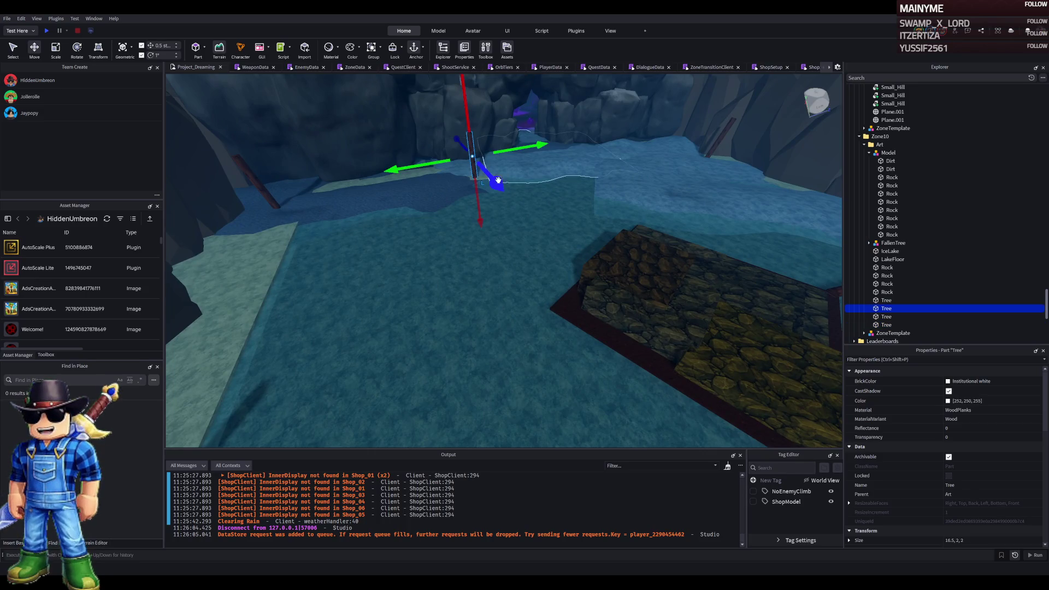
pyautogui.click(428, 180)
pyautogui.press('d')
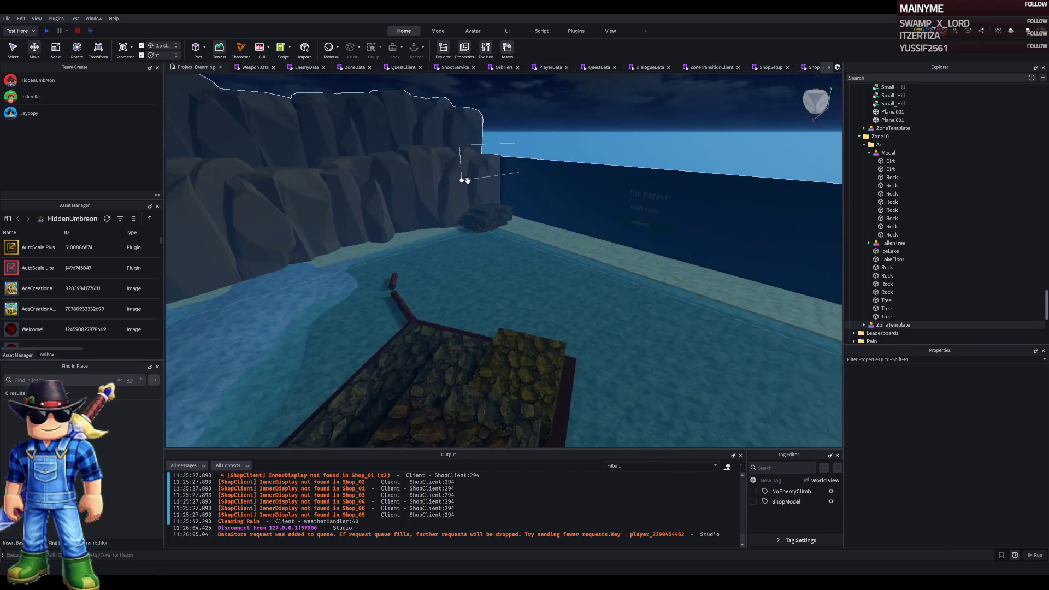
pyautogui.press('w')
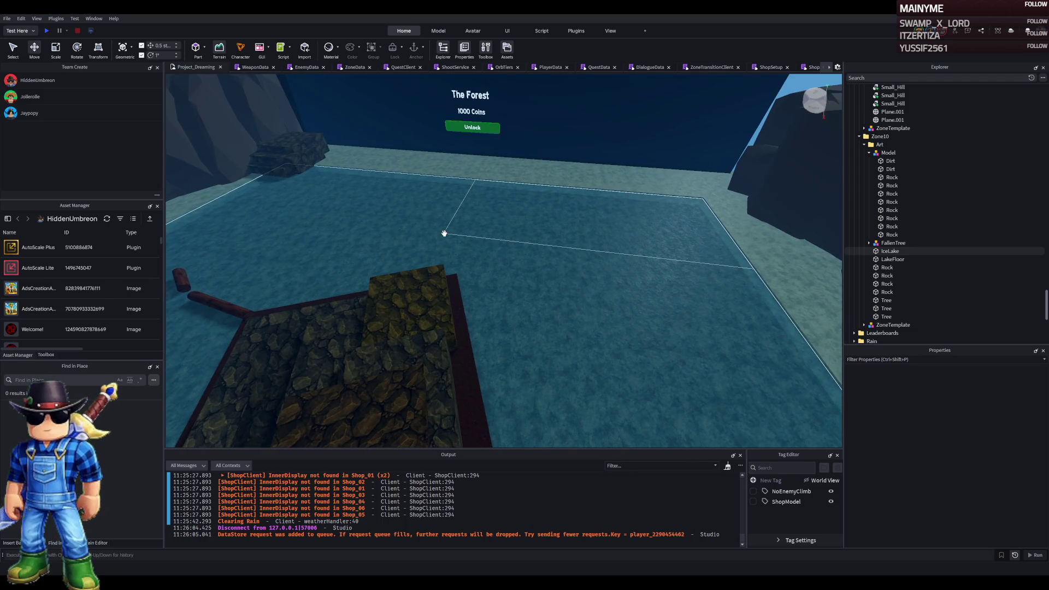
pyautogui.press('d')
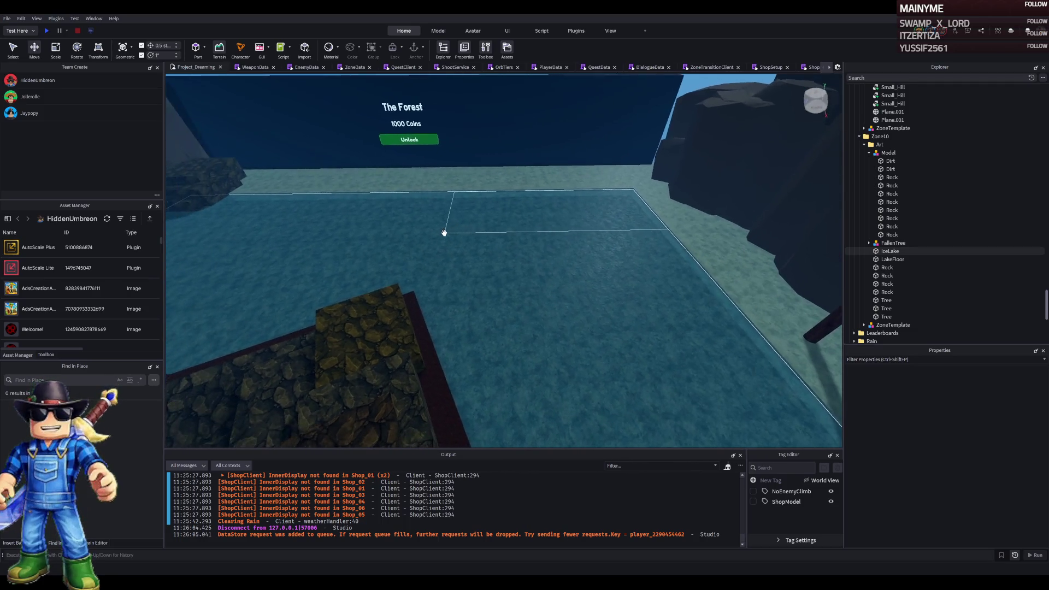
pyautogui.press('s')
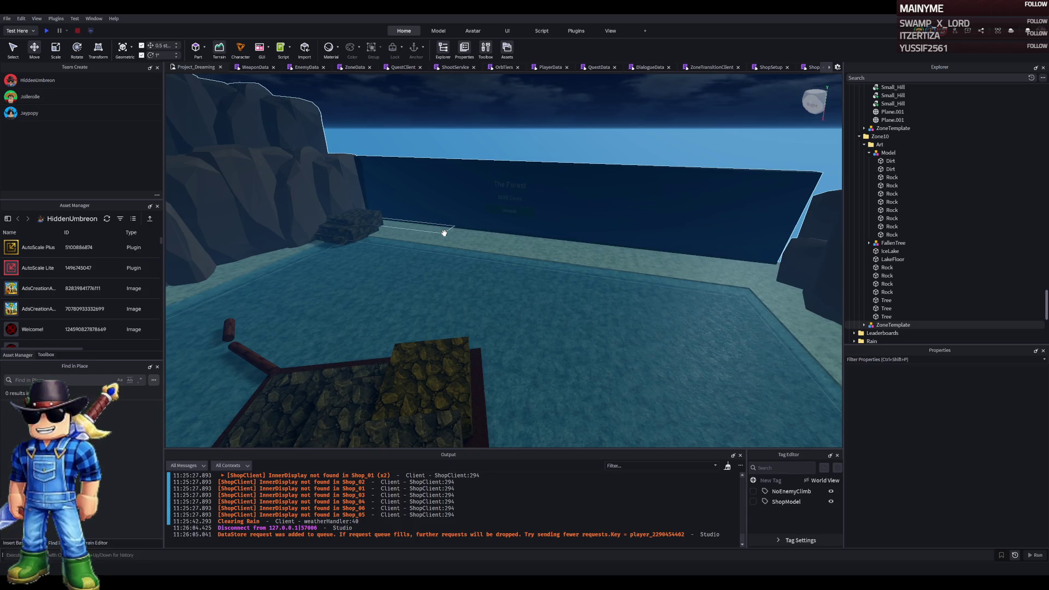
pyautogui.press('d')
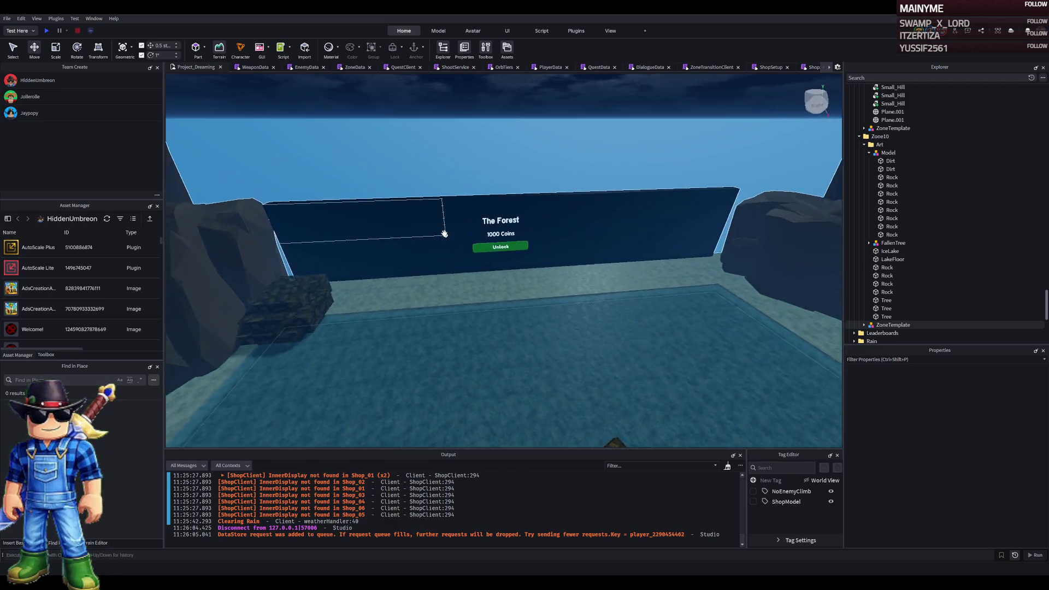
pyautogui.press('w')
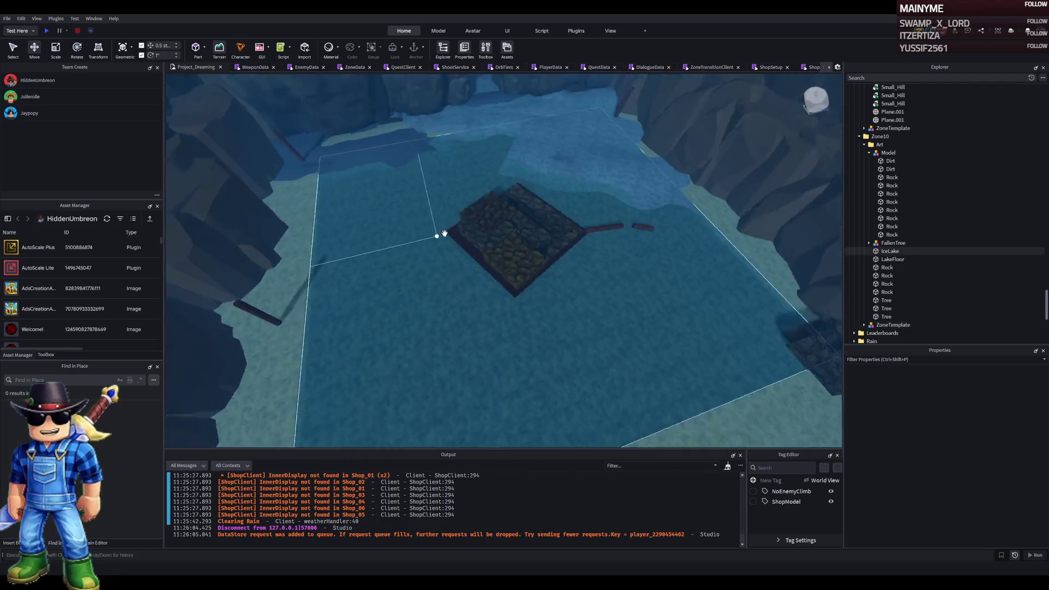
pyautogui.click(468, 263)
# Duplicate the IceLake sheet, scale the copy down, and set its transparency to 0
pyautogui.moveTo(470, 264); pyautogui.dragTo(470, 264)
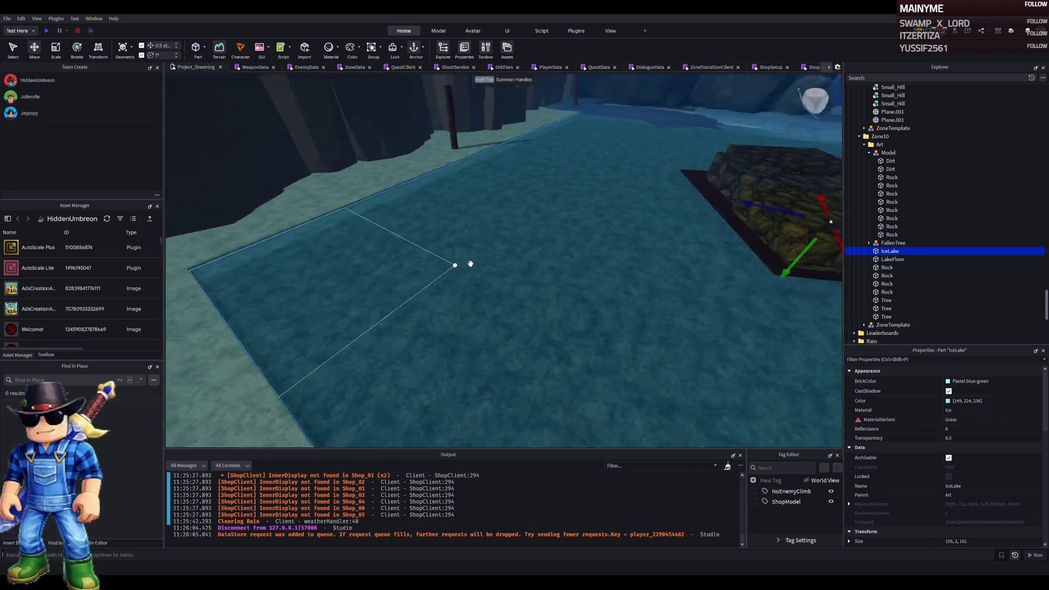
pyautogui.hotkey('ctrl', 'd')
pyautogui.hotkey('ctrl', '4')
pyautogui.moveTo(639, 135)
pyautogui.mouseDown()
pyautogui.moveTo(597, 162)
pyautogui.moveTo(625, 148)
pyautogui.moveTo(698, 157)
pyautogui.moveTo(362, 367)
pyautogui.mouseUp()
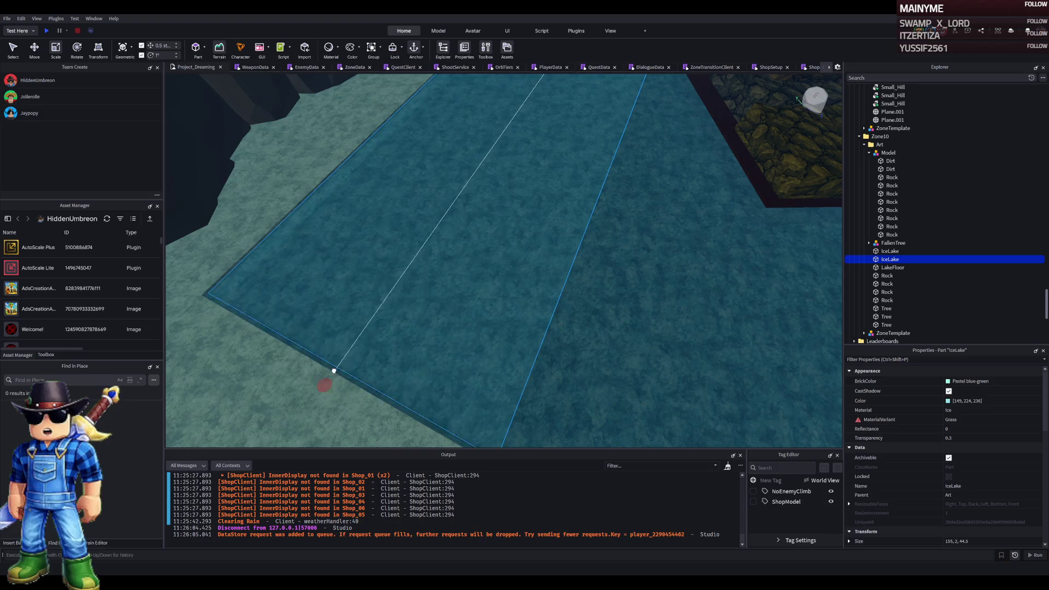
pyautogui.moveTo(497, 205)
pyautogui.mouseDown()
pyautogui.moveTo(481, 227)
pyautogui.moveTo(439, 148)
pyautogui.mouseUp()
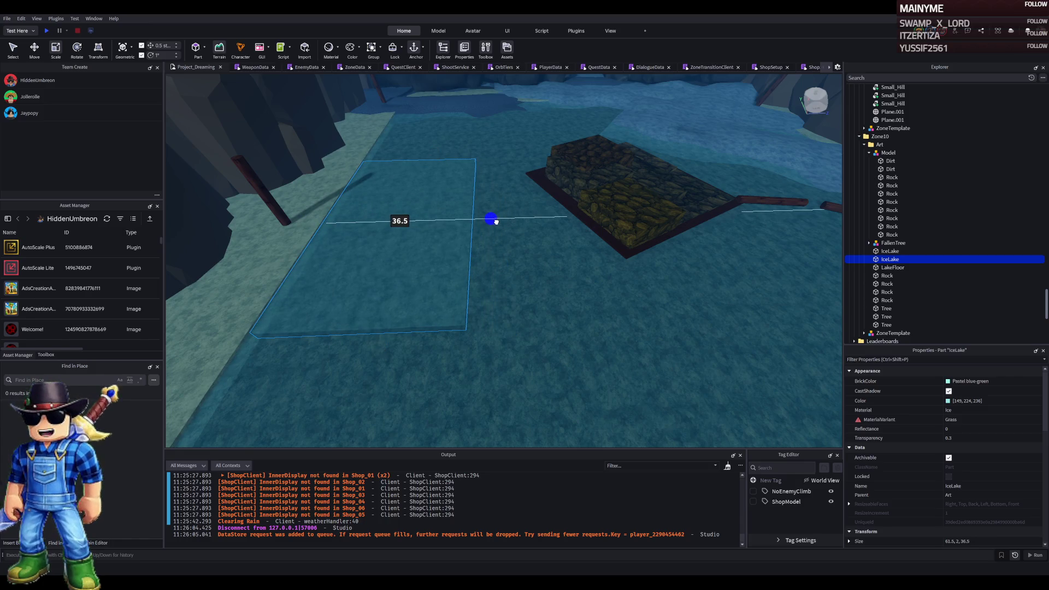
pyautogui.click(963, 438)
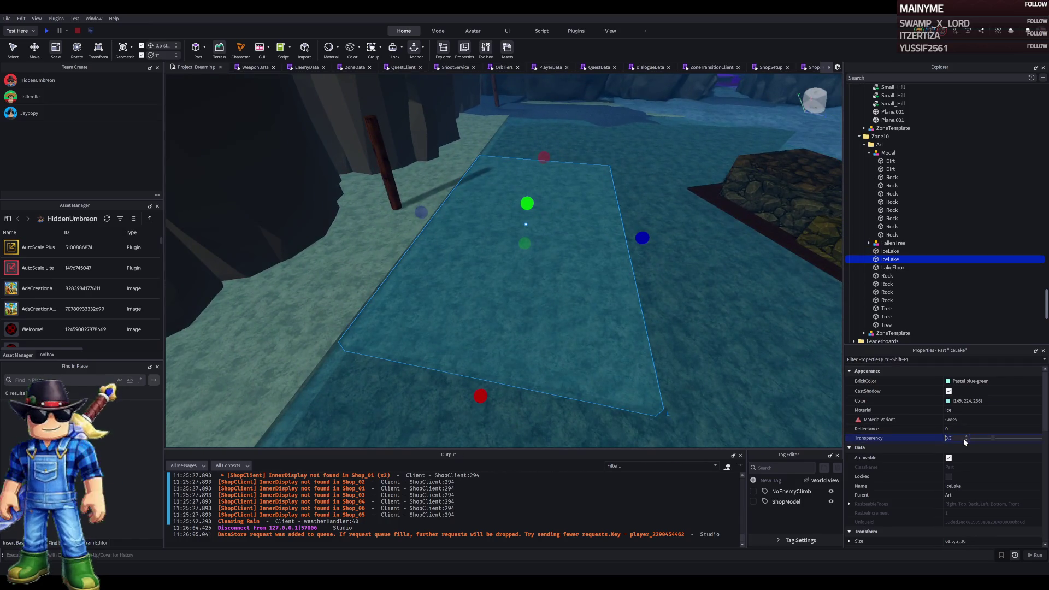
pyautogui.write('0')
# Copy the other IceLake sheet and shorten it to about 127; shrink the first sheet's depth from 161 to 36
pyautogui.click(726, 335)
pyautogui.press('f')
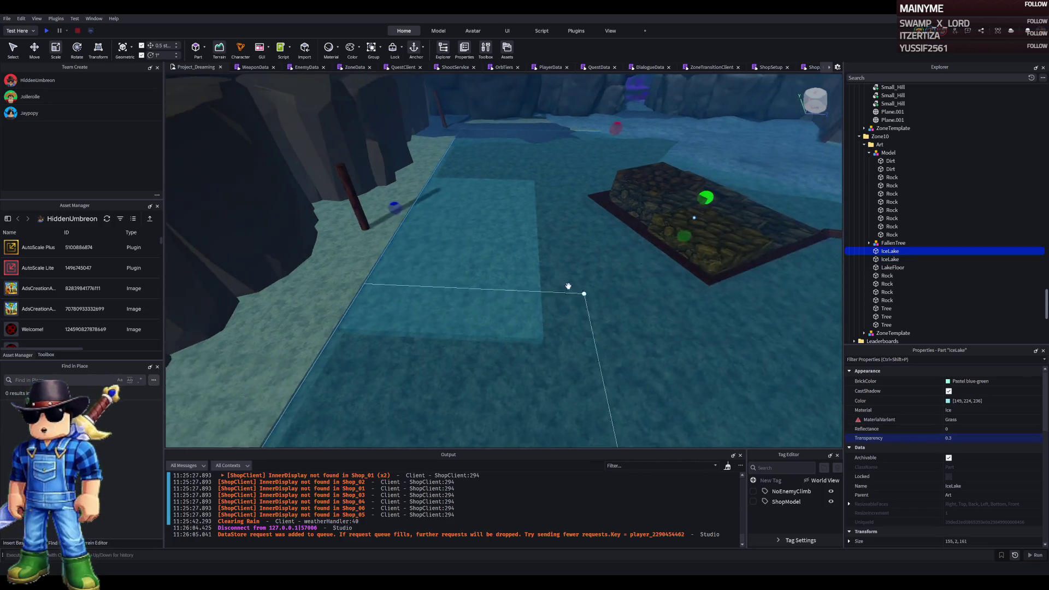
pyautogui.hotkey('ctrl', 'd')
pyautogui.moveTo(366, 206); pyautogui.dragTo(490, 224)
pyautogui.click(457, 400)
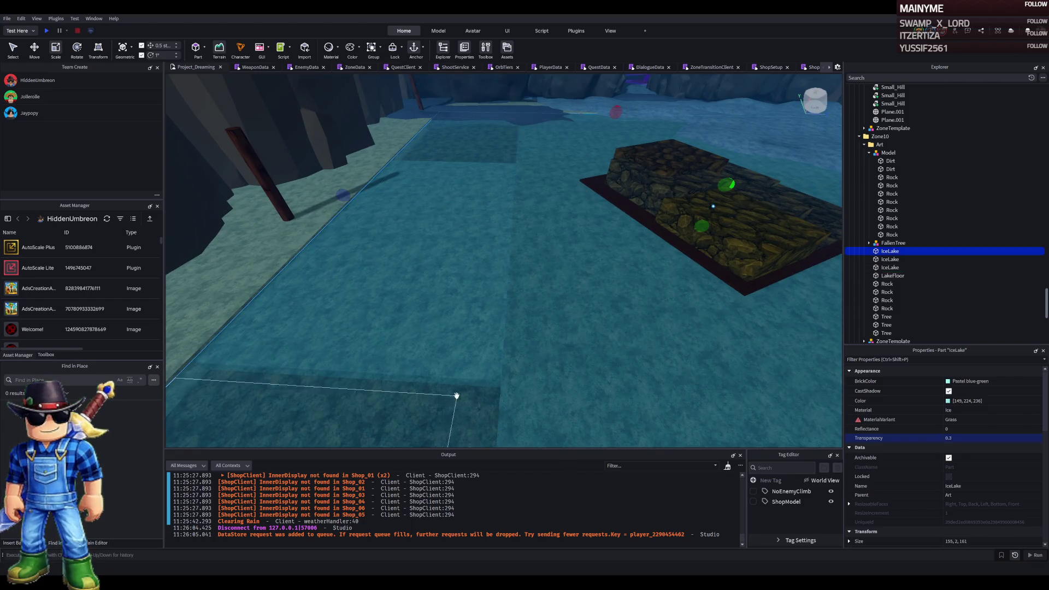
pyautogui.press('f')
pyautogui.moveTo(660, 182)
pyautogui.mouseDown()
pyautogui.moveTo(431, 243)
pyautogui.moveTo(398, 304)
pyautogui.mouseUp()
# Duplicate the shrunken strip, narrow the copy to about 55, and the first strip to 35.5
pyautogui.hotkey('ctrl', 'd')
pyautogui.press('f')
pyautogui.moveTo(671, 310)
pyautogui.mouseDown()
pyautogui.moveTo(414, 321)
pyautogui.moveTo(431, 308)
pyautogui.mouseUp()
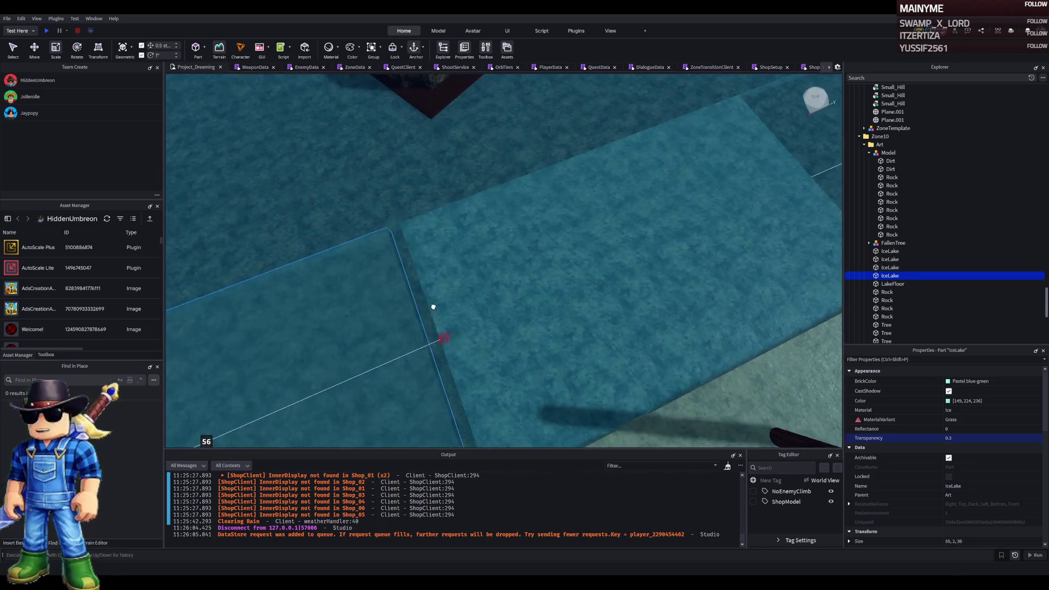
pyautogui.scroll(-5, 447, 303)
pyautogui.click(703, 216)
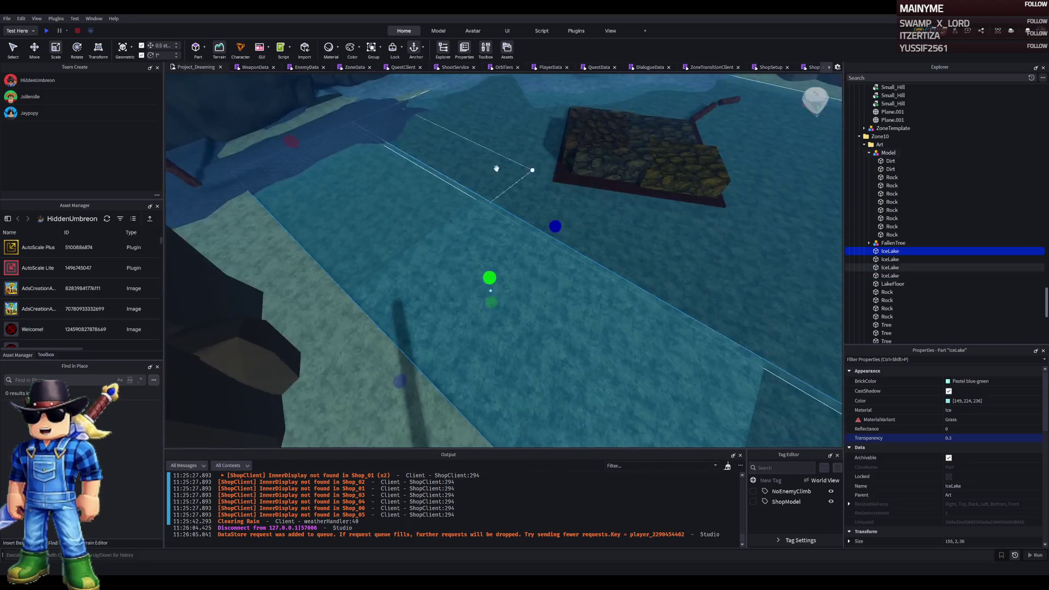
pyautogui.moveTo(301, 143)
pyautogui.mouseDown()
pyautogui.moveTo(517, 253)
pyautogui.moveTo(517, 281)
pyautogui.moveTo(304, 250)
pyautogui.moveTo(468, 257)
pyautogui.moveTo(435, 244)
pyautogui.mouseUp()
pyautogui.click(593, 285)
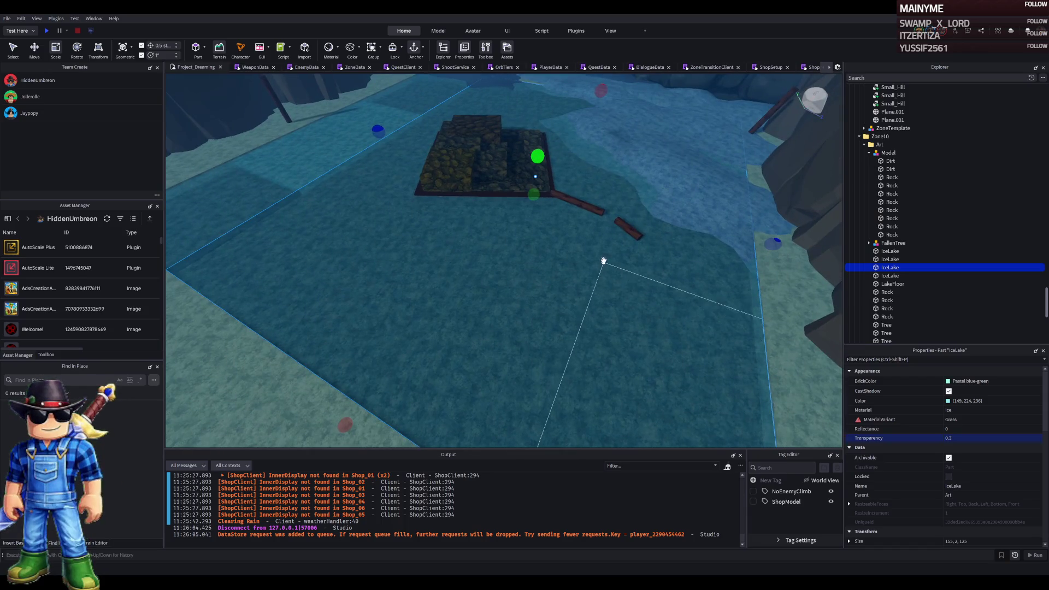
# Reshape the newly added ice piece to 36 long and 29 wide
pyautogui.click(246, 238)
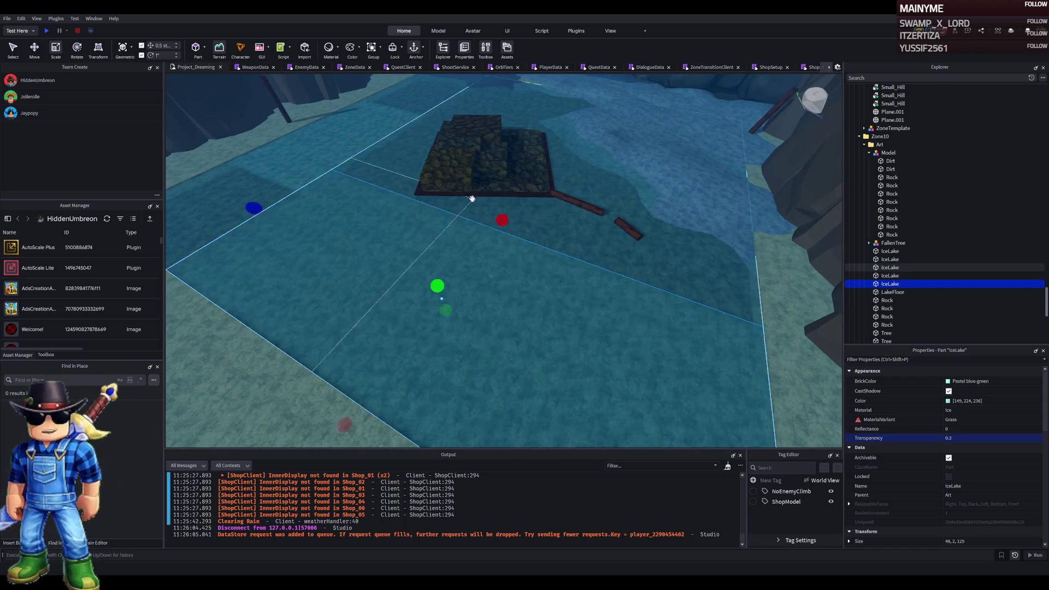
pyautogui.moveTo(252, 199); pyautogui.dragTo(408, 281)
pyautogui.moveTo(639, 271); pyautogui.dragTo(672, 251)
pyautogui.moveTo(321, 283); pyautogui.dragTo(472, 272)
pyautogui.moveTo(552, 158)
pyautogui.mouseDown()
pyautogui.moveTo(569, 206)
pyautogui.moveTo(587, 217)
pyautogui.mouseUp()
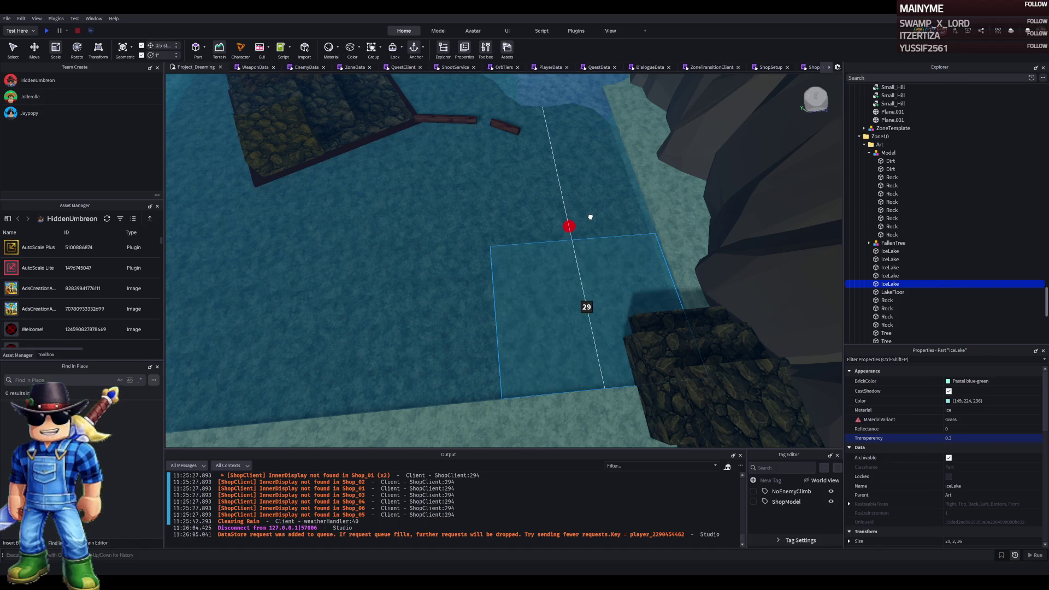
# Narrow the large ice sheet to 126 and stretch the small patch into a long 29-wide strip
pyautogui.click(426, 270)
pyautogui.moveTo(360, 270)
pyautogui.mouseDown()
pyautogui.moveTo(363, 251)
pyautogui.moveTo(473, 235)
pyautogui.moveTo(461, 245)
pyautogui.mouseUp()
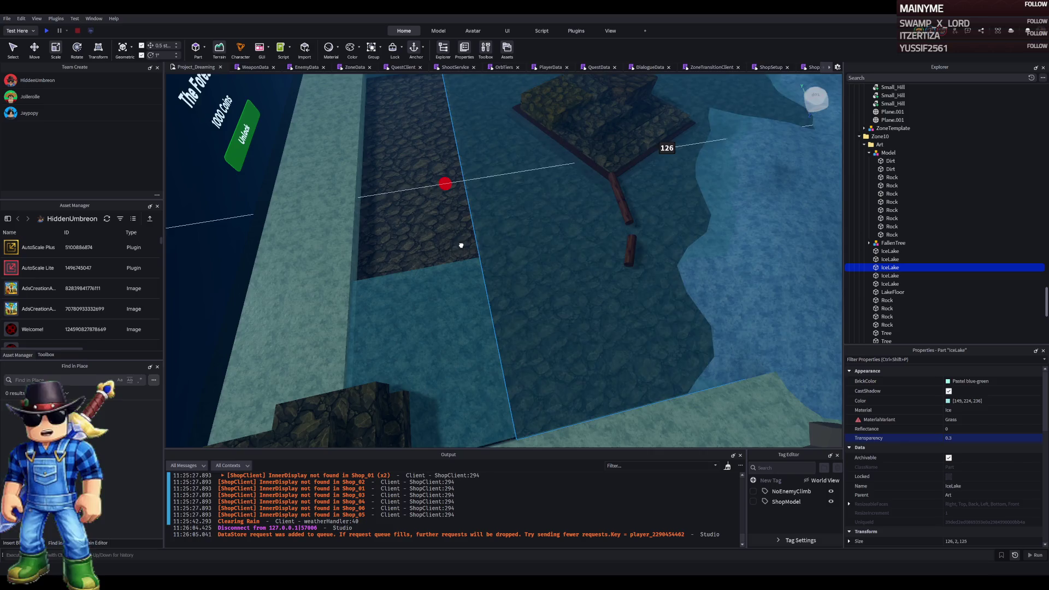
pyautogui.click(492, 191)
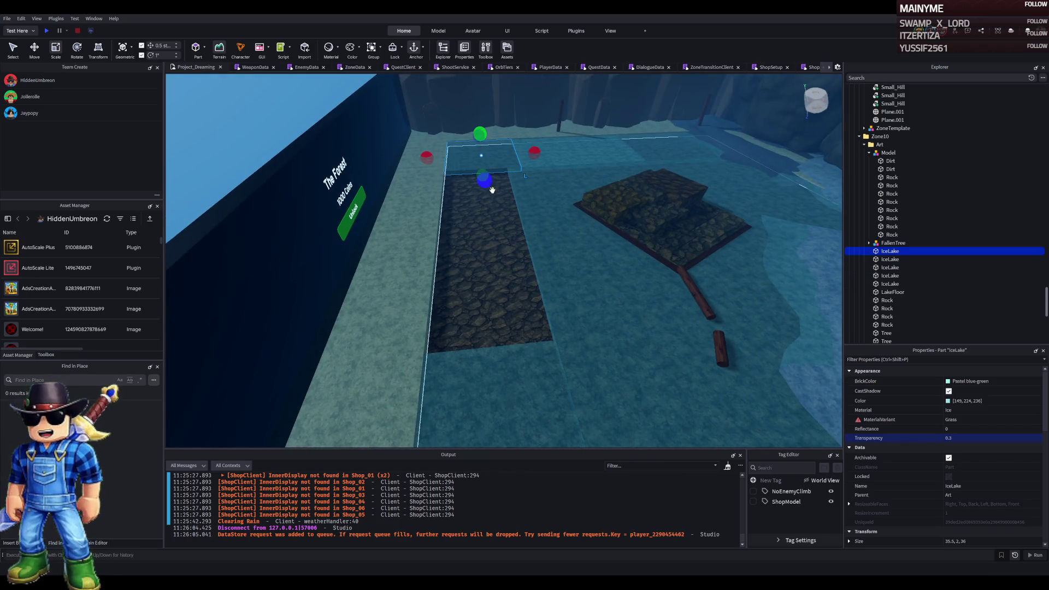
pyautogui.moveTo(487, 182)
pyautogui.mouseDown()
pyautogui.moveTo(480, 162)
pyautogui.moveTo(473, 344)
pyautogui.mouseUp()
pyautogui.moveTo(555, 164); pyautogui.dragTo(538, 164)
pyautogui.scroll(3, 538, 164)
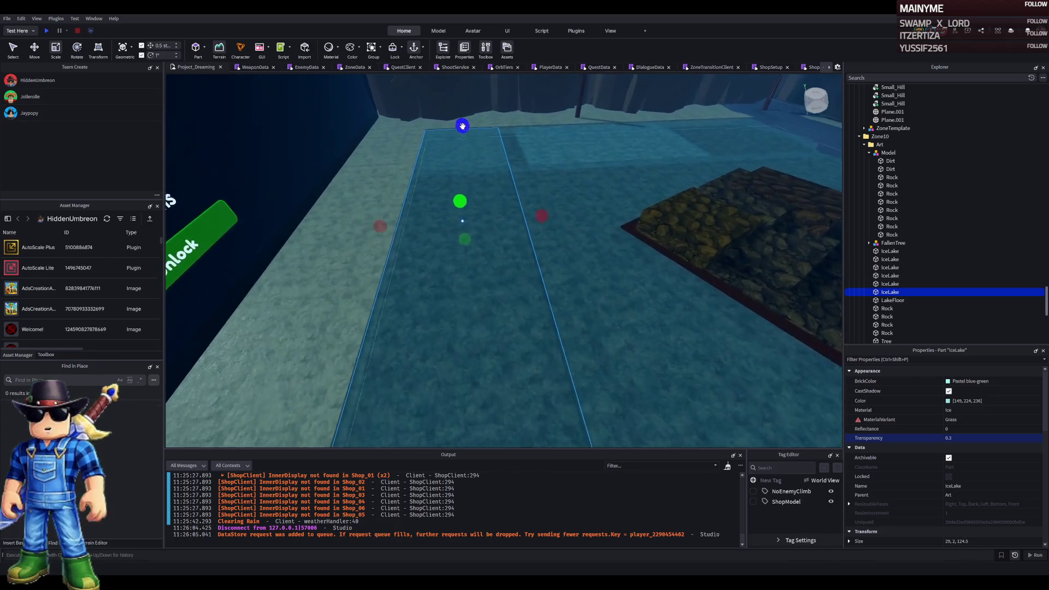
pyautogui.moveTo(454, 118); pyautogui.dragTo(454, 163)
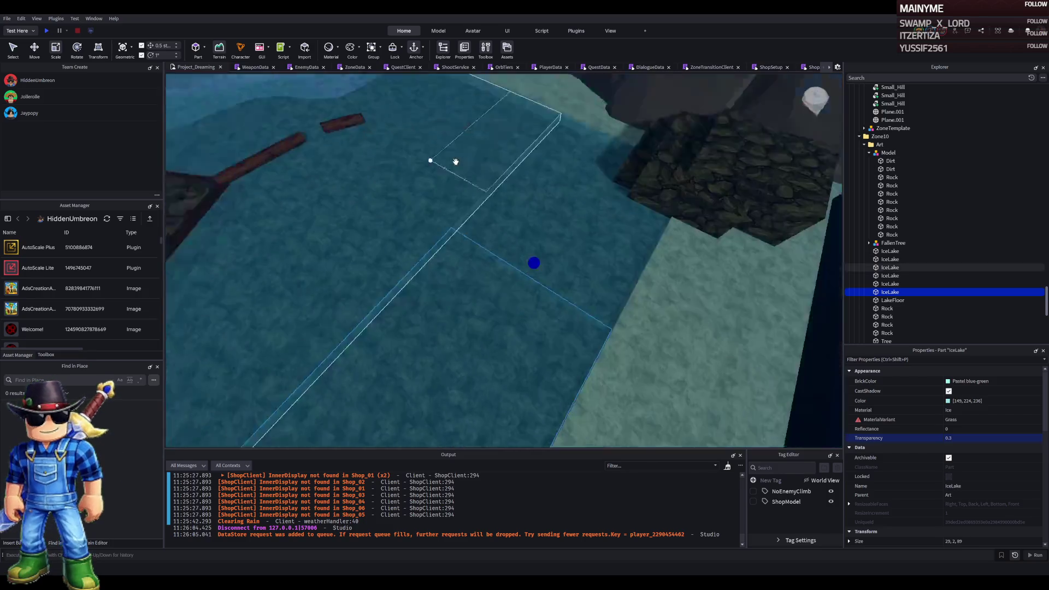
# Set a small ice patch's Transparency to 0 and rename it ThickIce
pyautogui.click(508, 181)
pyautogui.click(958, 437)
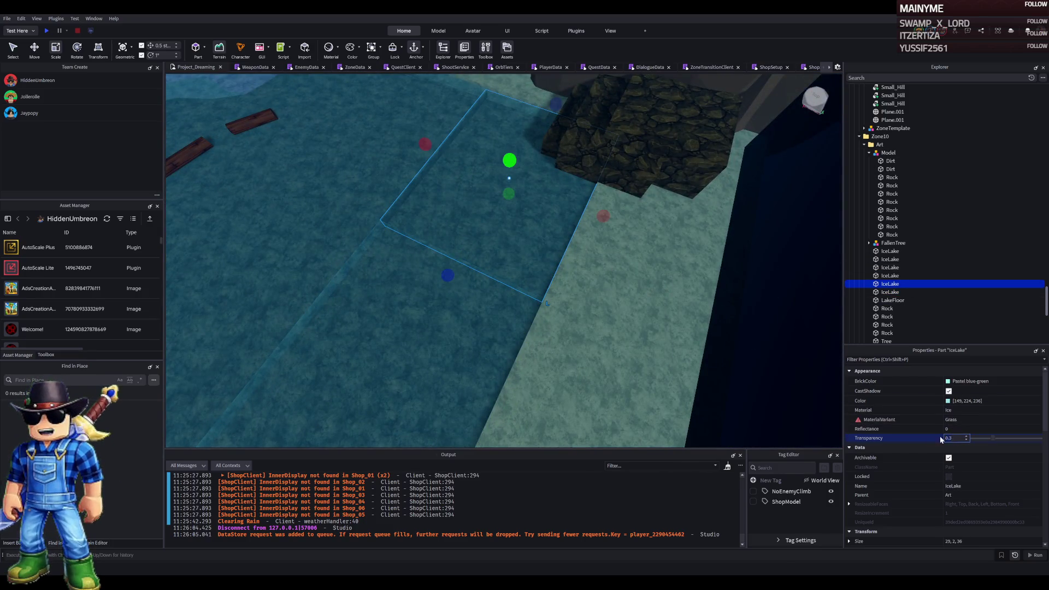
pyautogui.write('0')
pyautogui.press('Return')
pyautogui.click(882, 285)
pyautogui.write('ThickIce')
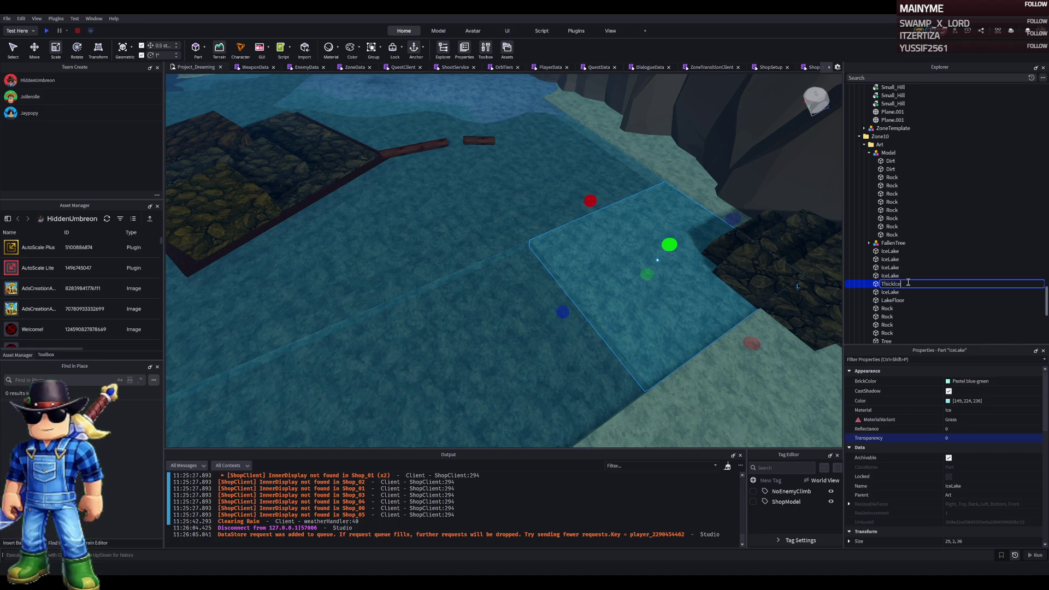
pyautogui.click(501, 224)
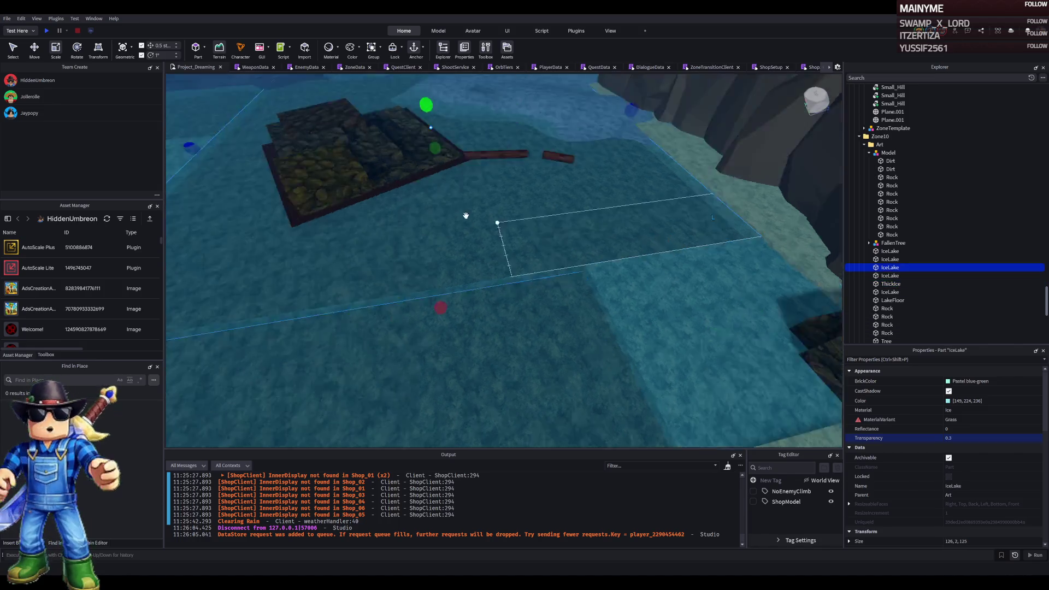
# Rename a second small ice patch ThickIce
pyautogui.click(467, 215)
pyautogui.click(871, 262)
pyautogui.write('ThickIce')
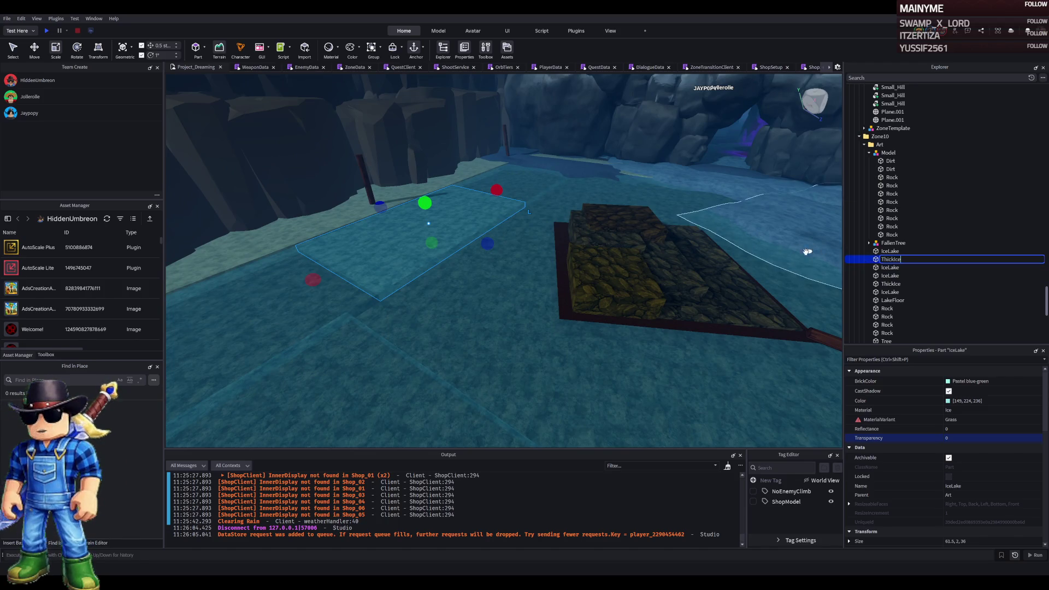
pyautogui.press('Return')
pyautogui.scroll(5, 606, 246)
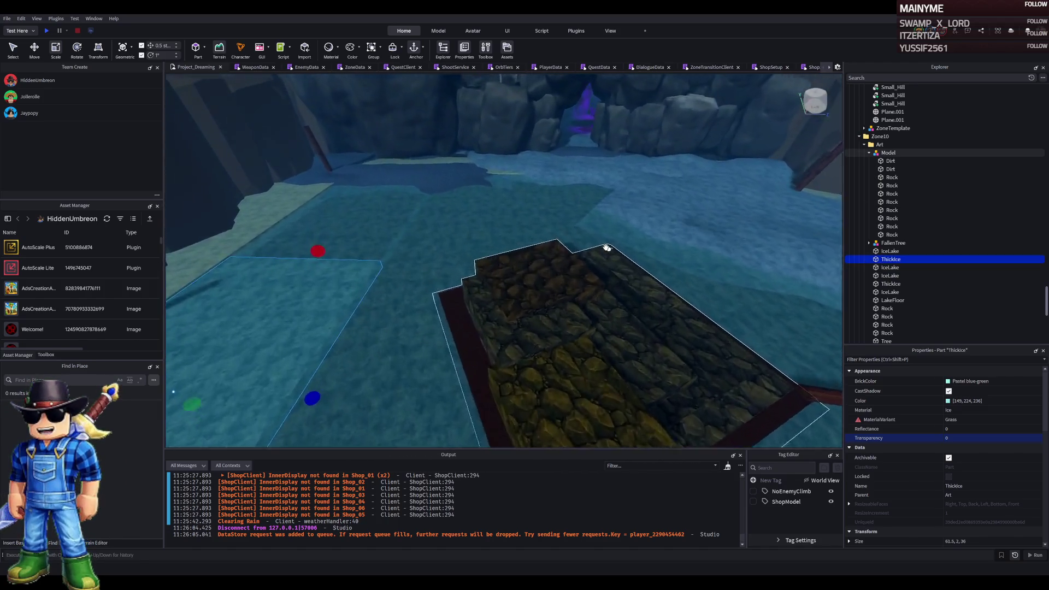
pyautogui.scroll(-5, 607, 246)
pyautogui.click(543, 234)
pyautogui.scroll(-5, 543, 234)
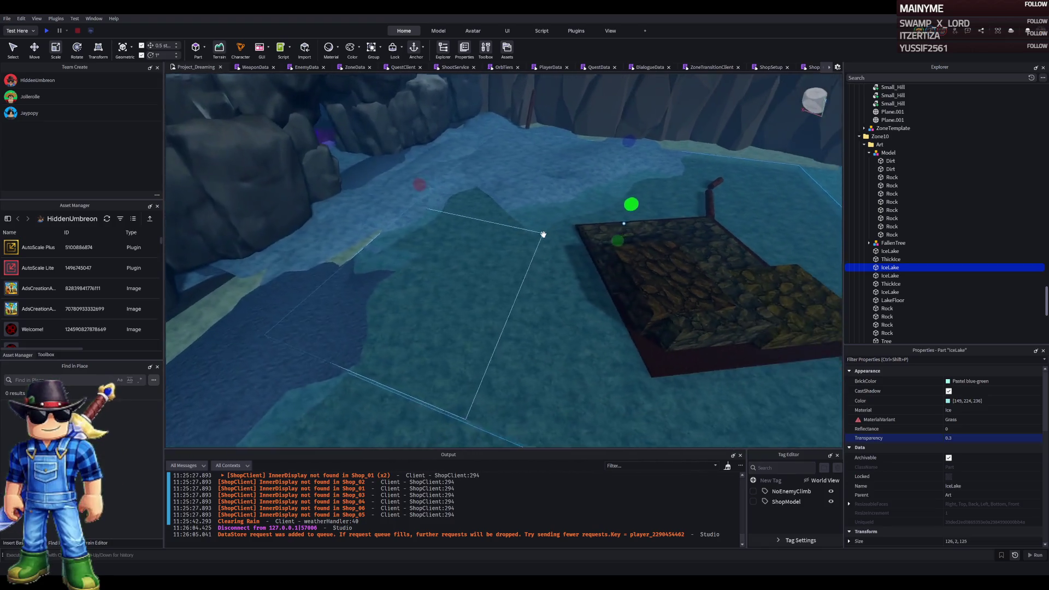
# Duplicate the large ice sheet and scale the copy down to about 35.5 by 35
pyautogui.hotkey('ctrl', 'd')
pyautogui.moveTo(681, 150); pyautogui.dragTo(485, 198)
pyautogui.moveTo(439, 417)
pyautogui.mouseDown()
pyautogui.moveTo(413, 359)
pyautogui.moveTo(421, 334)
pyautogui.mouseUp()
pyautogui.moveTo(420, 340); pyautogui.dragTo(420, 356)
pyautogui.moveTo(410, 175)
pyautogui.mouseDown()
pyautogui.moveTo(409, 246)
pyautogui.moveTo(411, 233)
pyautogui.mouseUp()
pyautogui.moveTo(481, 267); pyautogui.dragTo(491, 264)
pyautogui.scroll(3, 525, 265)
# Adjust a ThickIce piece's transparency and narrow the larger IceLake sheet to 91
pyautogui.click(932, 284)
pyautogui.click(959, 438)
pyautogui.click(890, 267)
pyautogui.press('f')
pyautogui.moveTo(346, 223)
pyautogui.mouseDown()
pyautogui.moveTo(356, 201)
pyautogui.moveTo(424, 206)
pyautogui.mouseUp()
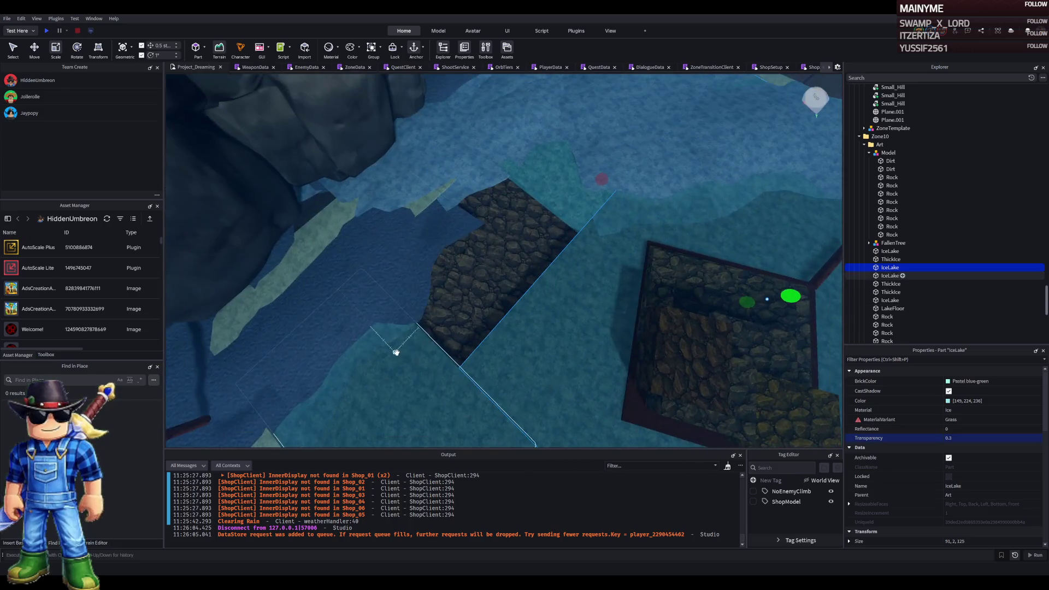
# Resize the 58 by 36 ice patch to about 46 long and 36 wide
pyautogui.click(453, 334)
pyautogui.moveTo(453, 334)
pyautogui.mouseDown()
pyautogui.moveTo(321, 389)
pyautogui.moveTo(306, 367)
pyautogui.mouseUp()
pyautogui.moveTo(229, 171); pyautogui.dragTo(436, 194)
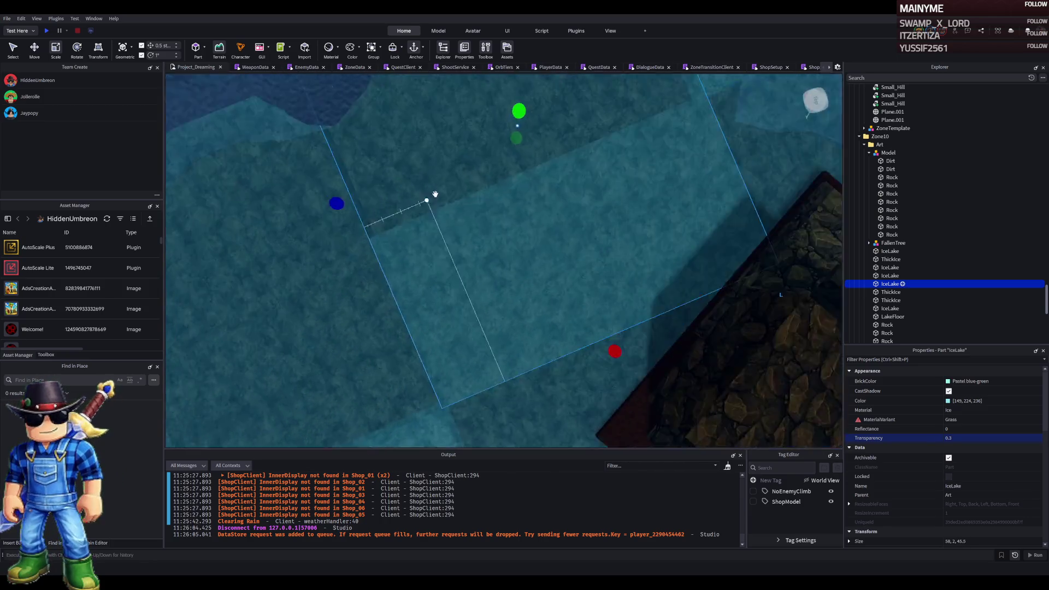
pyautogui.moveTo(645, 290); pyautogui.dragTo(539, 218)
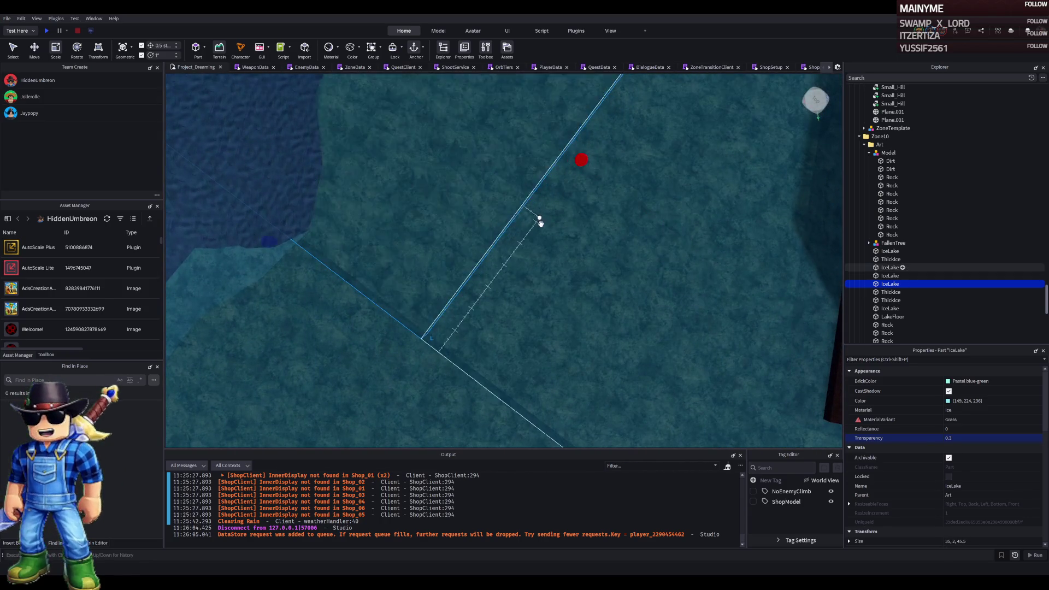
pyautogui.scroll(-5, 546, 237)
pyautogui.scroll(10, 550, 238)
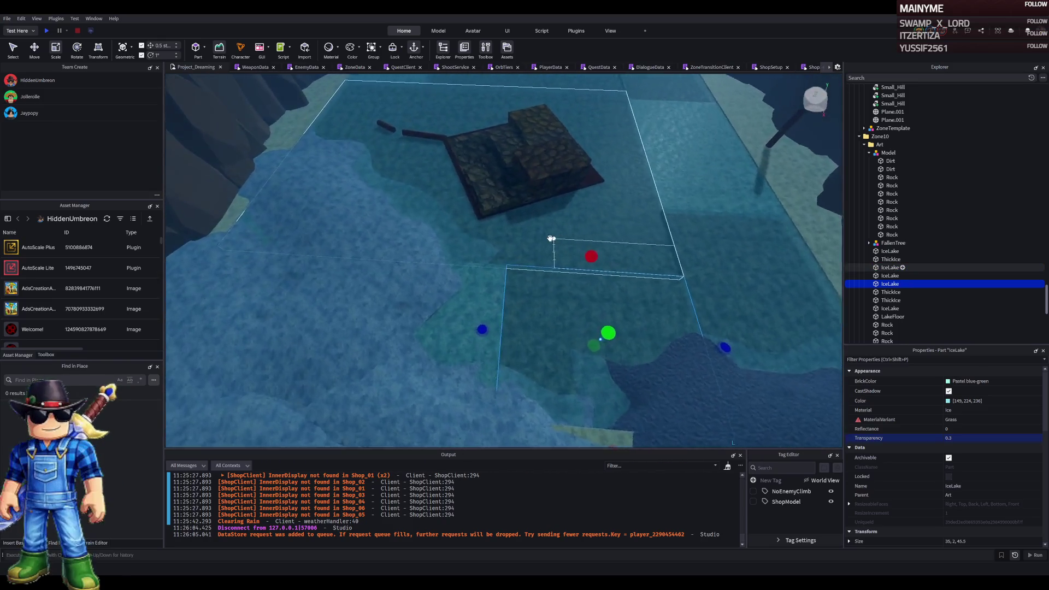
pyautogui.scroll(-8, 550, 238)
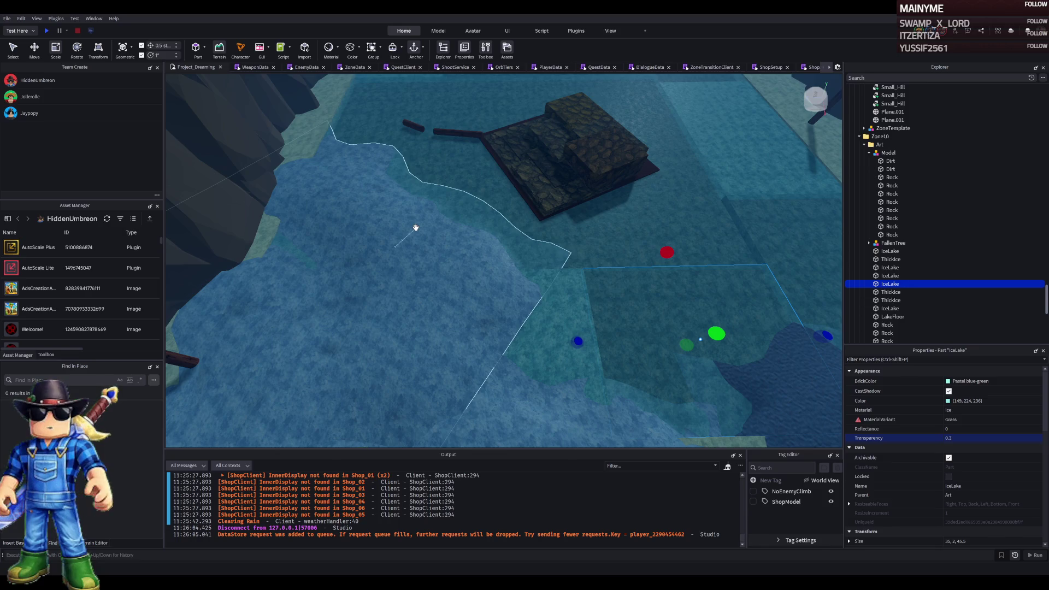
pyautogui.press('f')
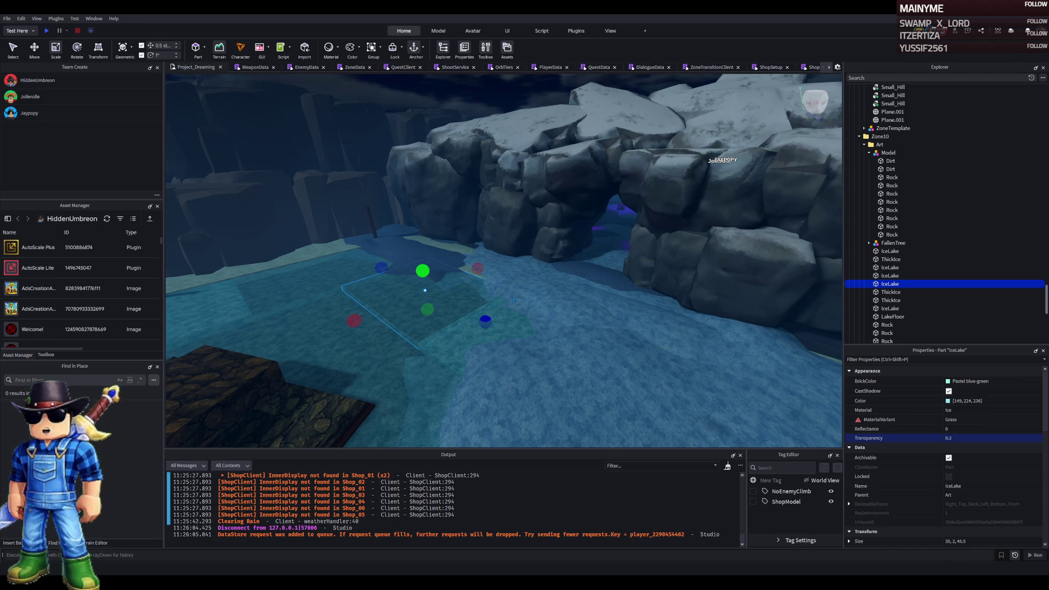
pyautogui.press('s')
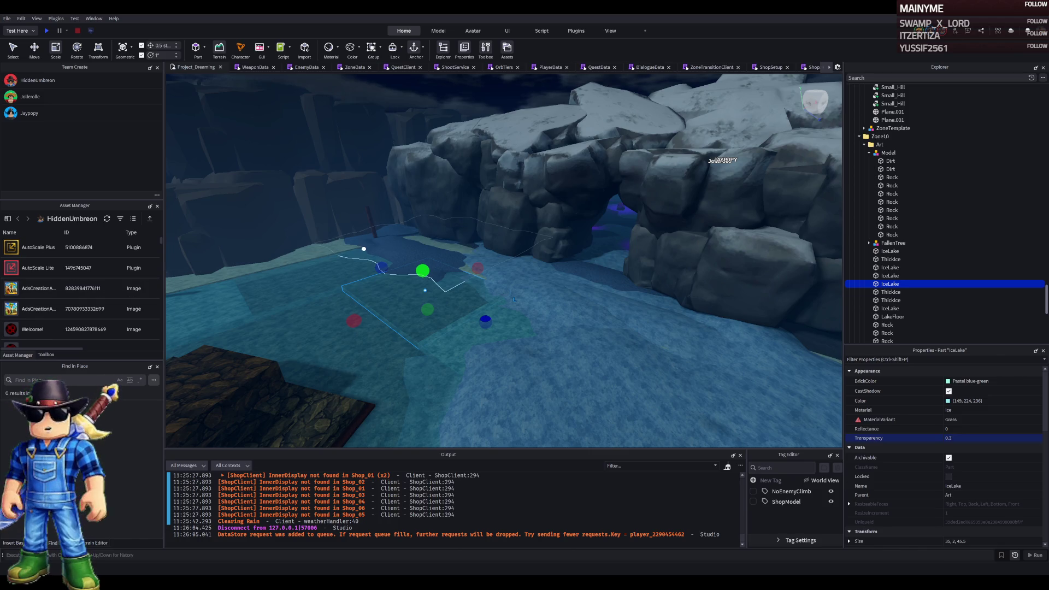
pyautogui.scroll(6, 433, 202)
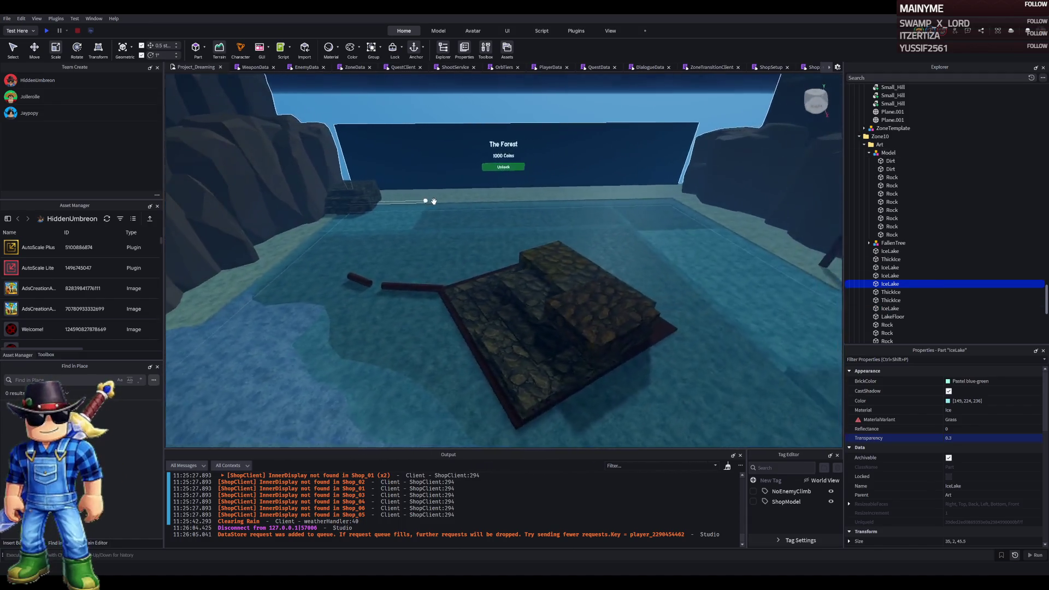
pyautogui.press('Right')
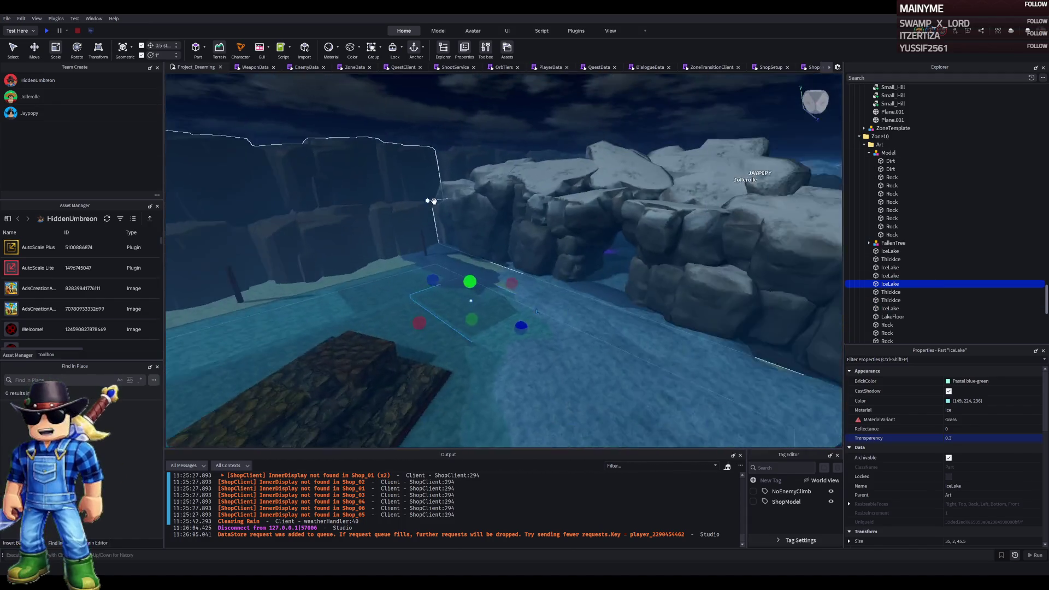
pyautogui.press('Left')
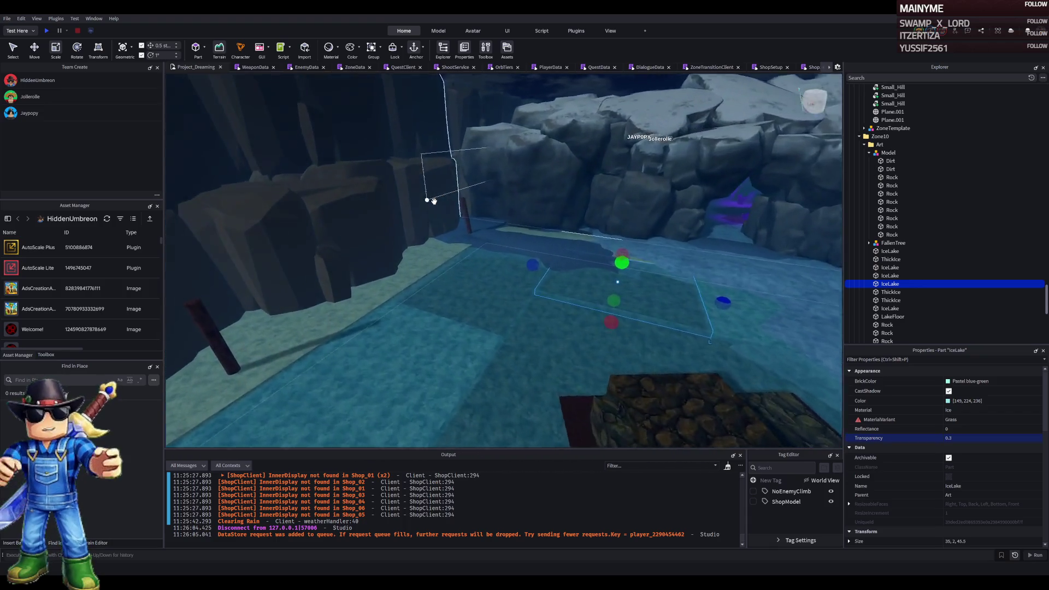
pyautogui.press('Right')
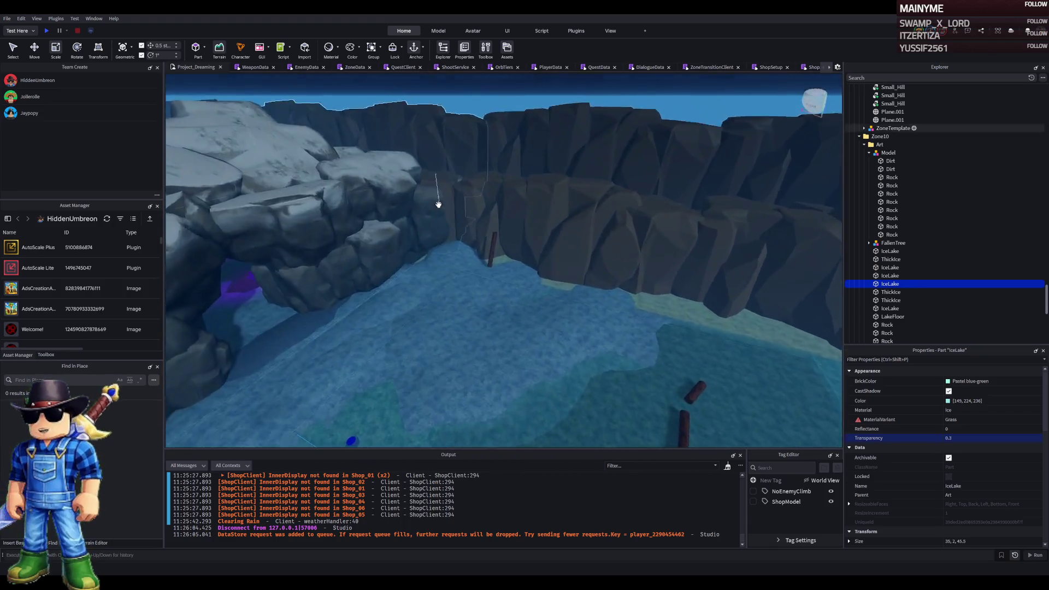
pyautogui.press('Up')
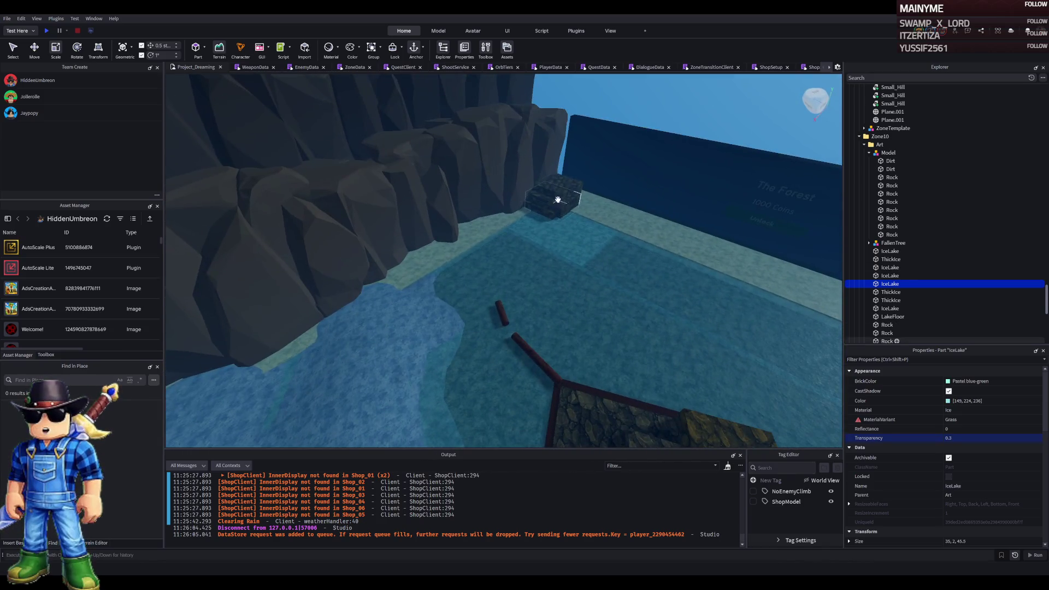
pyautogui.click(555, 198)
pyautogui.press('Up')
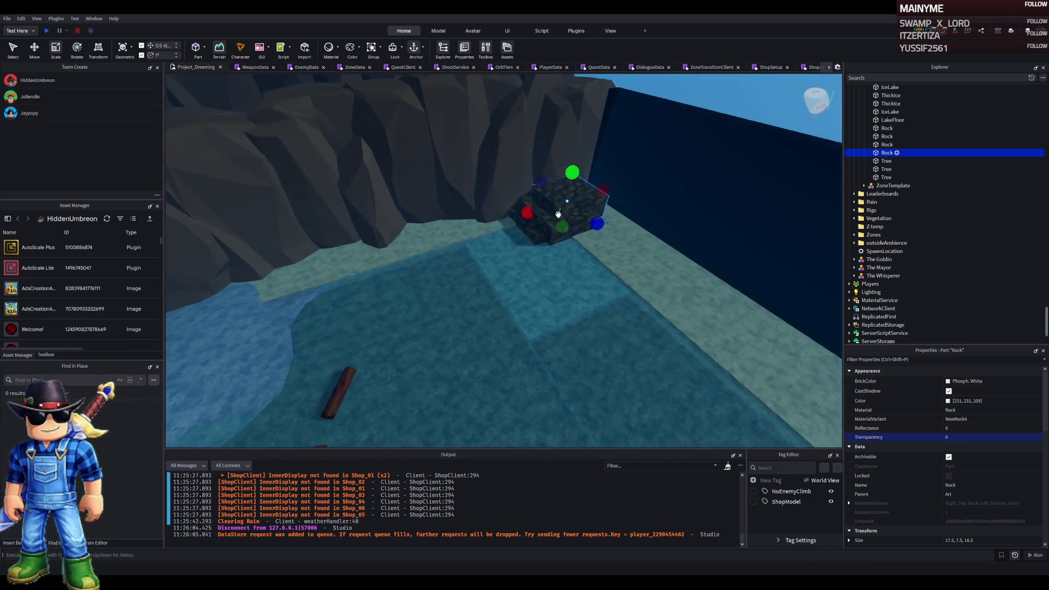
# Select three lakeside rocks and group them into a model with Ctrl+G
pyautogui.keyDown('ctrl'); pyautogui.click(530, 241); pyautogui.keyUp('ctrl')
pyautogui.keyDown('ctrl'); pyautogui.click(555, 171); pyautogui.keyUp('ctrl')
pyautogui.press('Up')
pyautogui.press('Right')
pyautogui.hotkey('ctrl', '2')
pyautogui.press('f')
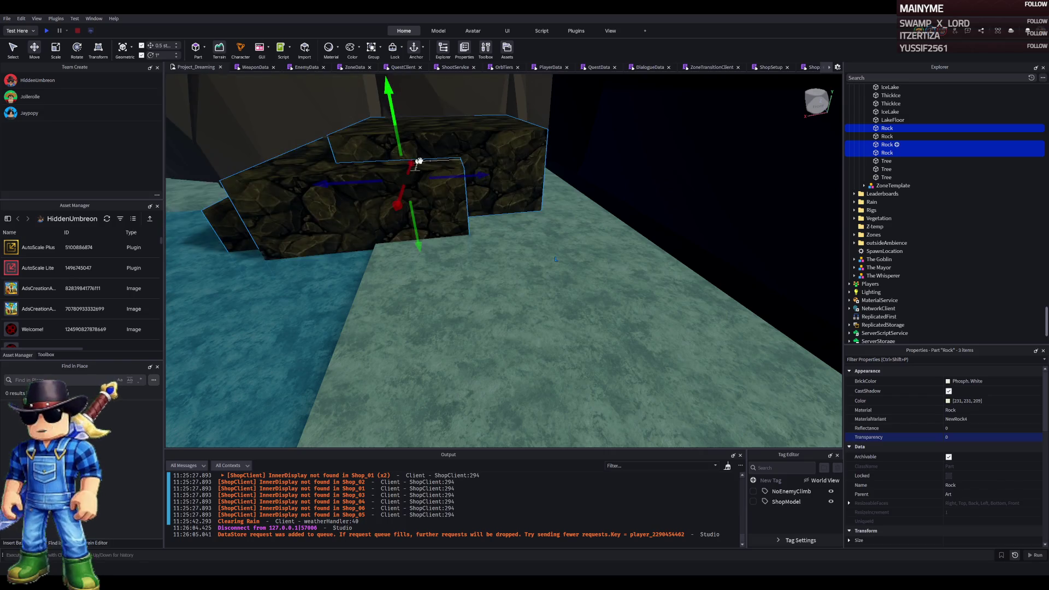
pyautogui.hotkey('ctrl', 'g')
# Duplicate the rock group, rotate it 180 degrees, and move it further along the lake edge
pyautogui.hotkey('ctrl', 'd')
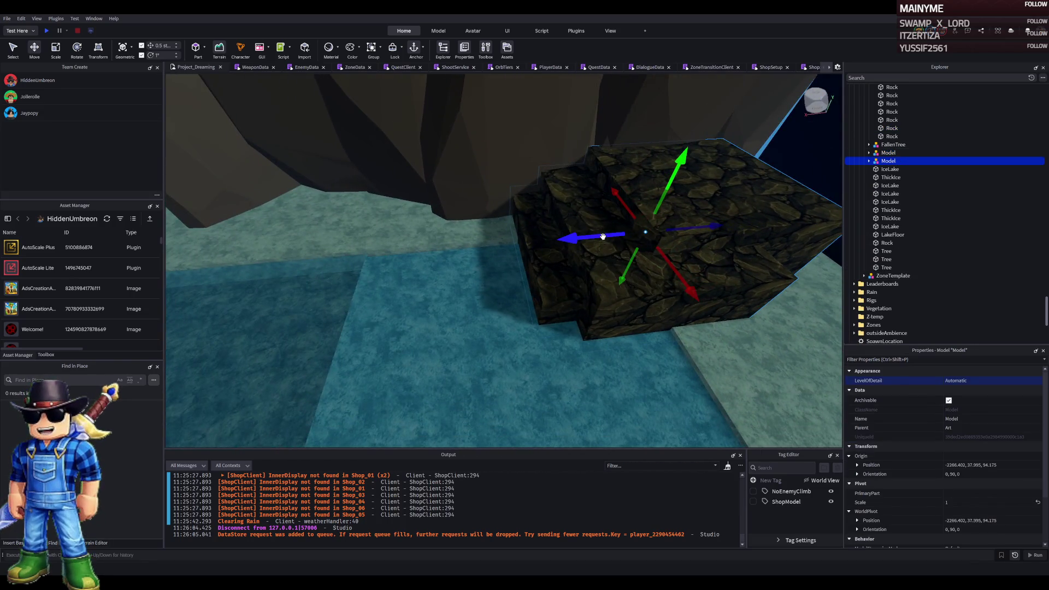
pyautogui.hotkey('ctrl', 'r')
pyautogui.moveTo(585, 304); pyautogui.dragTo(553, 237)
pyautogui.moveTo(554, 237)
pyautogui.mouseDown()
pyautogui.moveTo(555, 227)
pyautogui.moveTo(541, 236)
pyautogui.moveTo(608, 266)
pyautogui.mouseUp()
pyautogui.press('f')
# Stretch a rock in the copied model to 39 studs wide
pyautogui.click(536, 216)
pyautogui.hotkey('ctrl', '3')
pyautogui.click(562, 275)
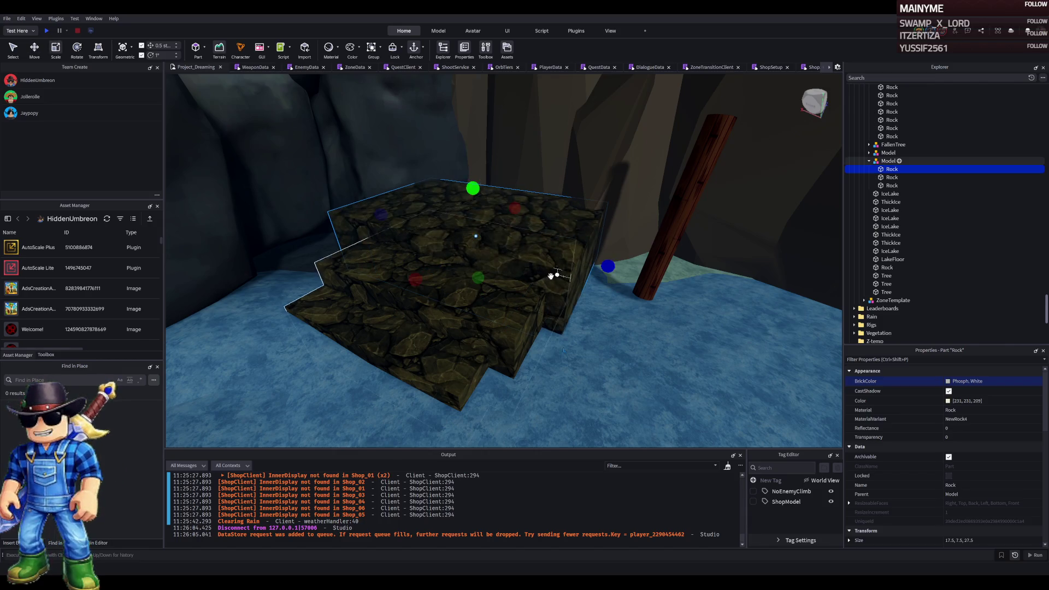
pyautogui.press('f')
pyautogui.click(445, 270)
pyautogui.moveTo(455, 259)
pyautogui.mouseDown()
pyautogui.moveTo(394, 243)
pyautogui.moveTo(497, 262)
pyautogui.mouseUp()
# Lengthen the second rock's depth, widen it to 25 studs, and stretch the third to about 33
pyautogui.click(470, 306)
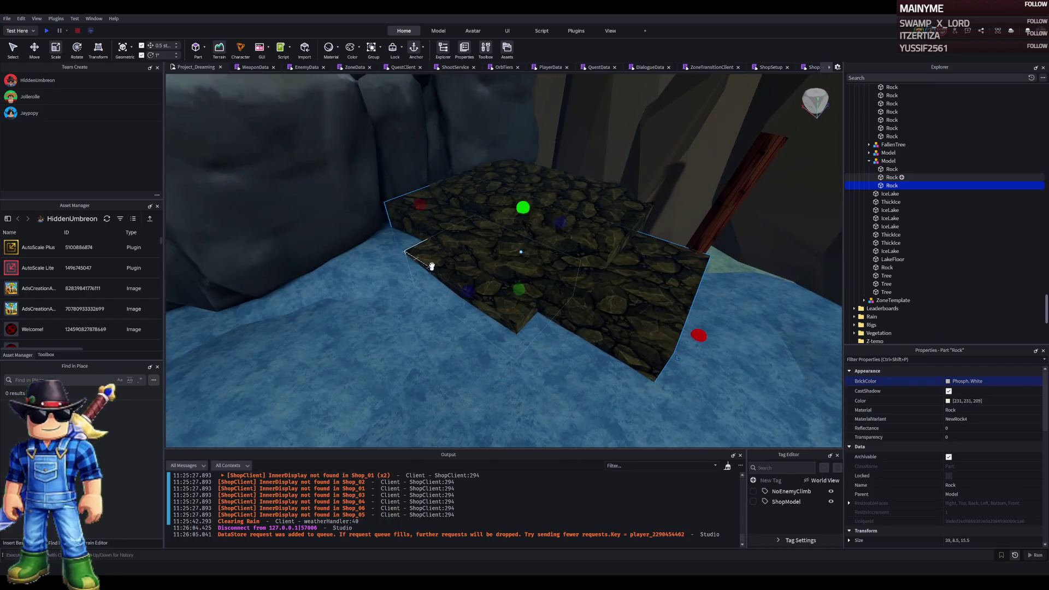
pyautogui.moveTo(435, 307); pyautogui.dragTo(389, 329)
pyautogui.moveTo(468, 248)
pyautogui.mouseDown()
pyautogui.moveTo(452, 236)
pyautogui.moveTo(627, 347)
pyautogui.moveTo(674, 351)
pyautogui.mouseUp()
pyautogui.click(590, 311)
pyautogui.moveTo(602, 351); pyautogui.dragTo(526, 322)
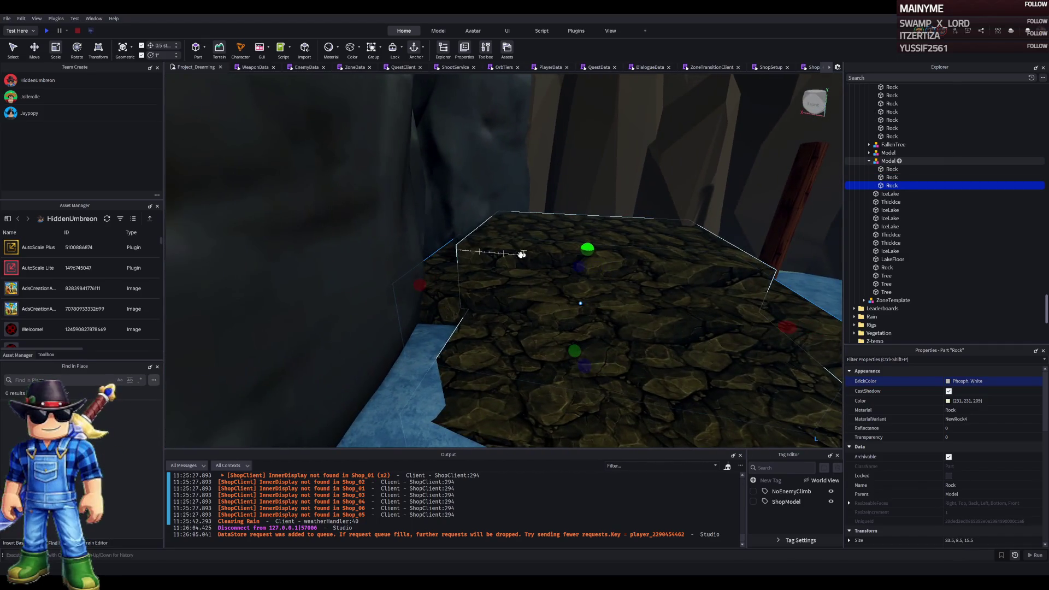
# Duplicate the first rock, slide it along the ledge, and resize it to 18.5 wide, 24 deep
pyautogui.click(484, 241)
pyautogui.hotkey('ctrl', 'd')
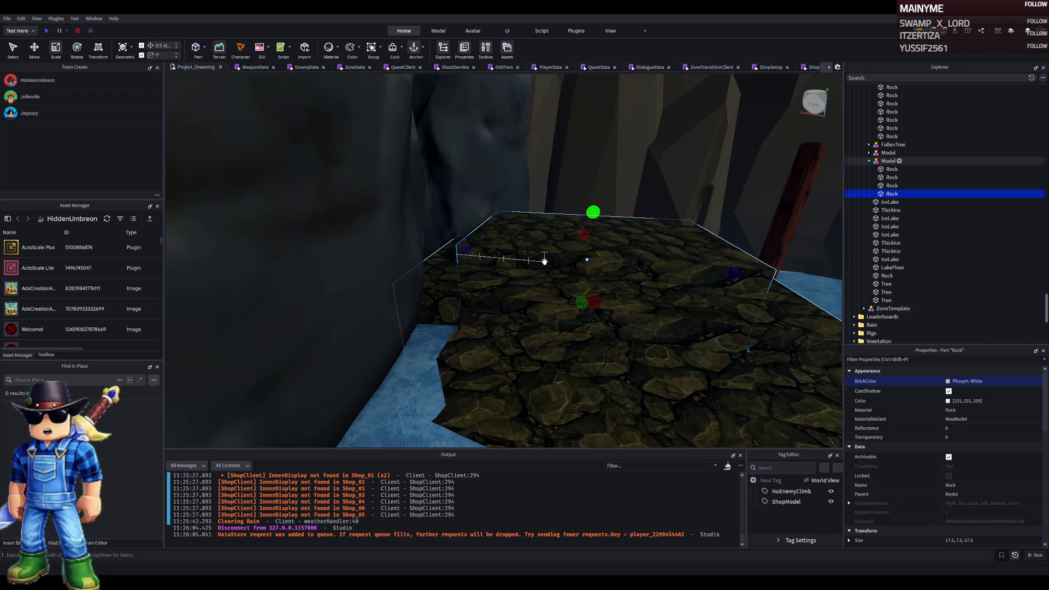
pyautogui.hotkey('ctrl', '2')
pyautogui.moveTo(481, 245)
pyautogui.mouseDown()
pyautogui.moveTo(518, 194)
pyautogui.moveTo(515, 164)
pyautogui.mouseUp()
pyautogui.hotkey('ctrl', '3')
pyautogui.moveTo(606, 239); pyautogui.dragTo(545, 258)
pyautogui.moveTo(460, 288); pyautogui.dragTo(462, 288)
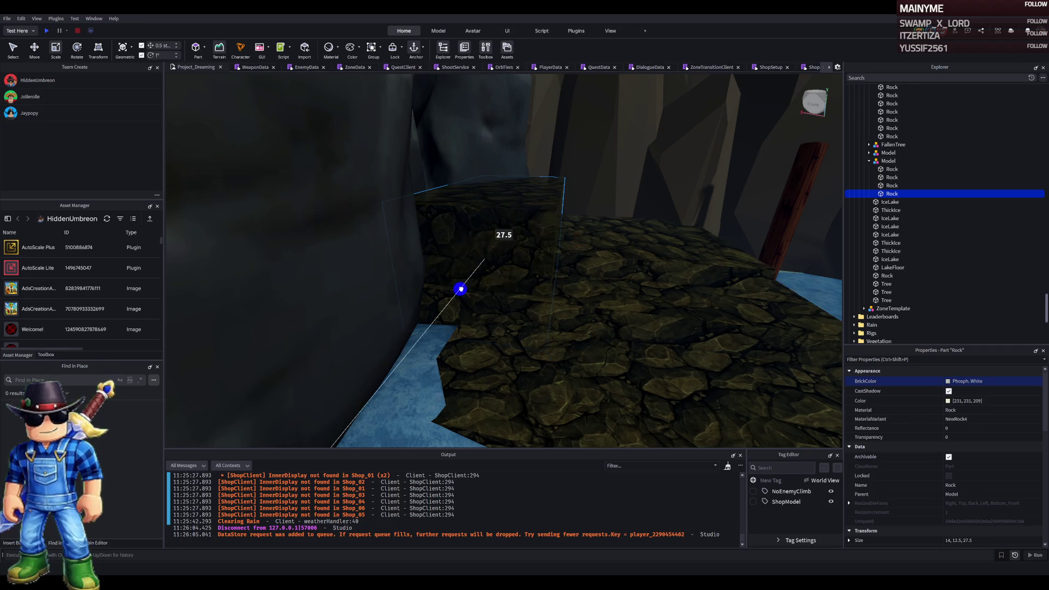
pyautogui.moveTo(578, 237)
pyautogui.mouseDown()
pyautogui.moveTo(627, 241)
pyautogui.moveTo(623, 257)
pyautogui.moveTo(627, 241)
pyautogui.moveTo(614, 234)
pyautogui.moveTo(569, 284)
pyautogui.moveTo(569, 274)
pyautogui.moveTo(595, 280)
pyautogui.mouseUp()
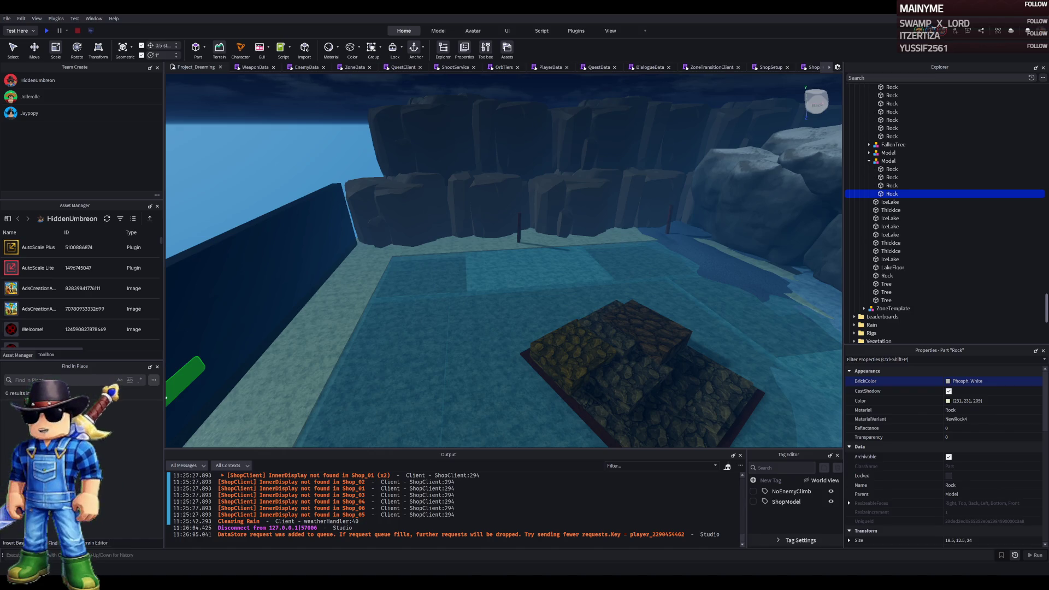
# Playtest by walking across the stone dock and floating log, then open the in-game inventory
pyautogui.click(46, 30)
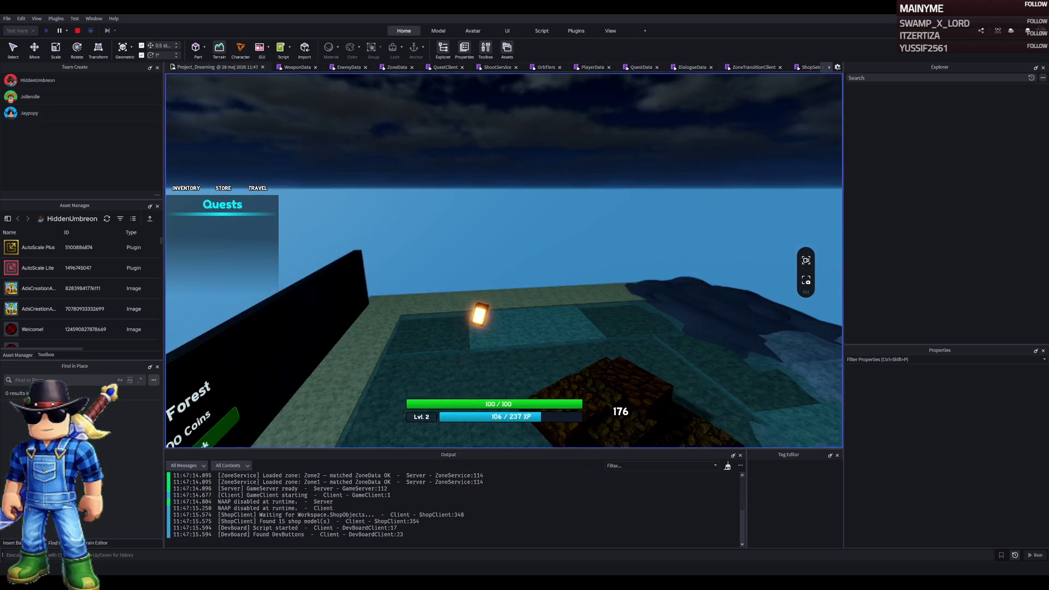
pyautogui.moveTo(366, 203); pyautogui.dragTo(533, 214)
pyautogui.press('w')
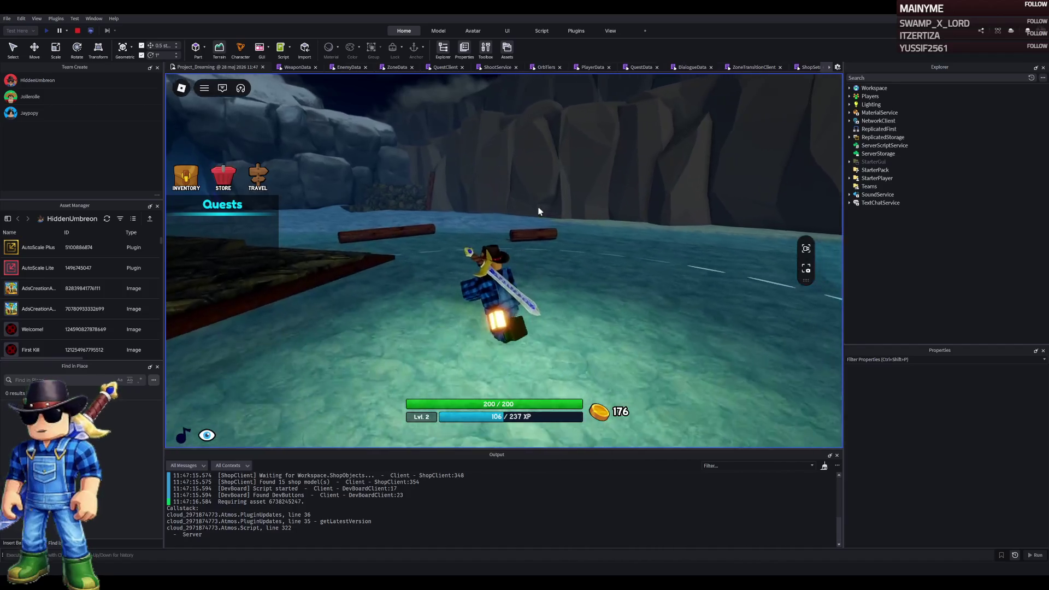
pyautogui.press('w')
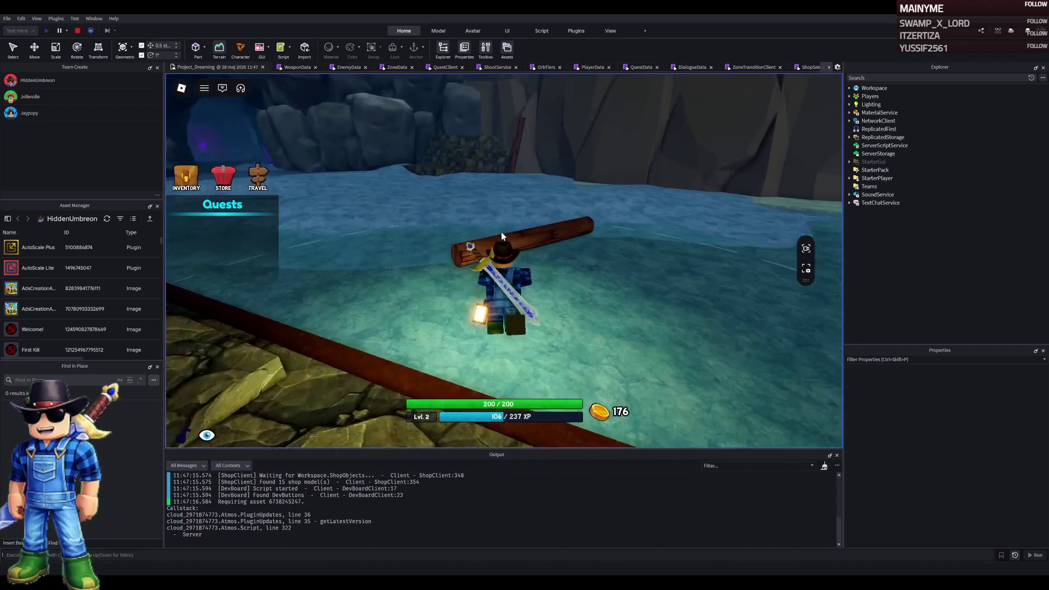
pyautogui.press('w')
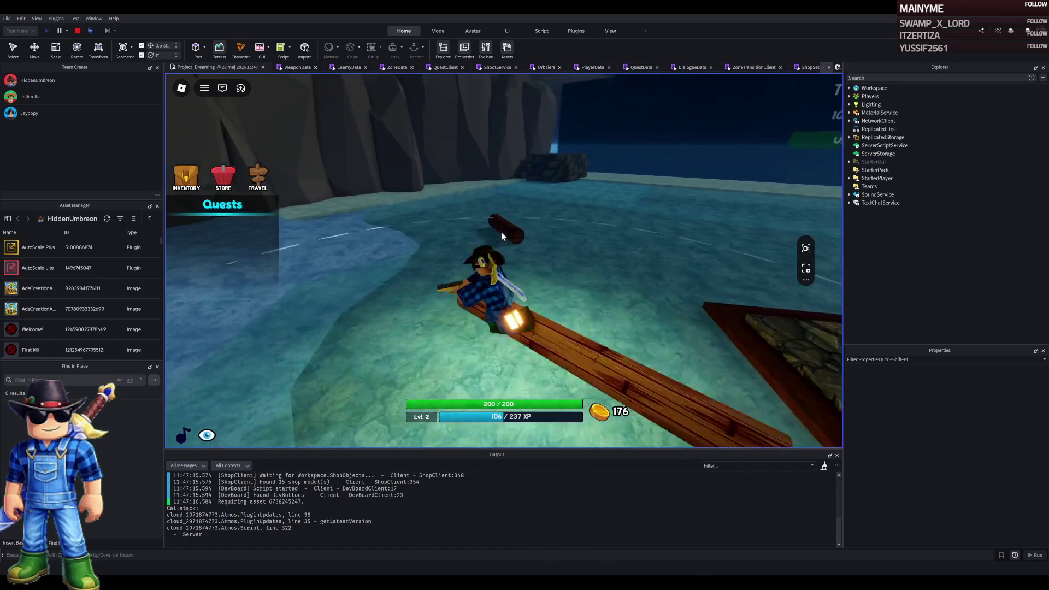
pyautogui.press('w')
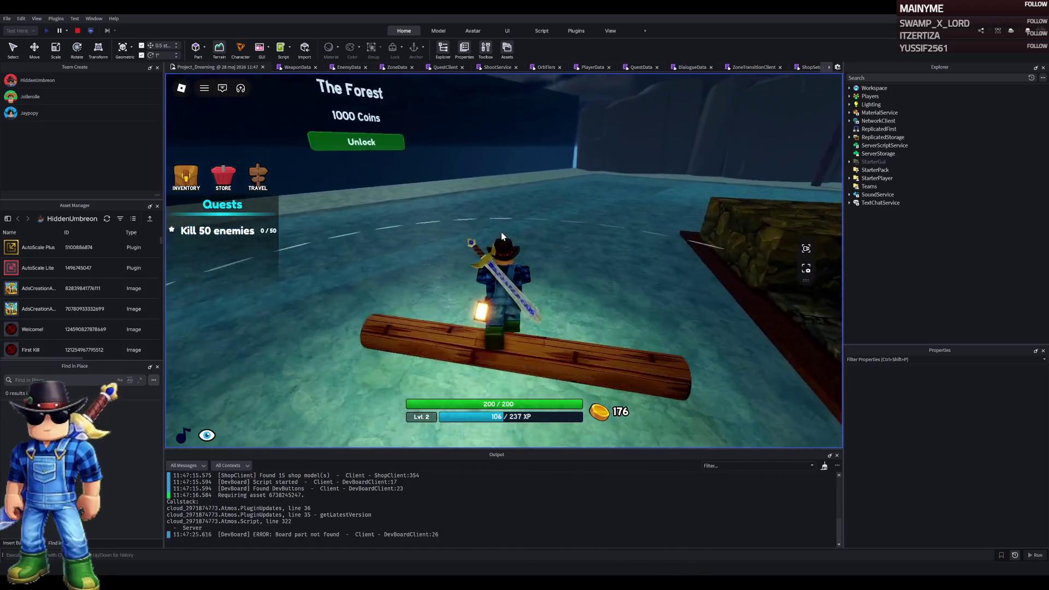
pyautogui.press('w')
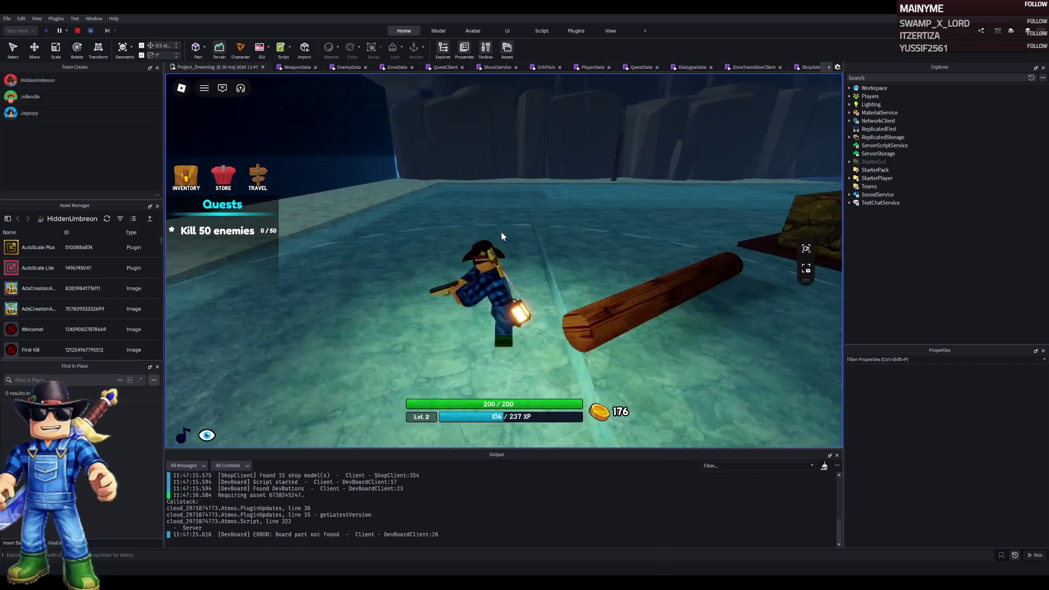
pyautogui.press('w')
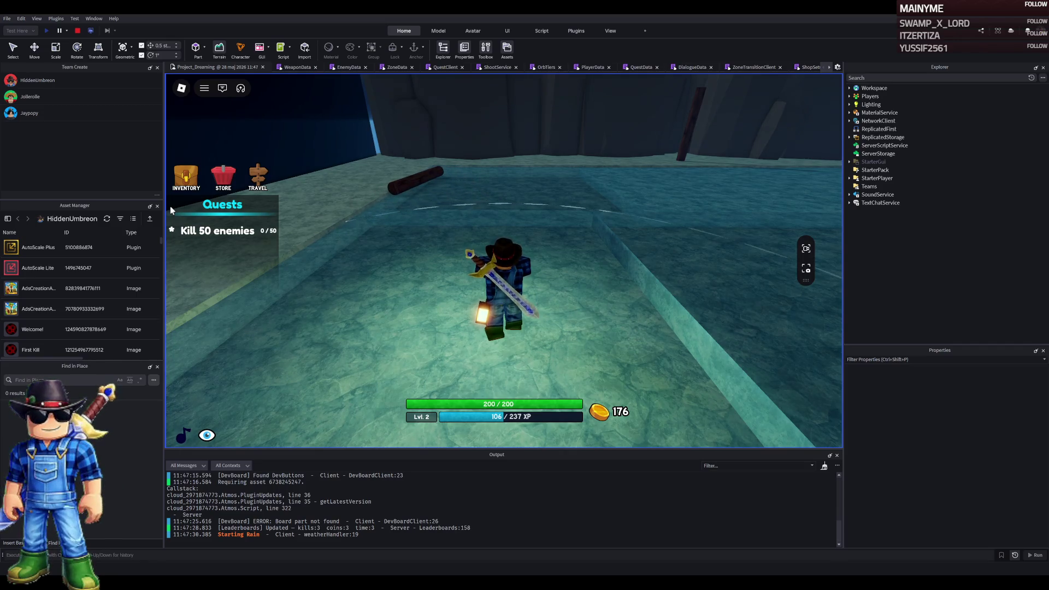
pyautogui.press('d')
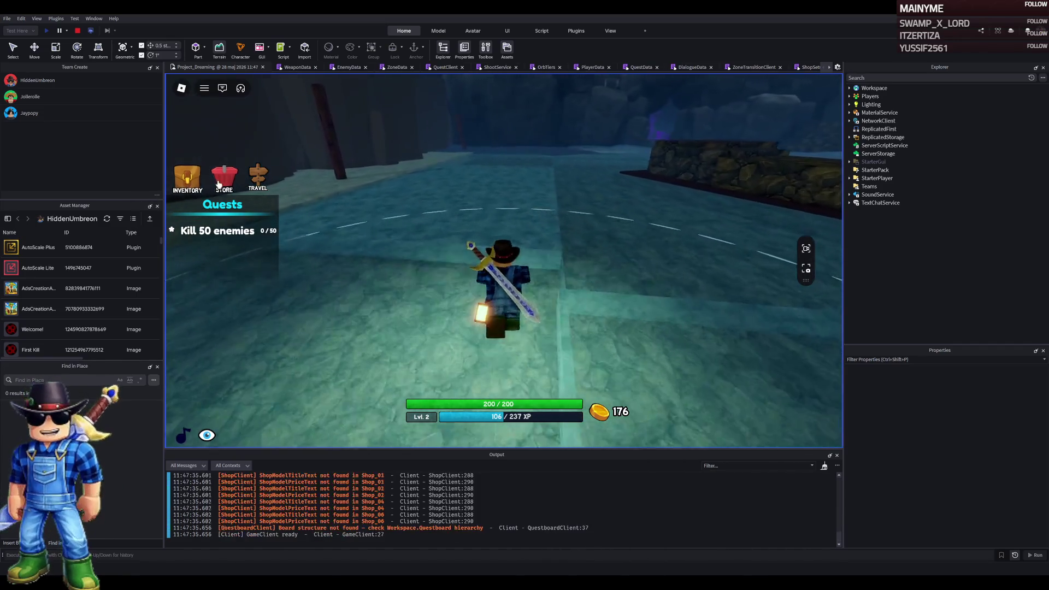
pyautogui.click(186, 176)
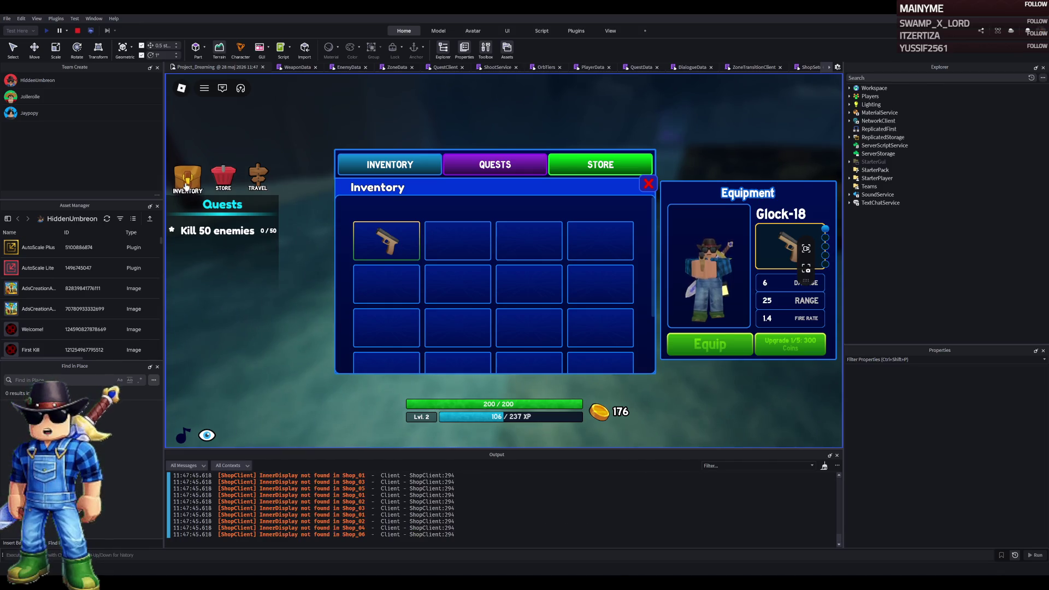
# Browse through the game's Store page
pyautogui.click(224, 176)
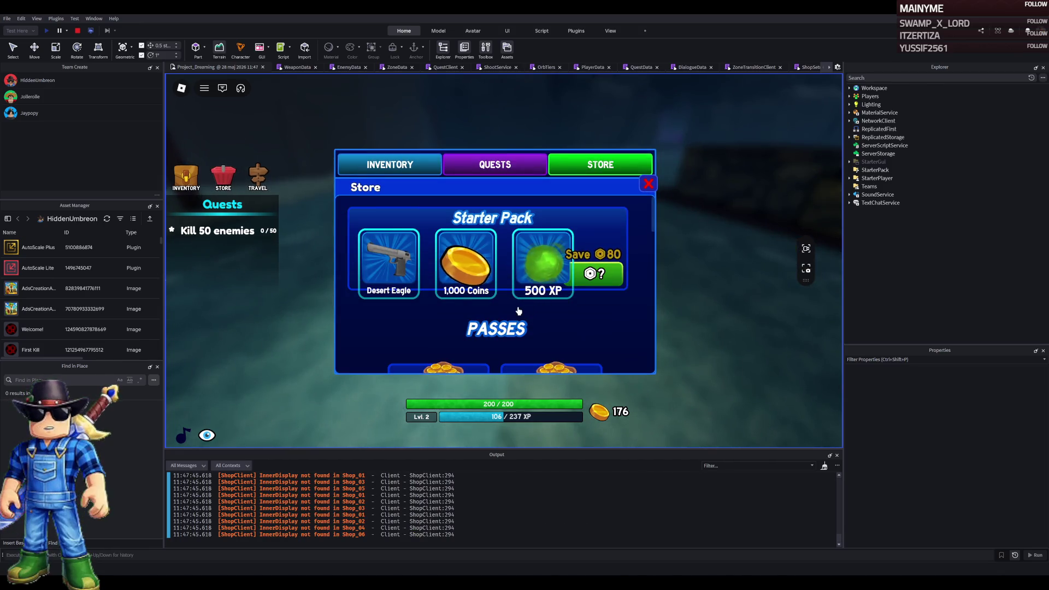
pyautogui.scroll(-5, 518, 325)
pyautogui.scroll(-10, 518, 325)
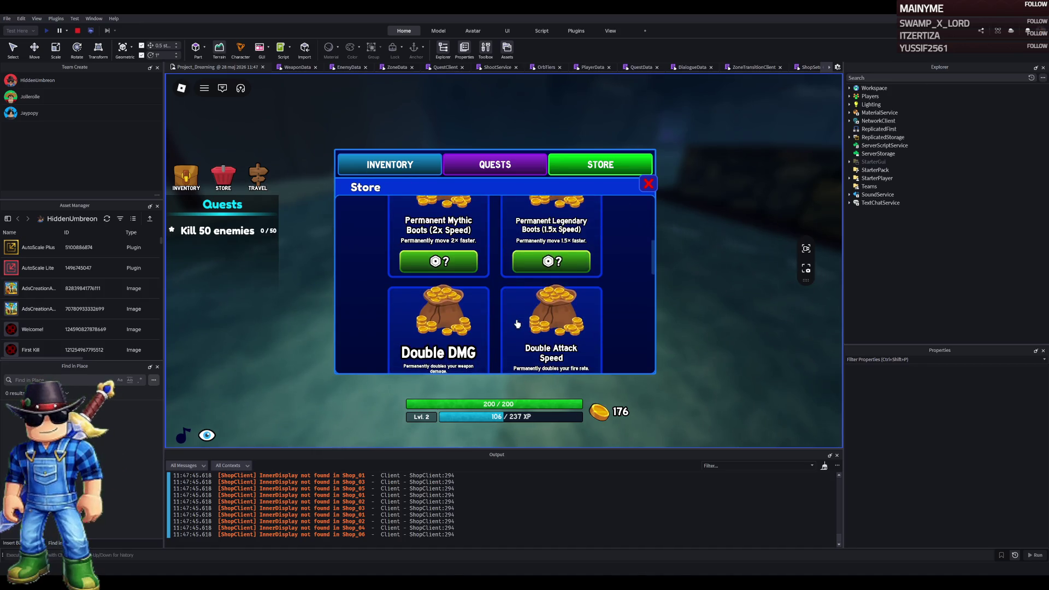
pyautogui.scroll(2, 514, 320)
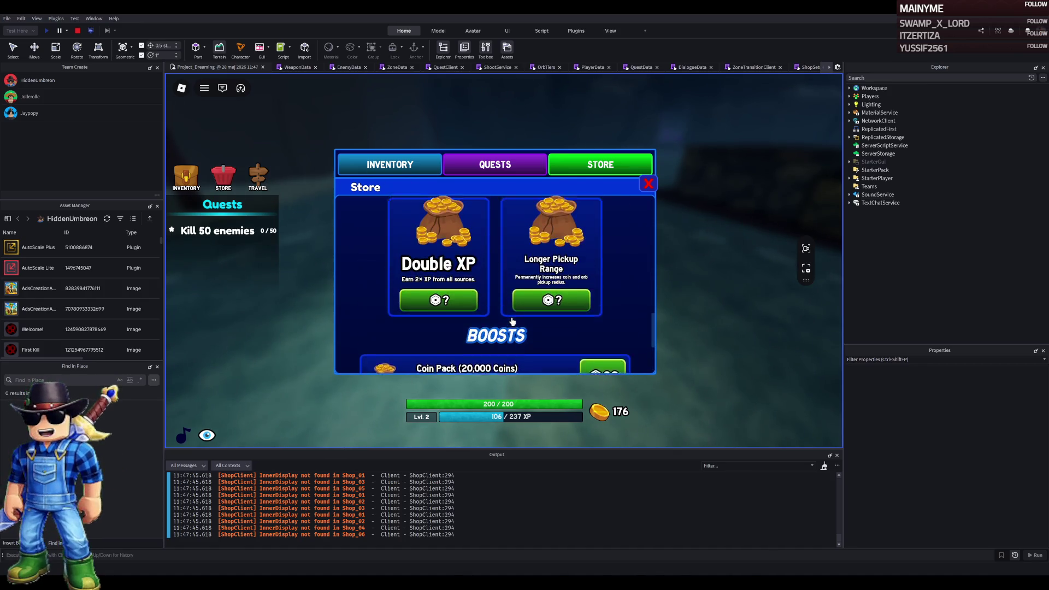
pyautogui.scroll(-3, 509, 326)
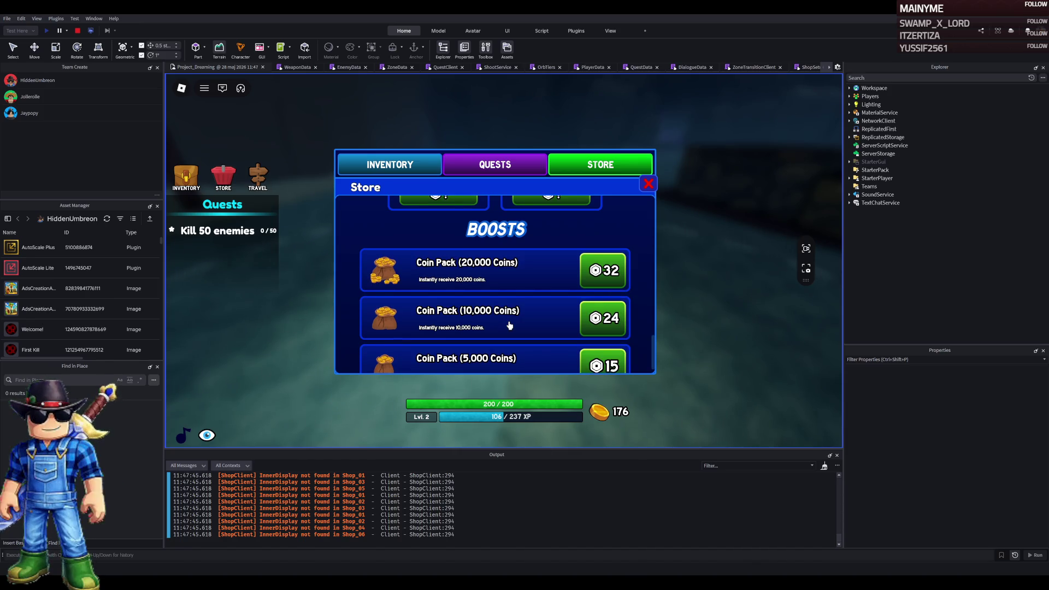
pyautogui.scroll(10, 509, 326)
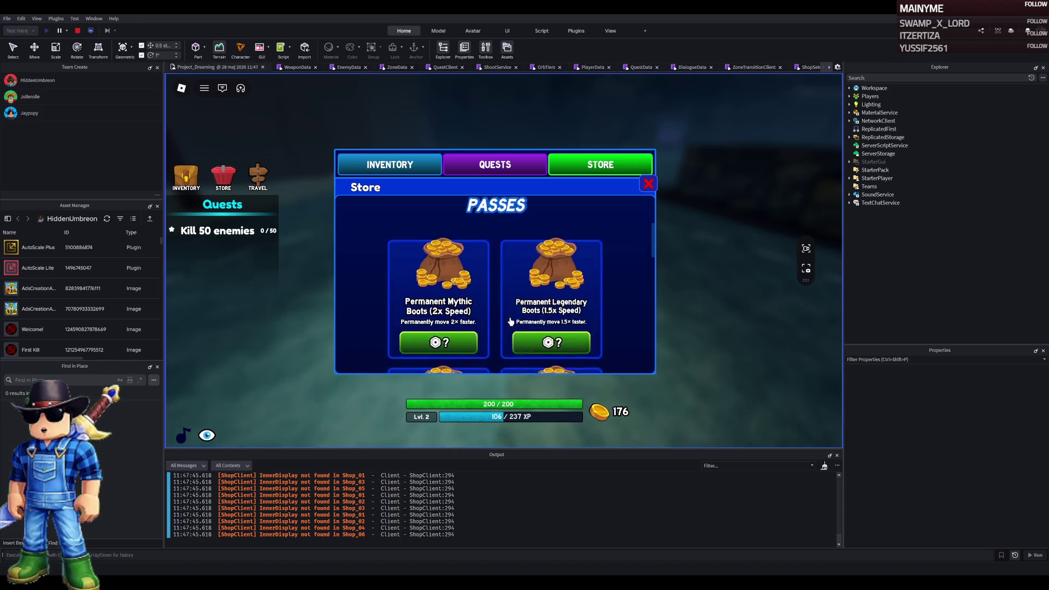
pyautogui.scroll(3, 511, 321)
# View the Quests list, then scroll through the Inventory page showing the Glock-18
pyautogui.click(484, 169)
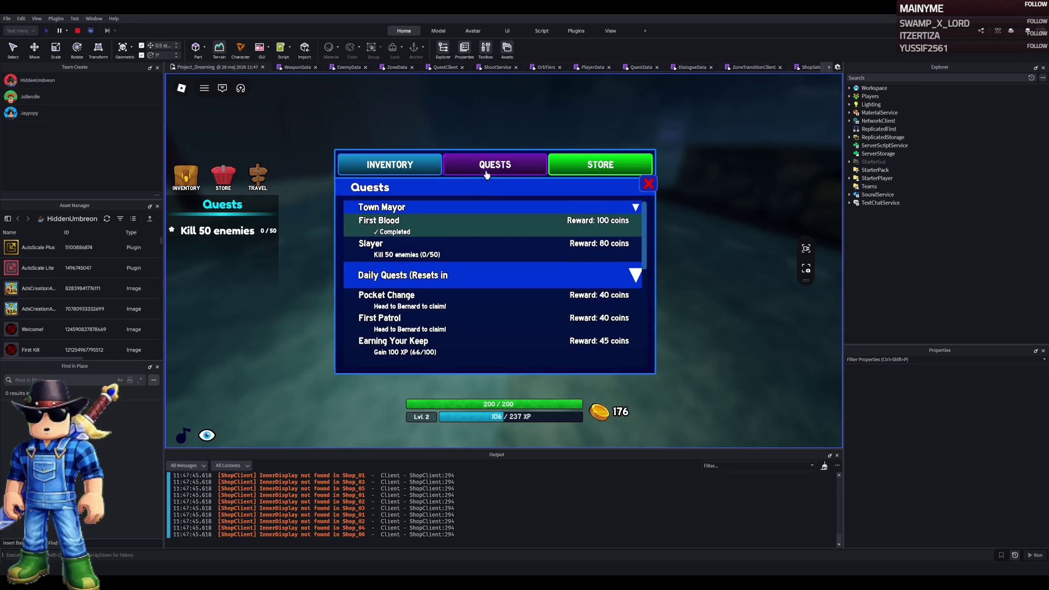
pyautogui.click(387, 164)
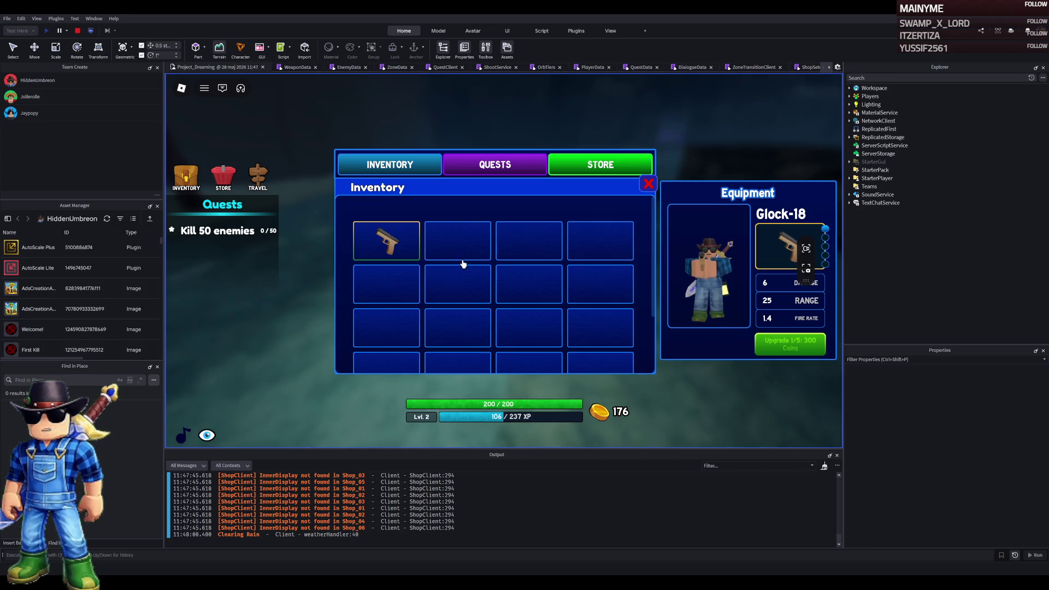
pyautogui.scroll(-1, 467, 265)
pyautogui.scroll(1, 461, 279)
pyautogui.scroll(-1, 455, 288)
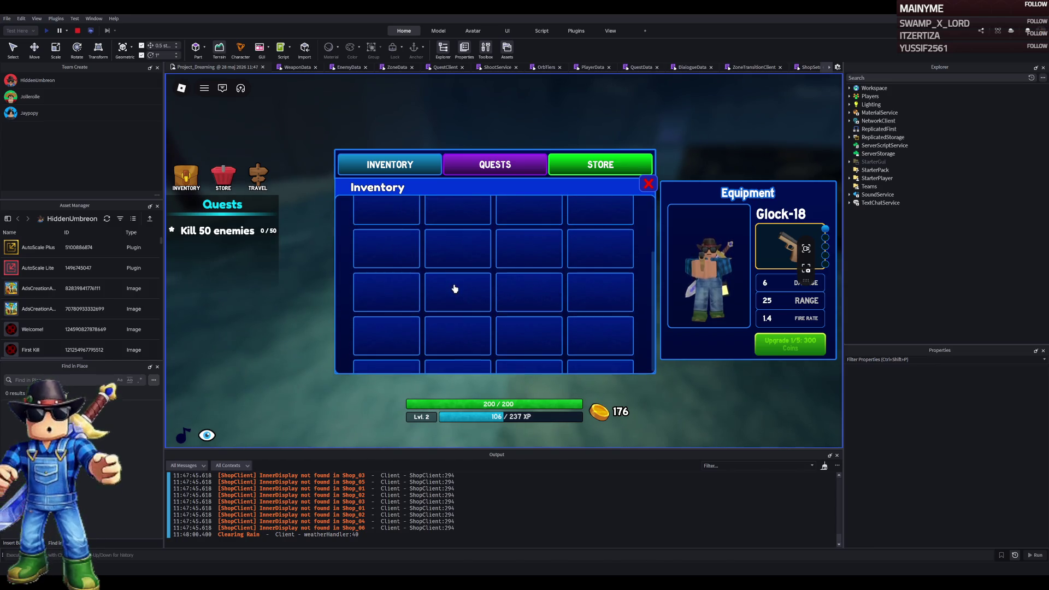
pyautogui.scroll(1, 446, 289)
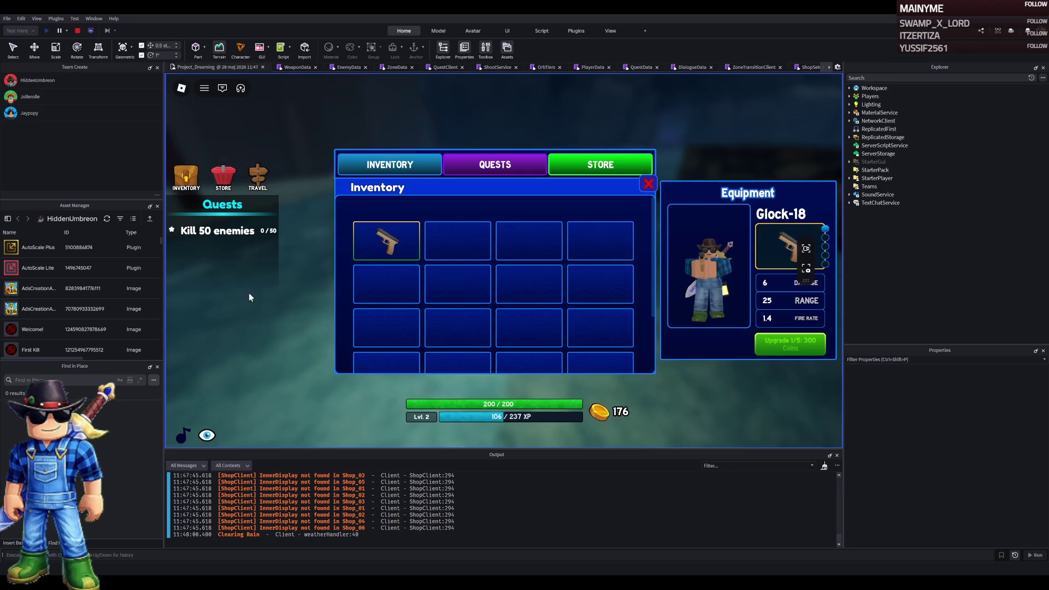
pyautogui.scroll(-1, 403, 269)
pyautogui.scroll(1, 396, 272)
pyautogui.scroll(-1, 391, 272)
pyautogui.scroll(1, 393, 271)
pyautogui.scroll(1, 385, 270)
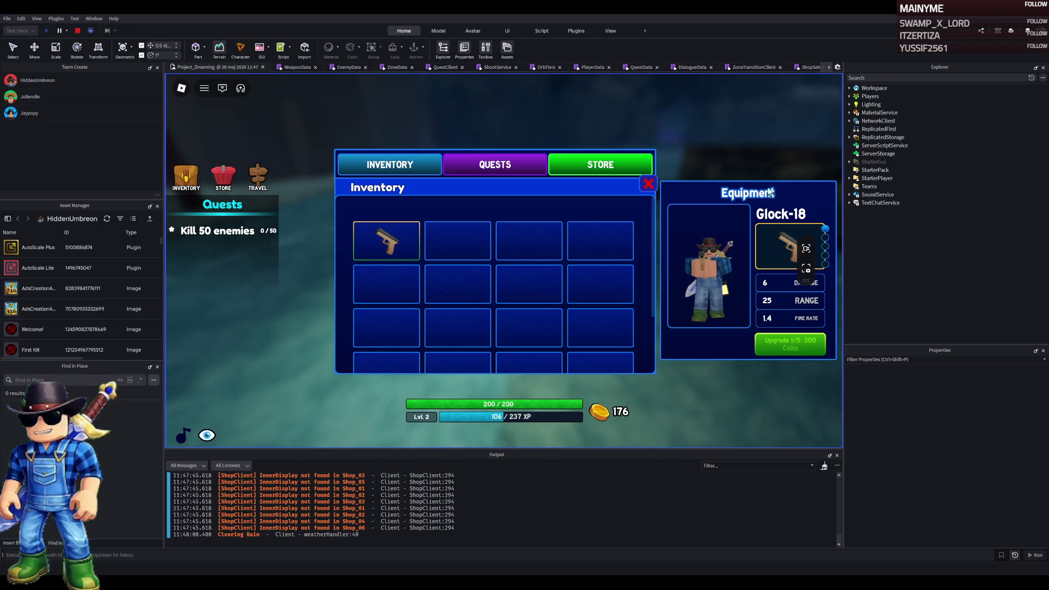
# Expand Players and the test player's entry in Explorer to show its folders
pyautogui.click(850, 96)
pyautogui.click(885, 104)
pyautogui.click(855, 105)
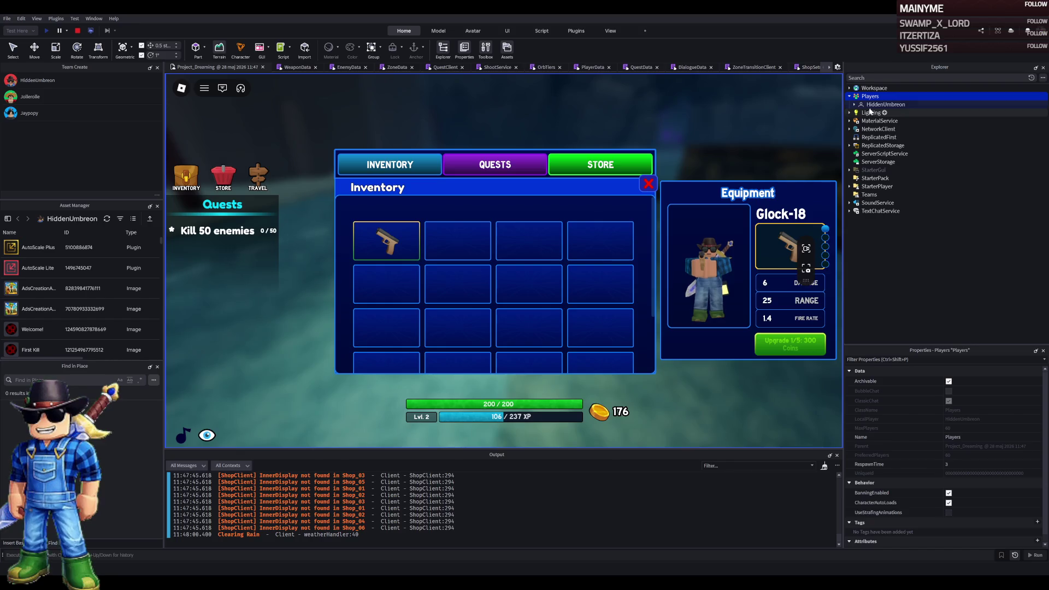
# Expand PlayerGui and MainGui in Explorer, checking its screen GUIs and the StorePanel frame
pyautogui.click(882, 129)
pyautogui.click(860, 129)
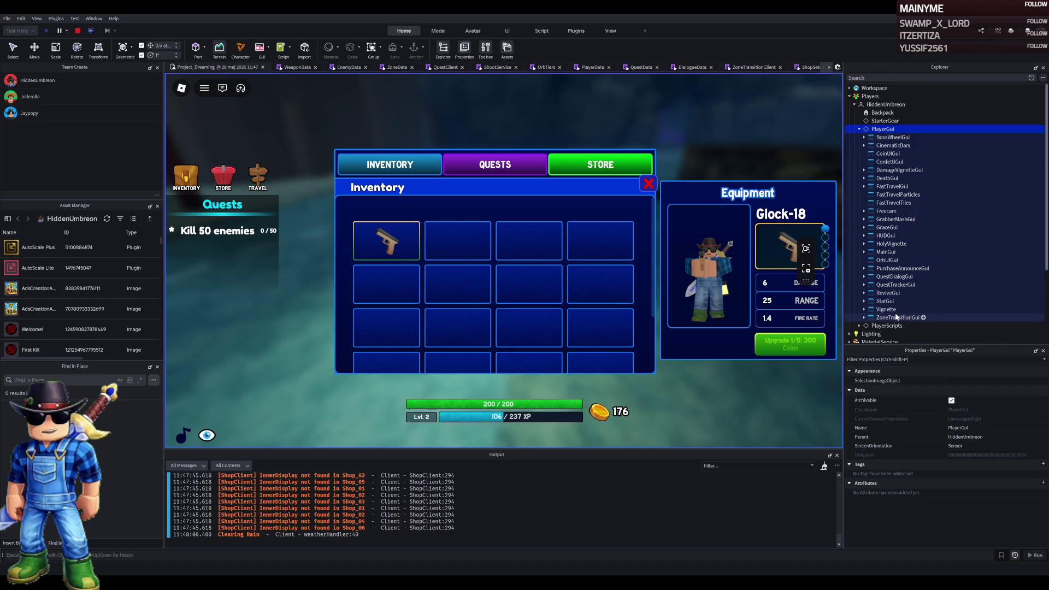
pyautogui.click(888, 229)
pyautogui.press('Up')
pyautogui.press('Up')
pyautogui.press('Up')
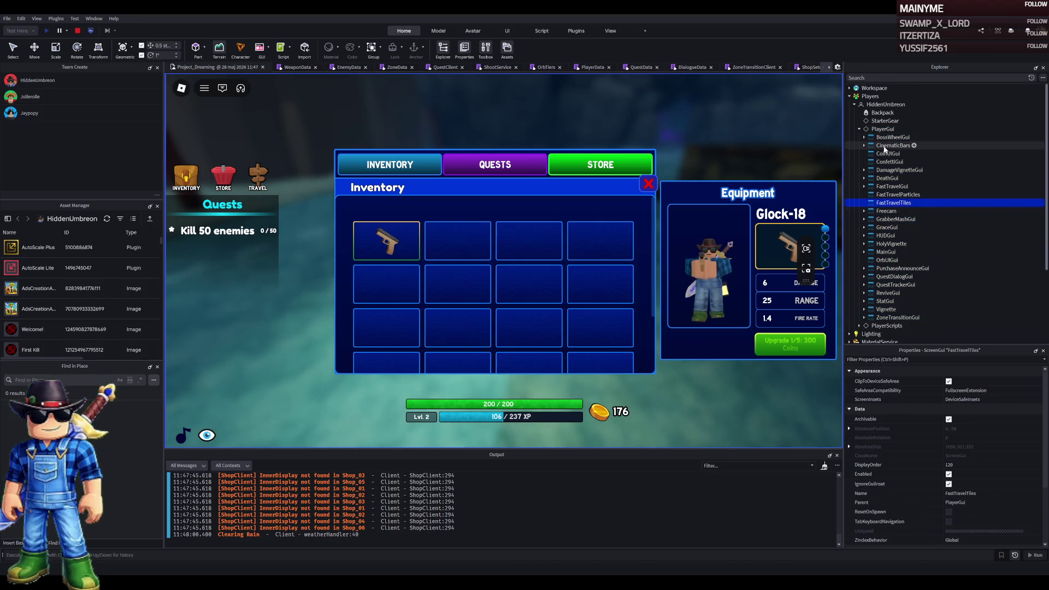
pyautogui.click(885, 252)
pyautogui.click(863, 252)
pyautogui.click(894, 318)
pyautogui.click(868, 318)
pyautogui.scroll(-2, 890, 304)
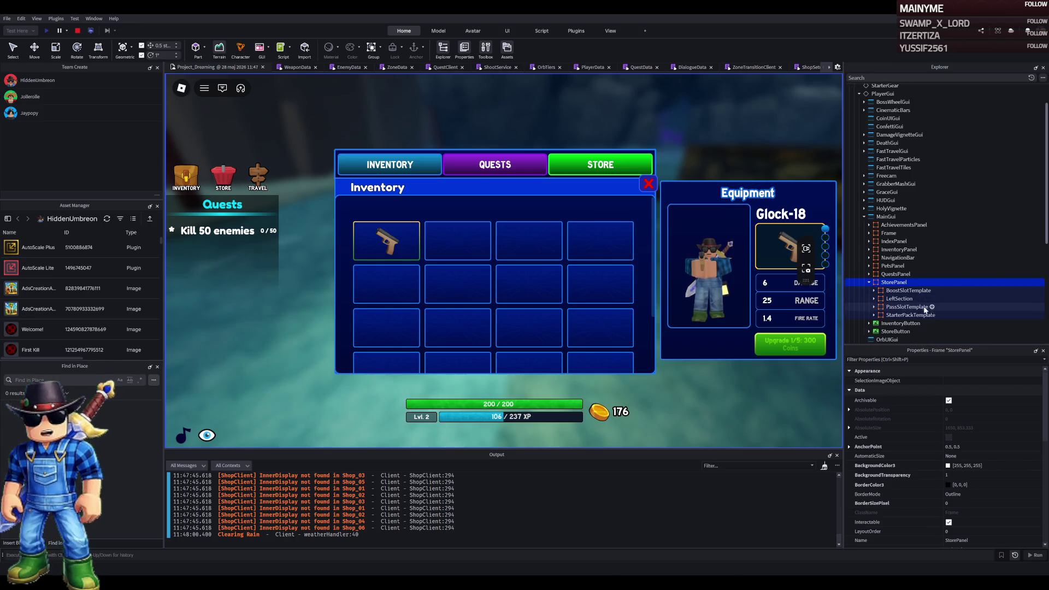
pyautogui.press('Left')
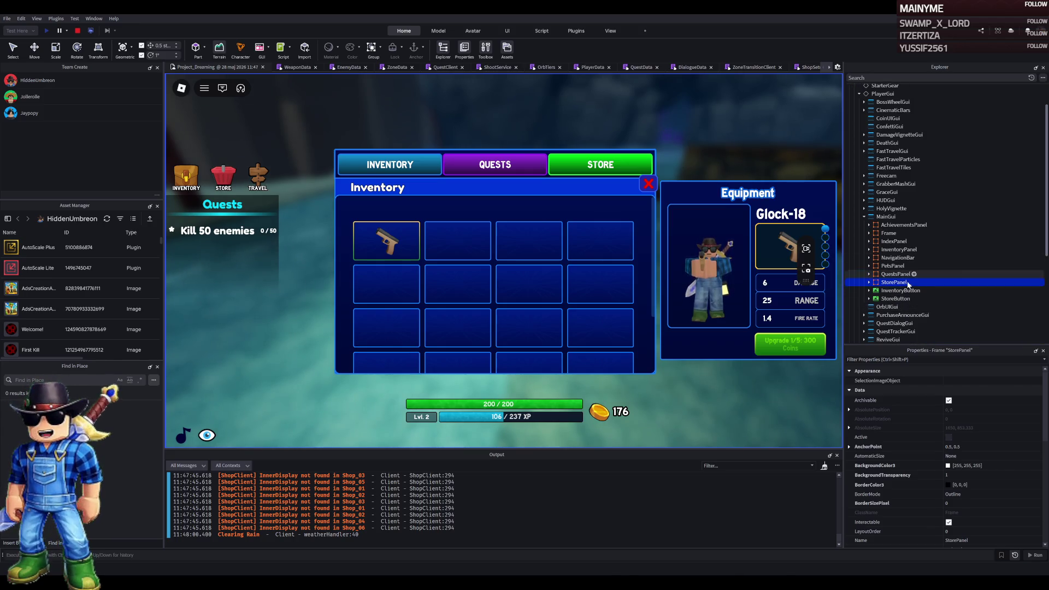
# Expand InventoryPanel and its RightSection and LeftSection frames
pyautogui.click(900, 250)
pyautogui.press('Right')
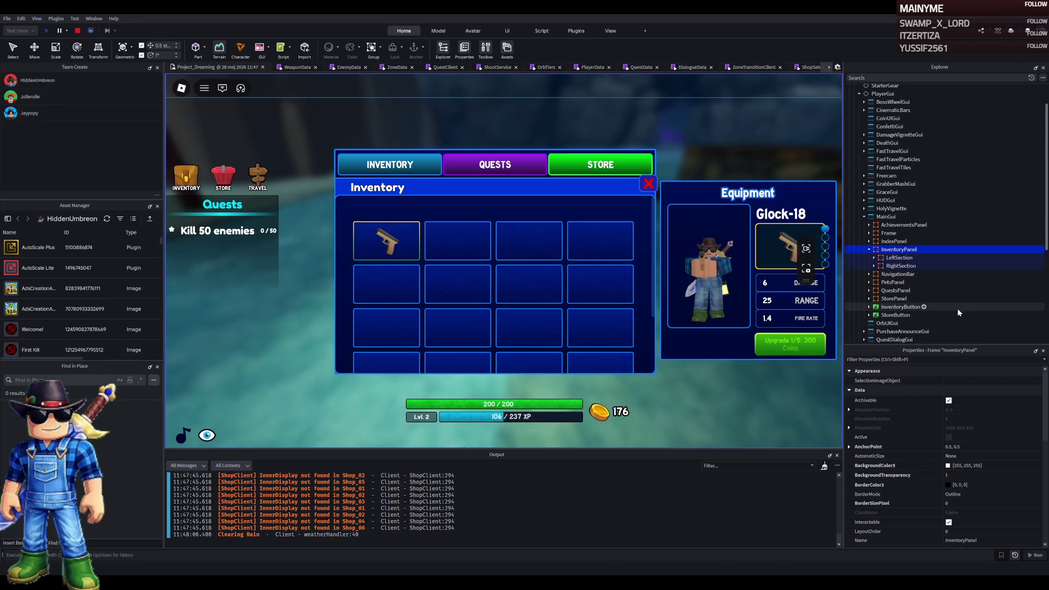
pyautogui.press('Down')
pyautogui.press('Down')
pyautogui.press('Right')
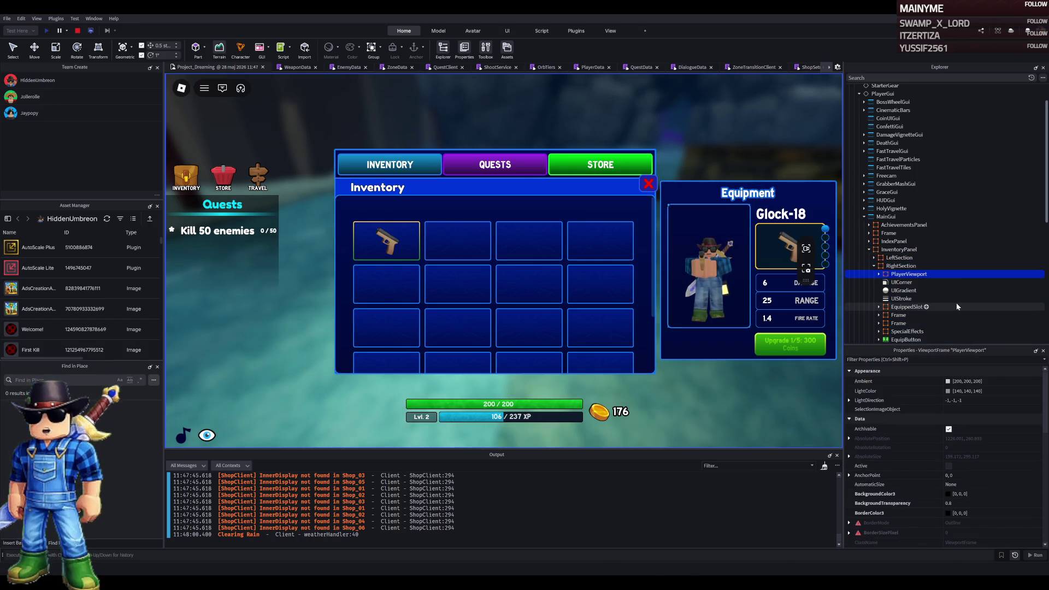
pyautogui.press('Up')
pyautogui.press('Right')
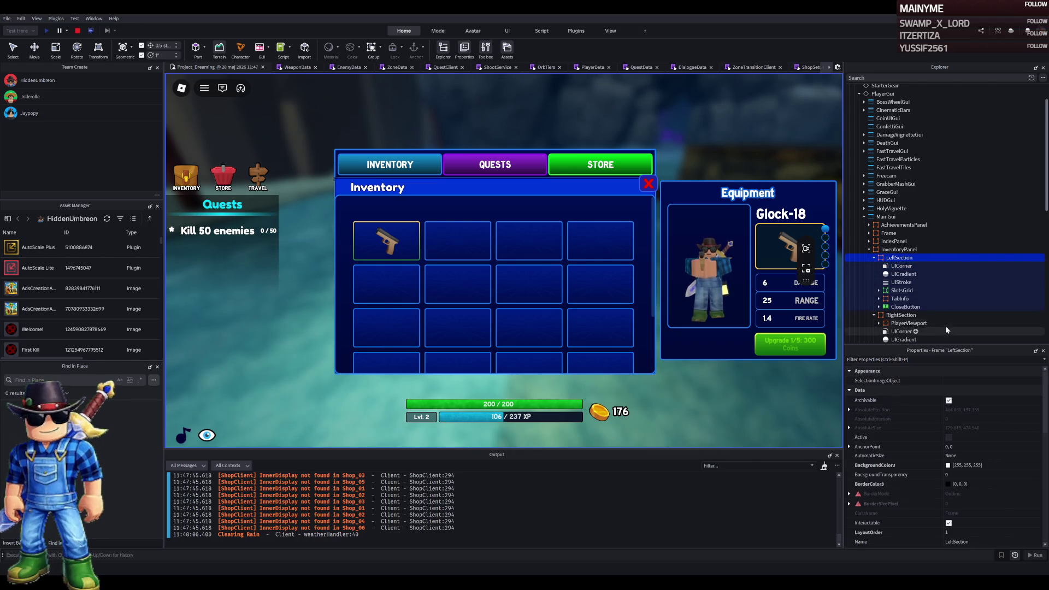
# Inspect LeftSection's TabInfo, SlotsGrid and its slots, then select LeftSection's UIGradient
pyautogui.click(900, 298)
pyautogui.click(901, 290)
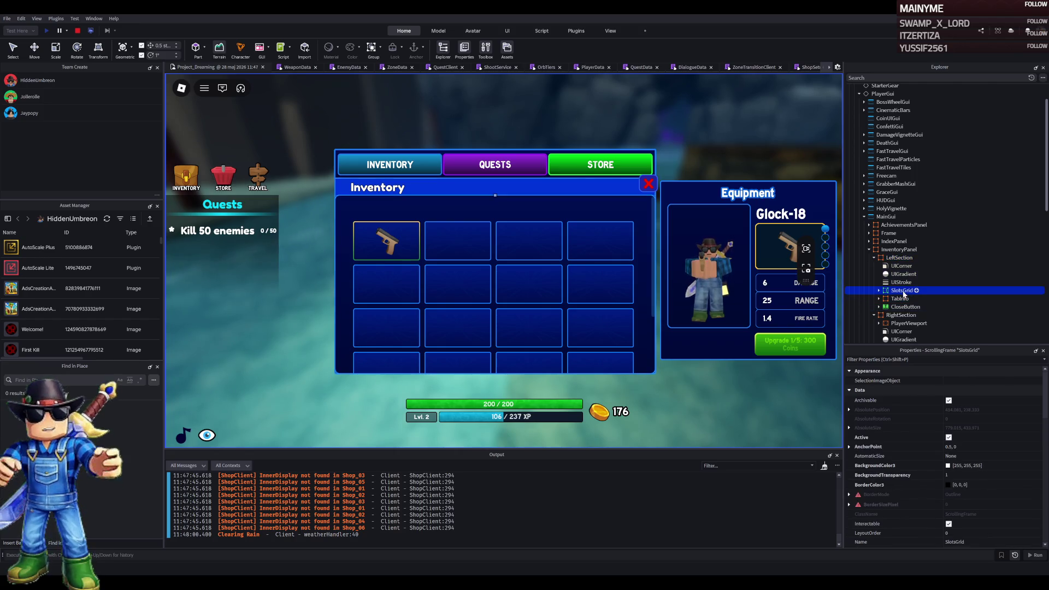
pyautogui.click(878, 290)
pyautogui.click(909, 332)
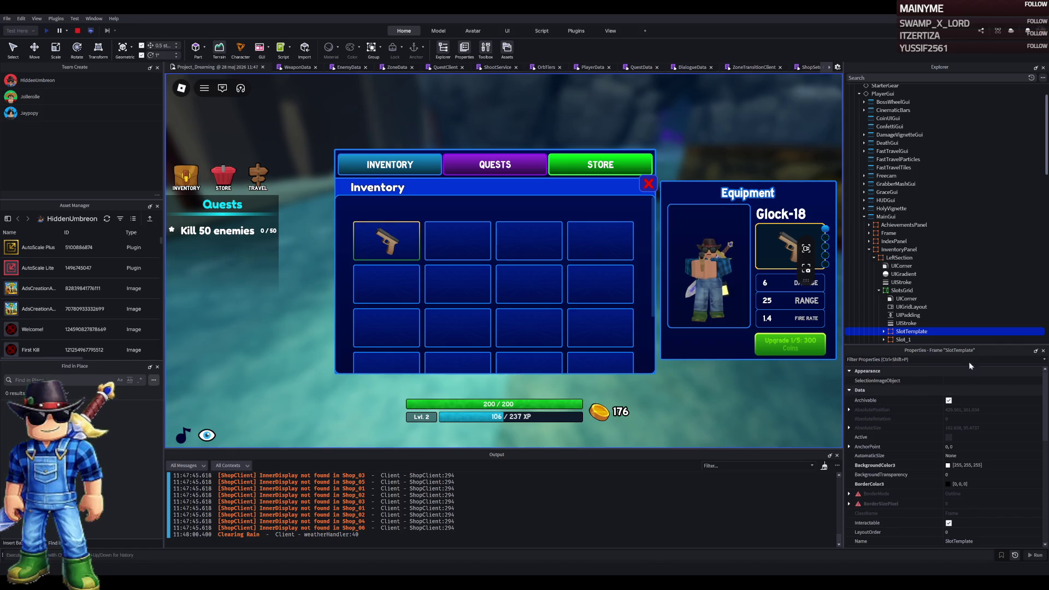
pyautogui.scroll(-2, 953, 326)
pyautogui.click(929, 313)
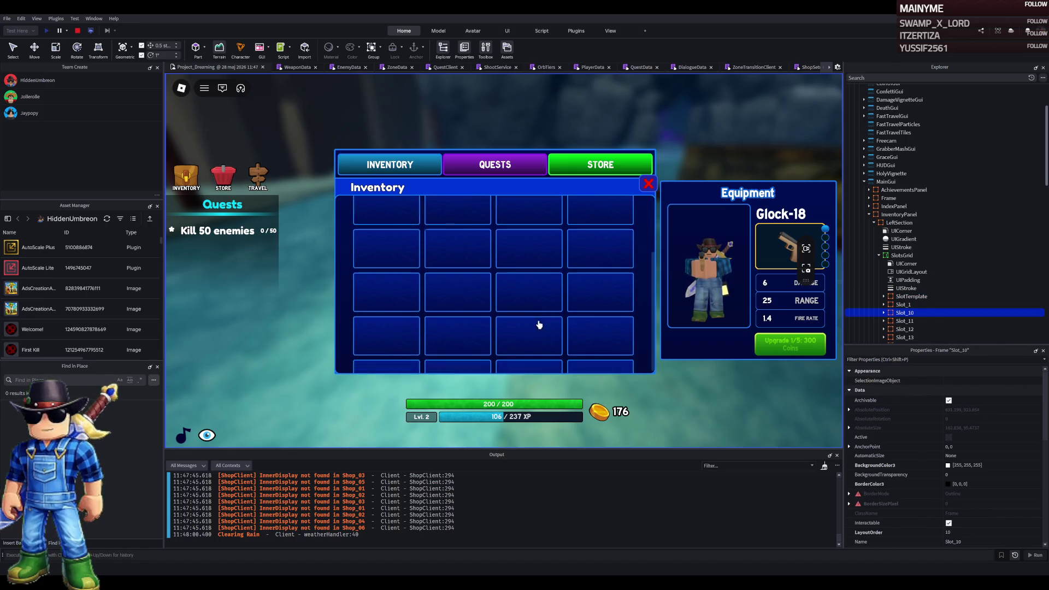
pyautogui.press('Down')
pyautogui.press('Down')
pyautogui.scroll(3, 920, 301)
pyautogui.scroll(-1, 900, 299)
pyautogui.click(899, 267)
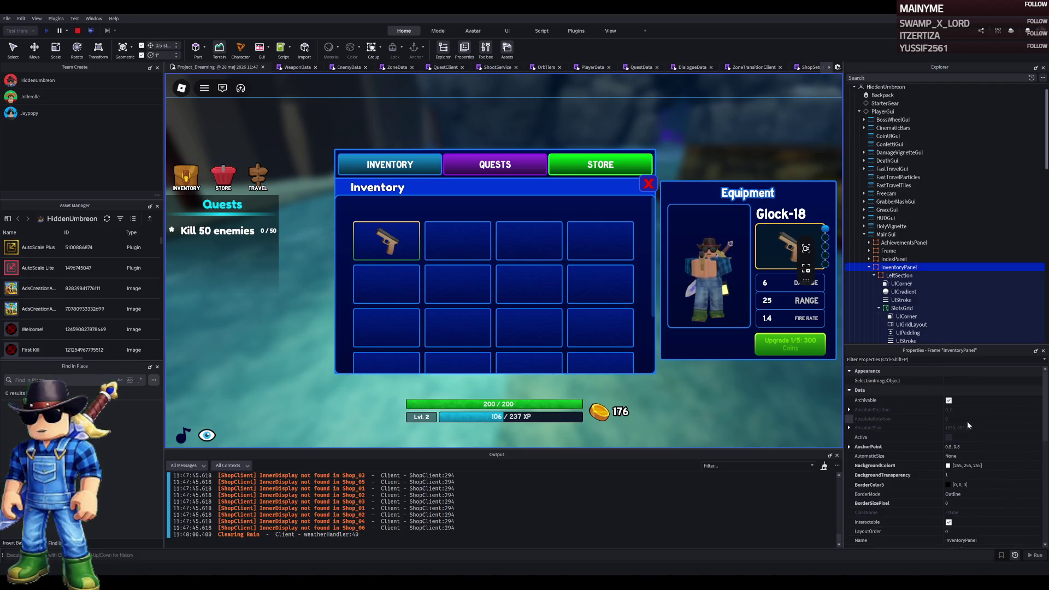
pyautogui.click(910, 293)
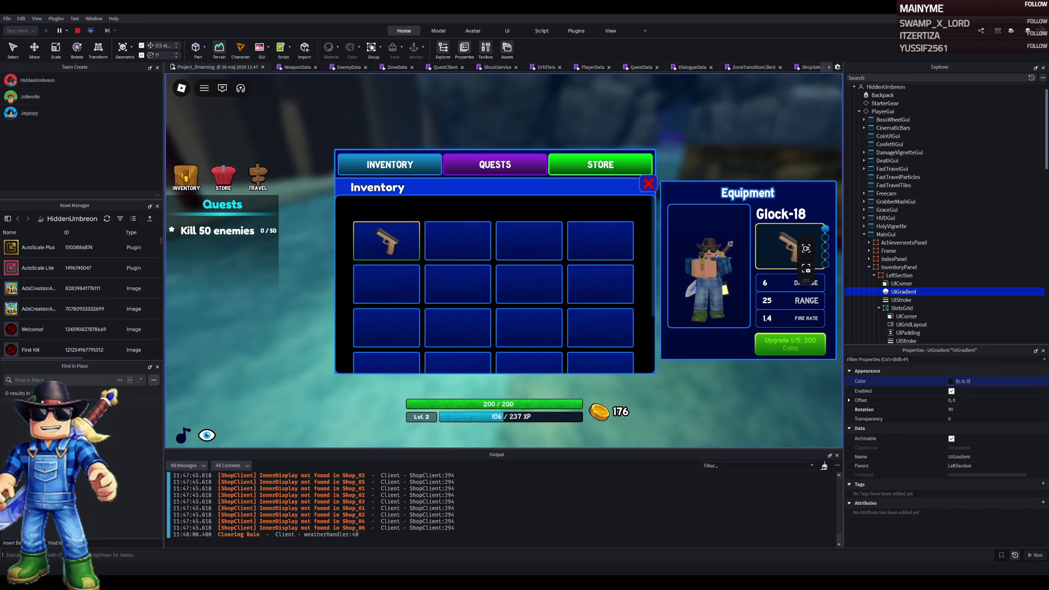
# Try gradient Transparency values of 0.25, 0.15 and 0.1, returning to 0.25
pyautogui.click(968, 419)
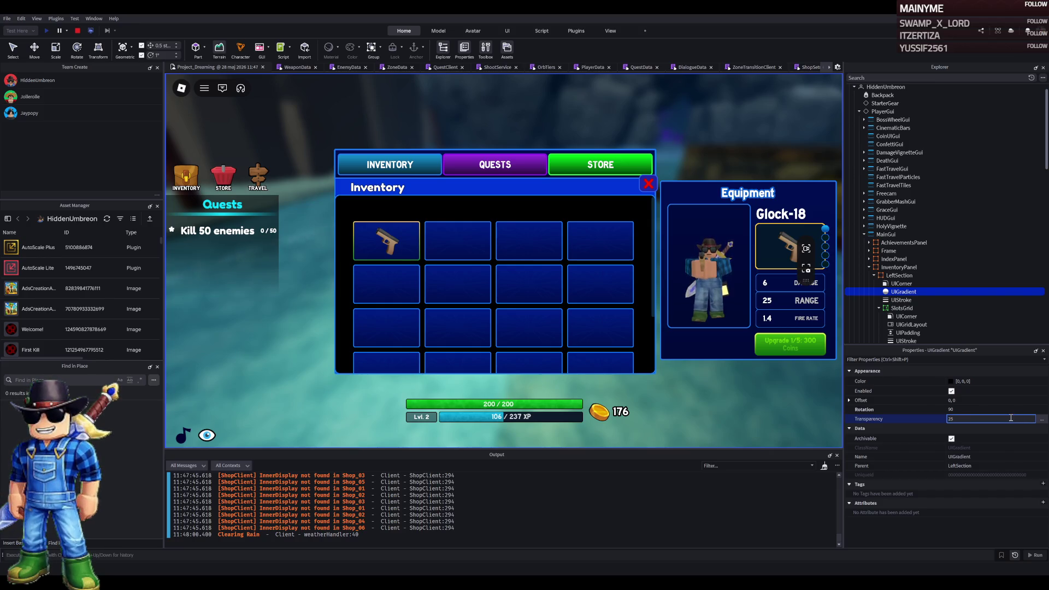
pyautogui.press('Return')
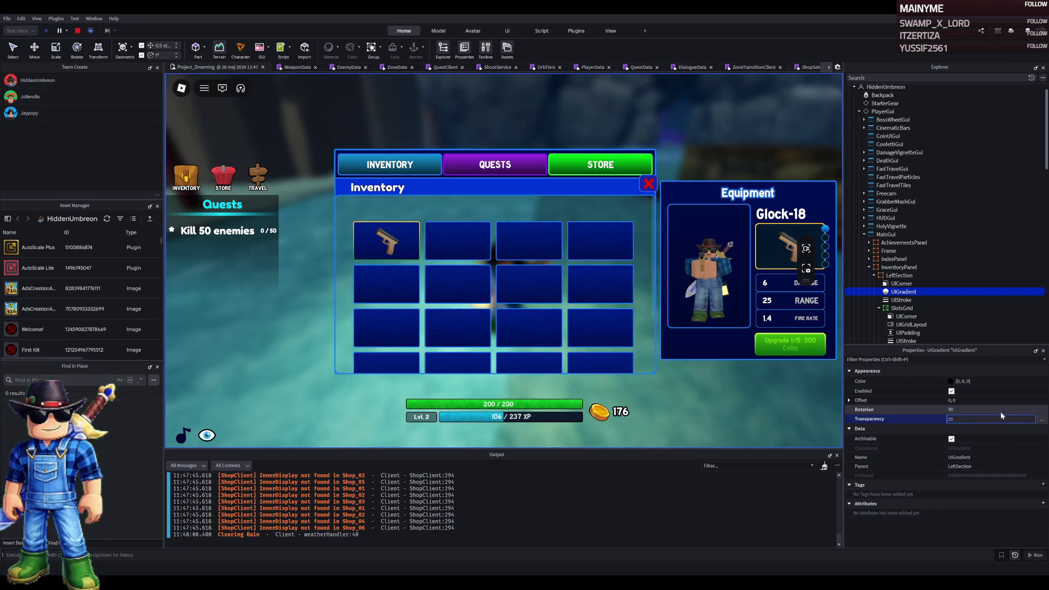
pyautogui.press('Return')
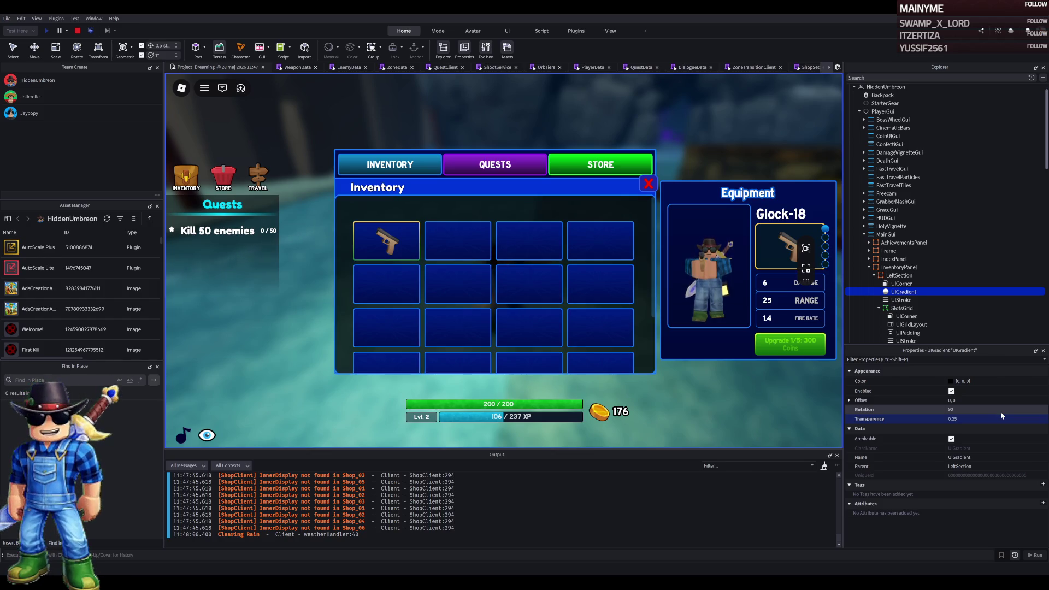
pyautogui.click(978, 419)
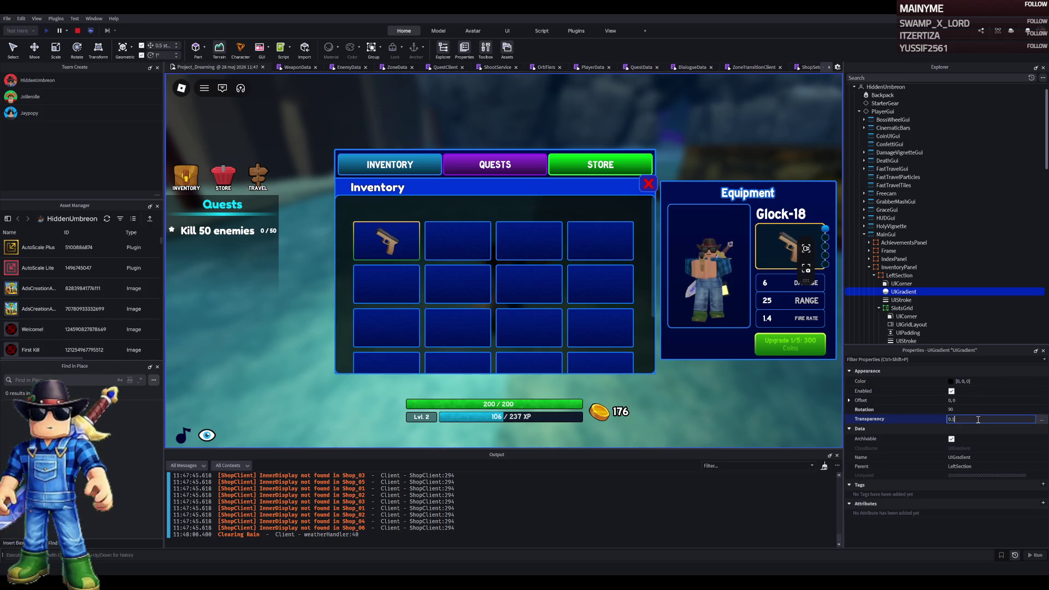
pyautogui.press('Return')
pyautogui.scroll(-2, 607, 295)
pyautogui.scroll(2, 618, 304)
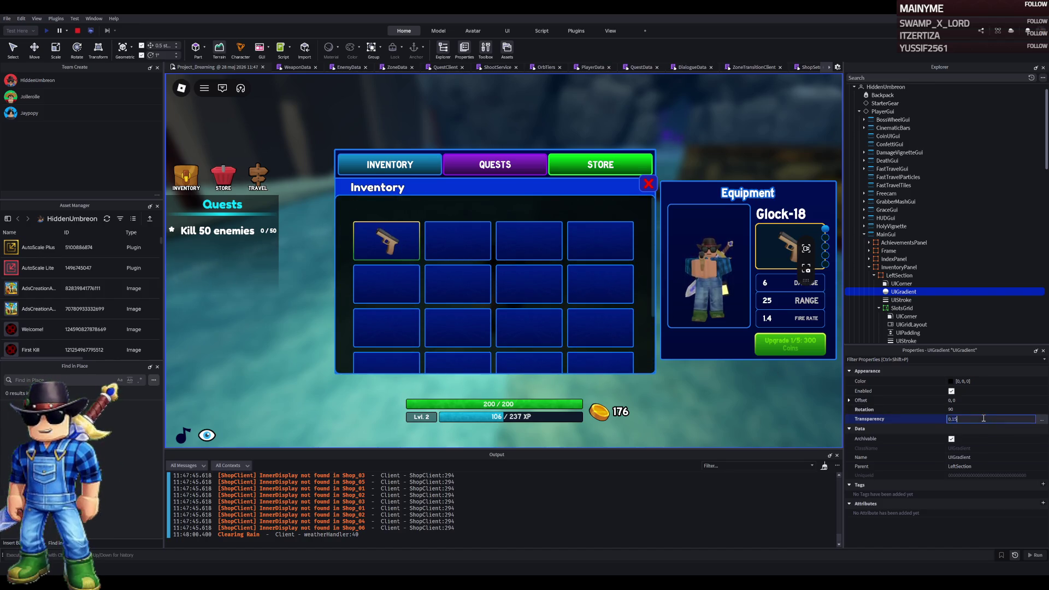
pyautogui.press('Return')
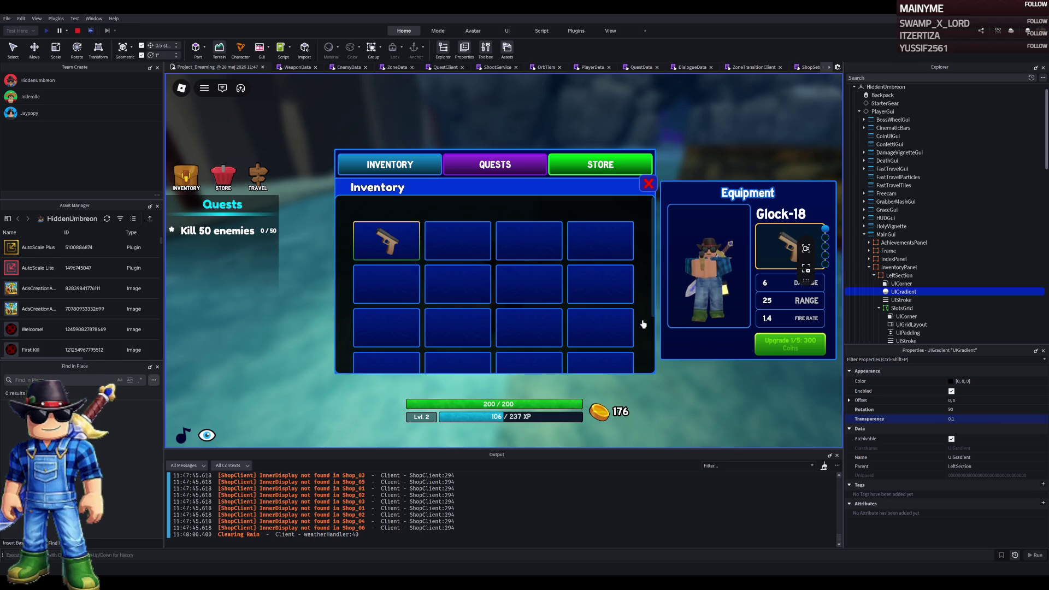
pyautogui.scroll(-1, 604, 319)
pyautogui.scroll(1, 599, 319)
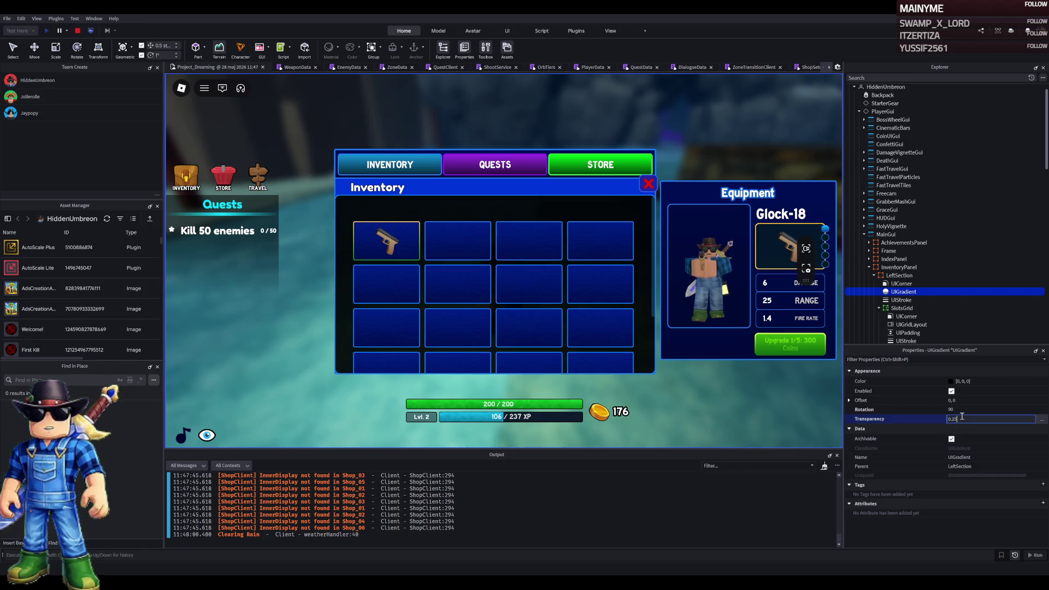
pyautogui.press('Return')
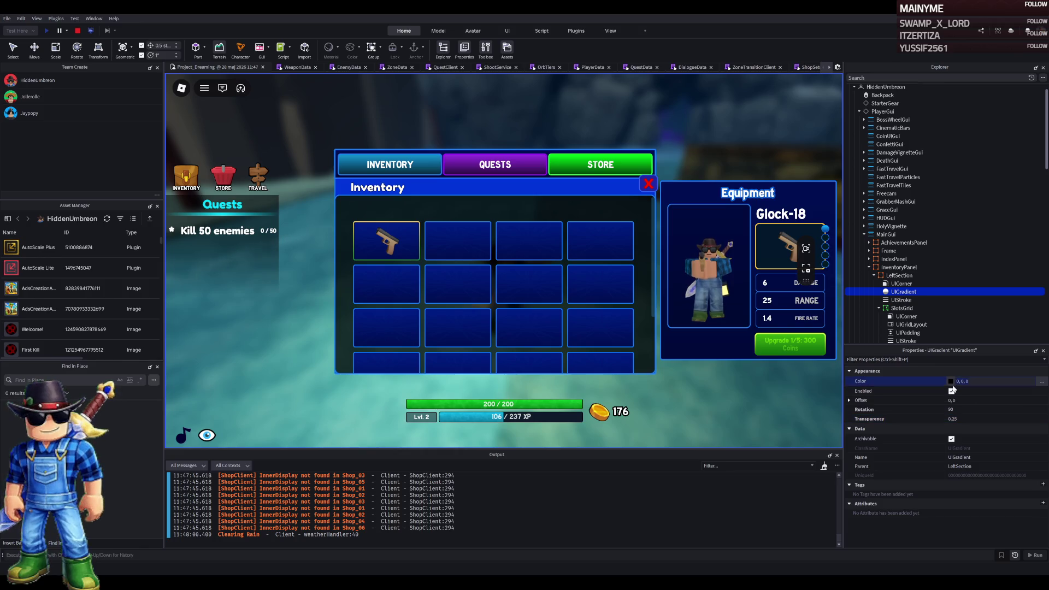
# Set the gradient Transparency to 0 so it is fully opaque
pyautogui.click(974, 419)
pyautogui.press('Return')
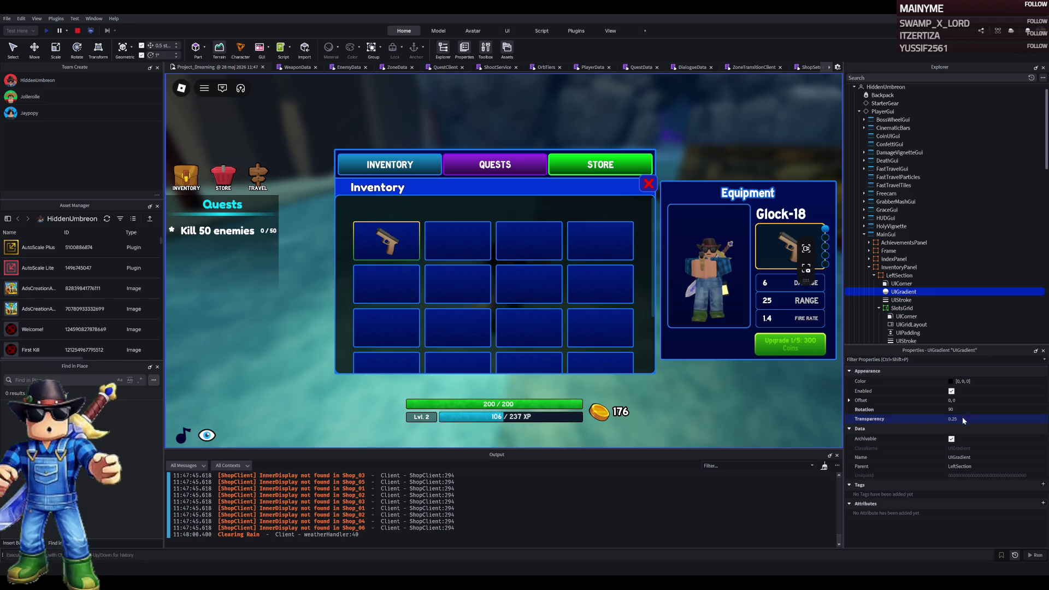
pyautogui.write('0')
pyautogui.press('Return')
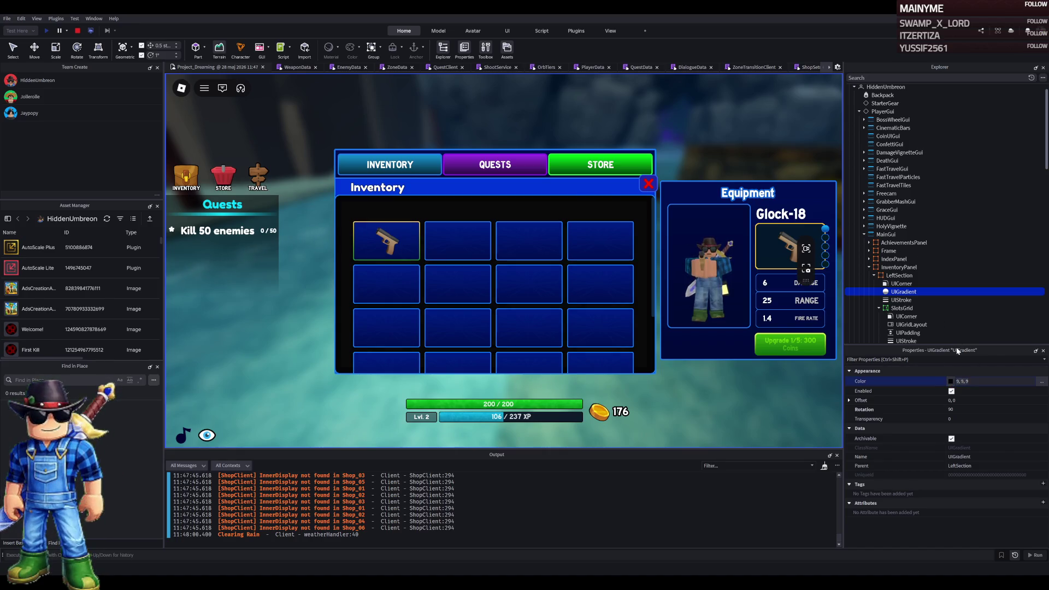
# Recolour the gradient to dark blue 11, 4, 50 and end the playtest
pyautogui.hotkey('ctrl', 'z')
pyautogui.hotkey('ctrl', 'z')
pyautogui.hotkey('ctrl', 'z')
pyautogui.hotkey('ctrl', 'z')
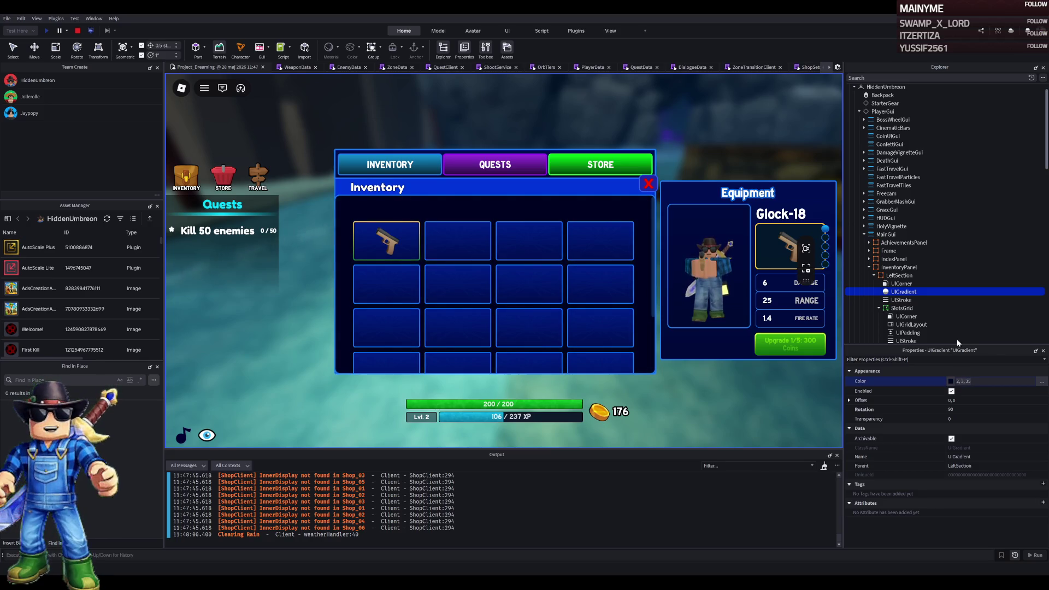
pyautogui.hotkey('ctrl', 'z')
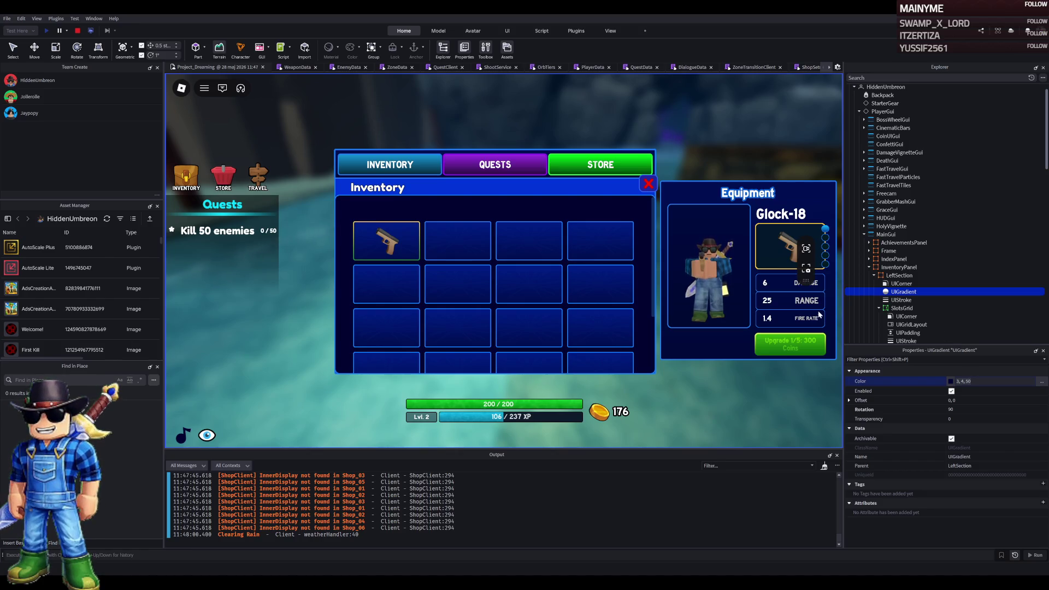
pyautogui.hotkey('ctrl', 'z')
pyautogui.hotkey('ctrl', 'z')
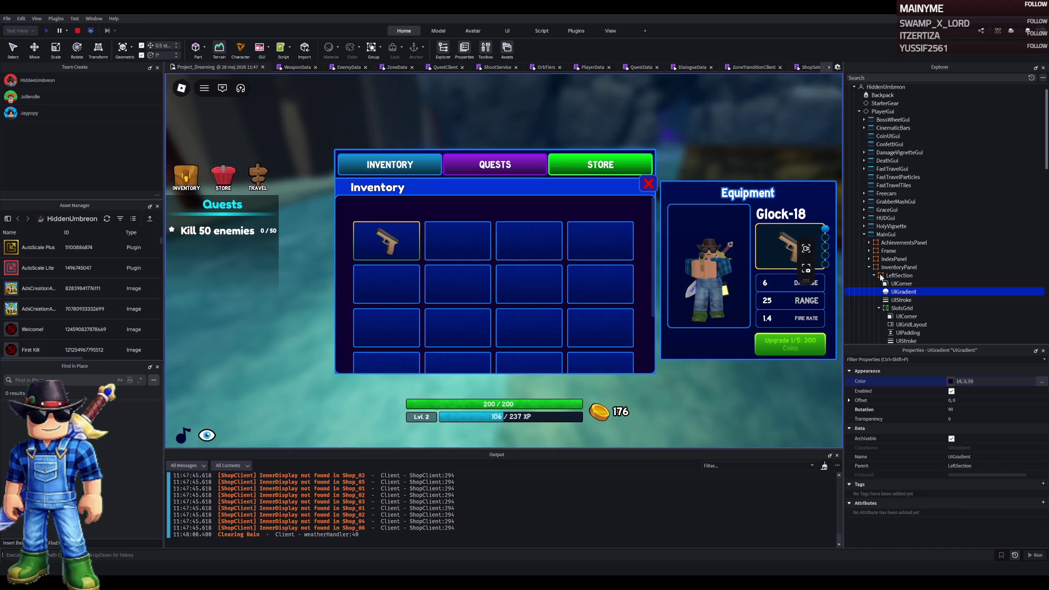
pyautogui.click(966, 380)
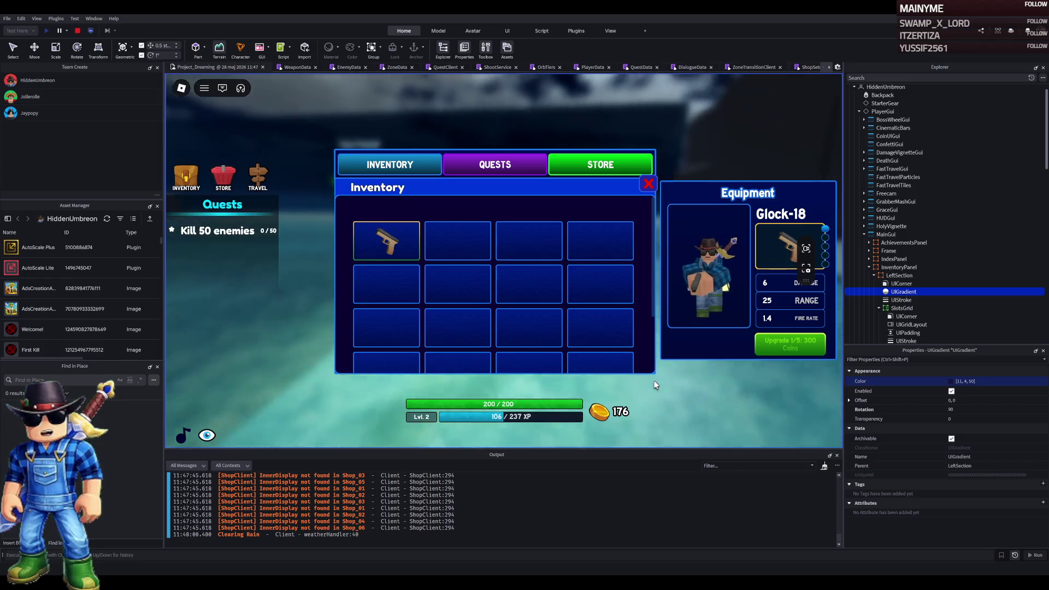
pyautogui.scroll(-1, 629, 336)
pyautogui.scroll(1, 626, 330)
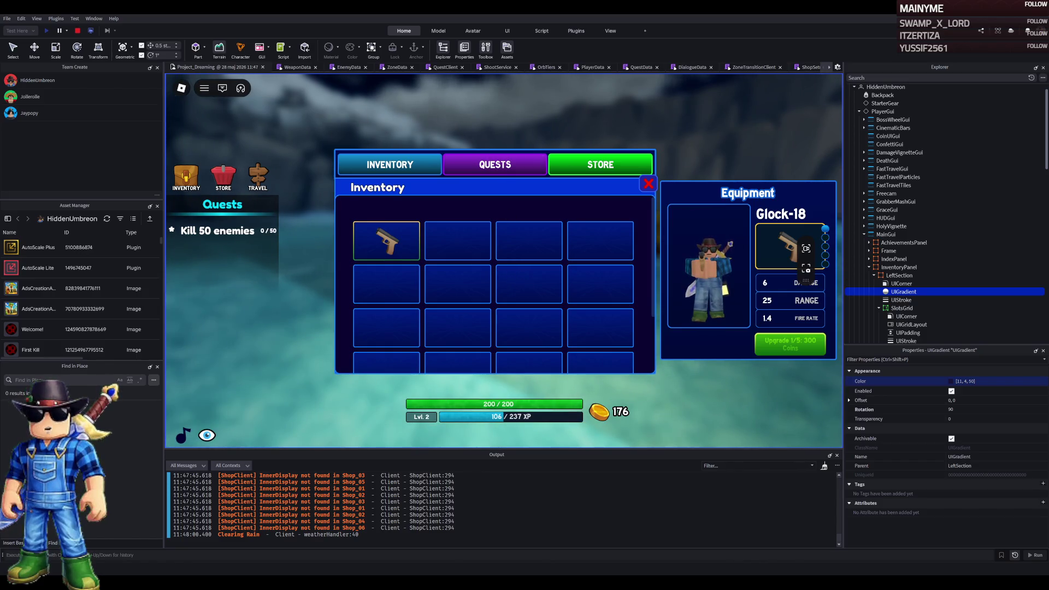
pyautogui.click(78, 31)
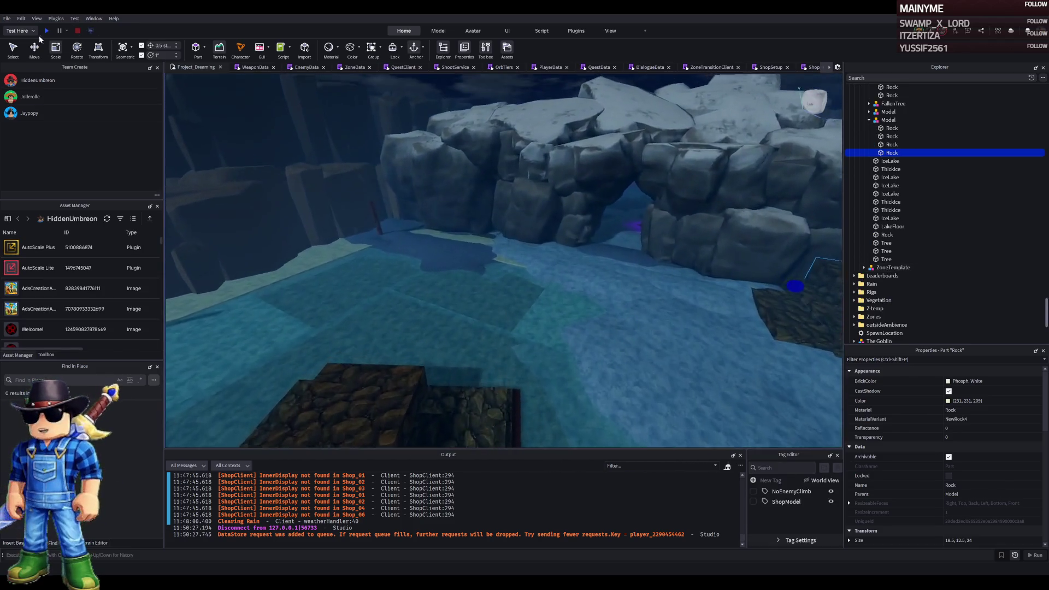
# Start a new playtest and open the in-game Store, then the Inventory panel
pyautogui.click(46, 30)
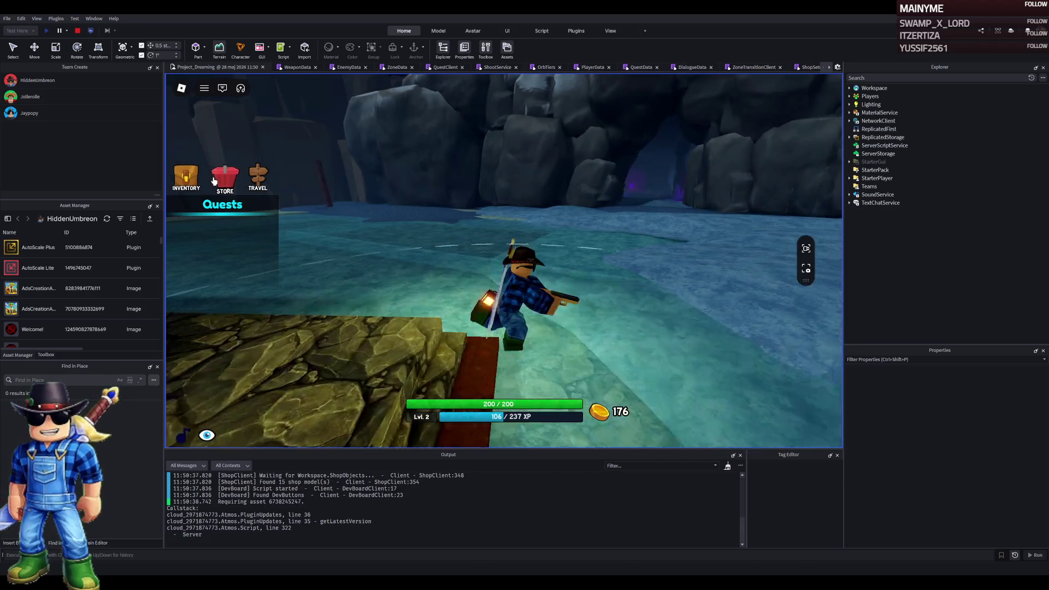
pyautogui.click(213, 181)
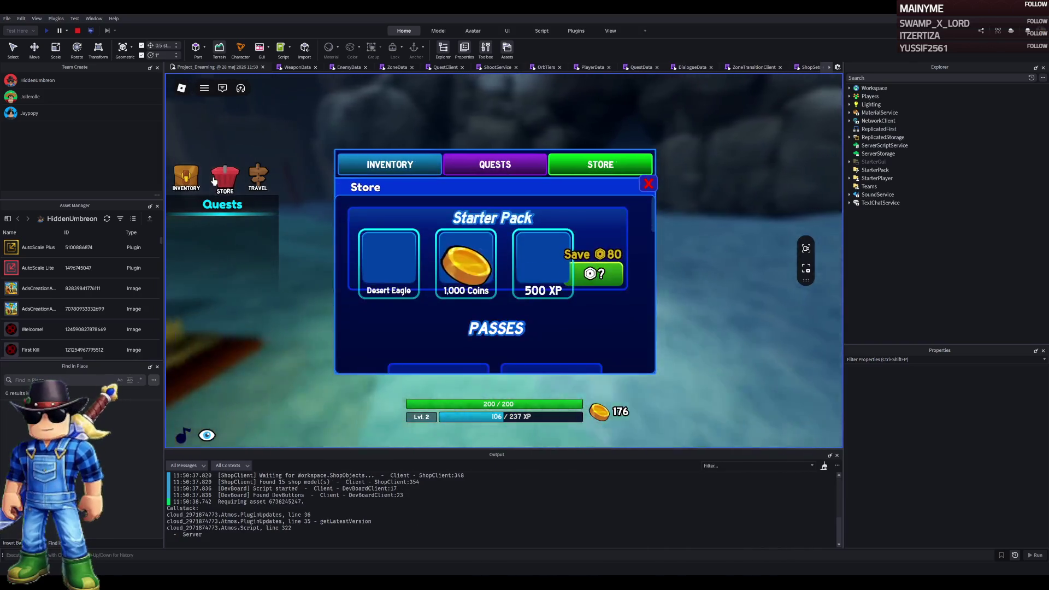
pyautogui.click(185, 179)
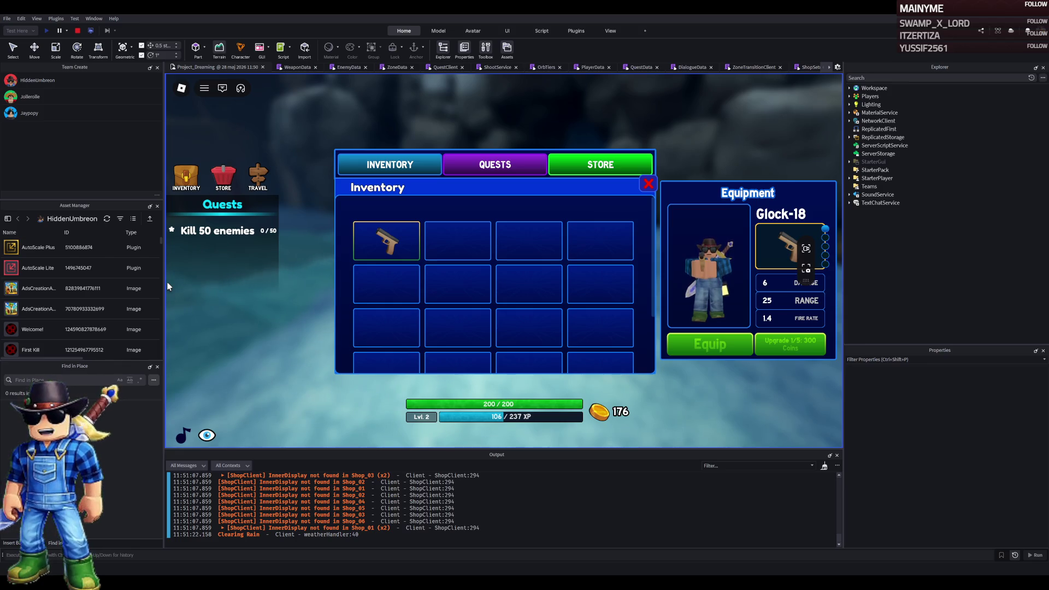
# Scroll through the inventory slot grid, then reveal the Asset Manager's project and inventory tree
pyautogui.scroll(-1, 404, 261)
pyautogui.scroll(1, 439, 265)
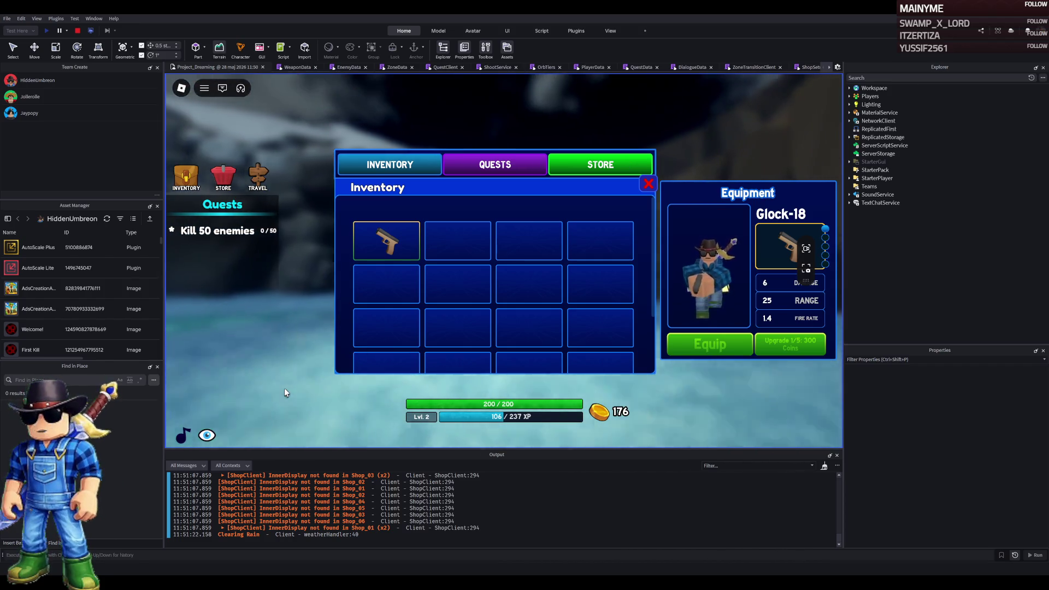
pyautogui.scroll(-3, 421, 311)
pyautogui.scroll(2, 444, 327)
pyautogui.scroll(2, 432, 328)
pyautogui.scroll(-3, 423, 330)
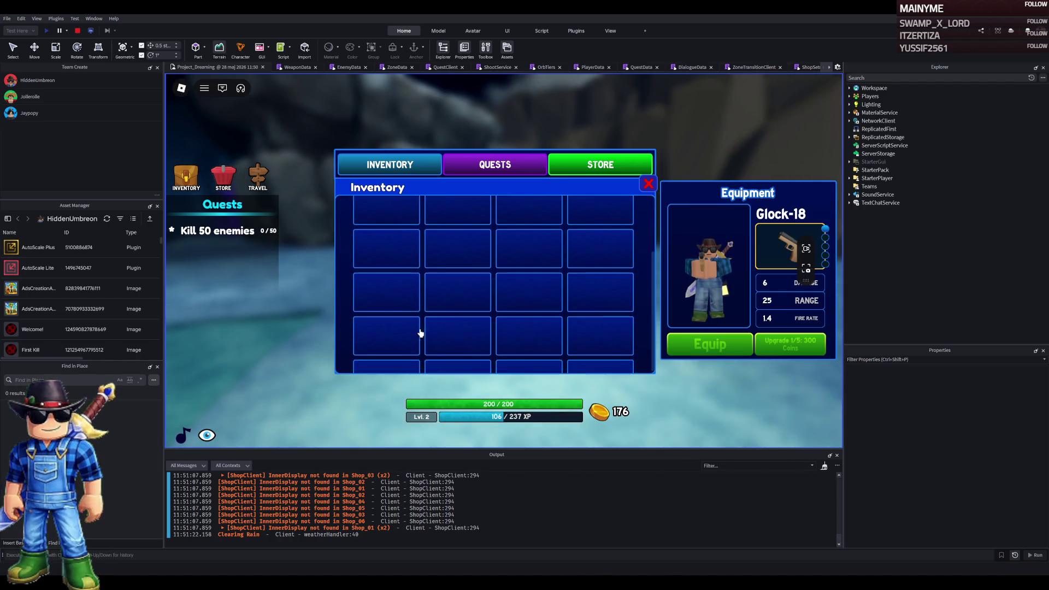
pyautogui.scroll(3, 418, 345)
pyautogui.scroll(-3, 404, 342)
pyautogui.scroll(3, 404, 342)
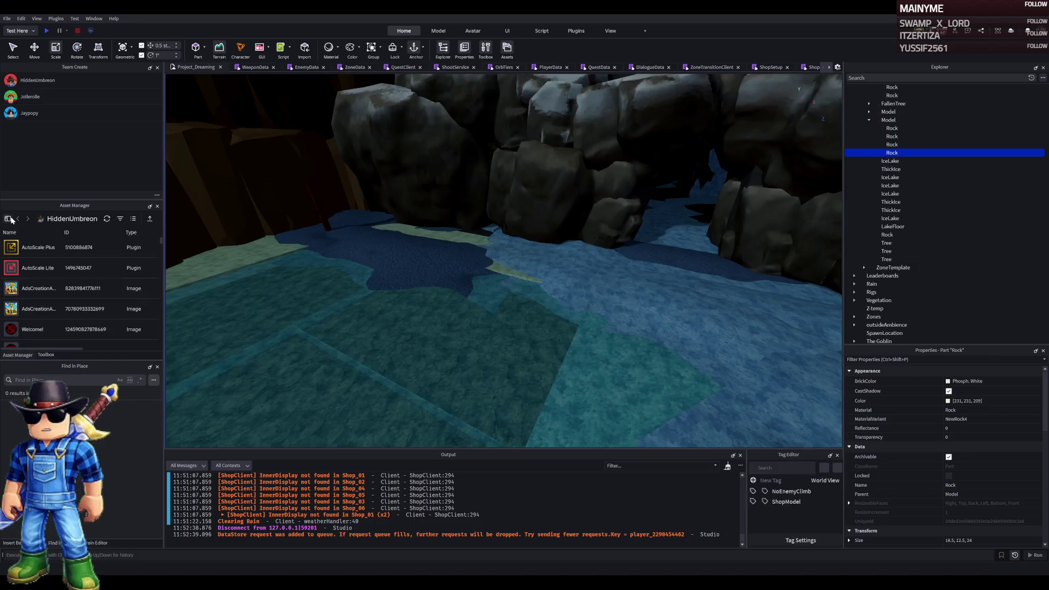
pyautogui.click(10, 219)
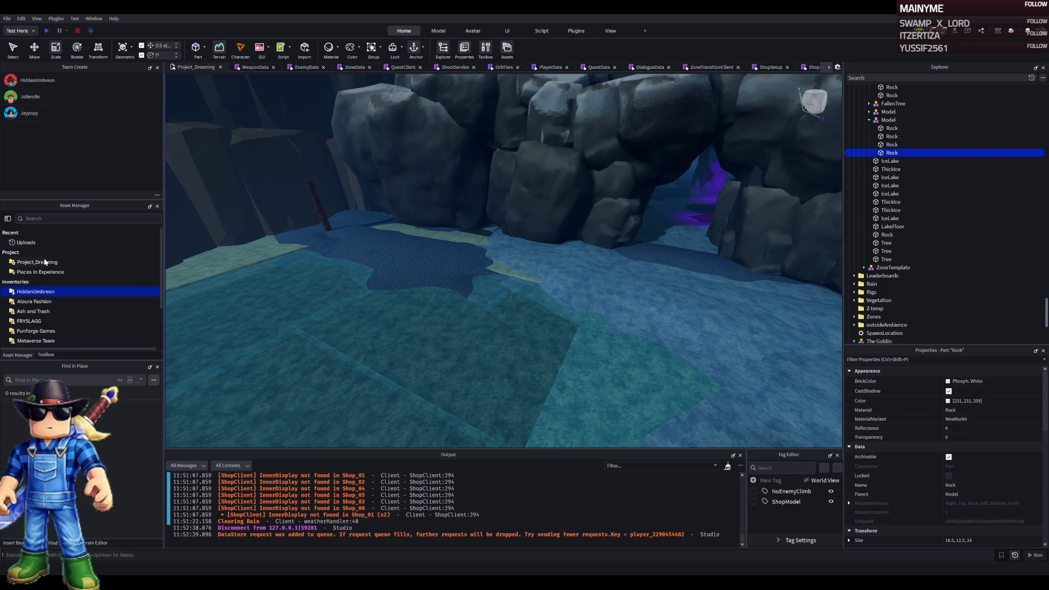
# Browse Places In Experience and Uploads, then choose Customize Groups from the group menu
pyautogui.click(52, 273)
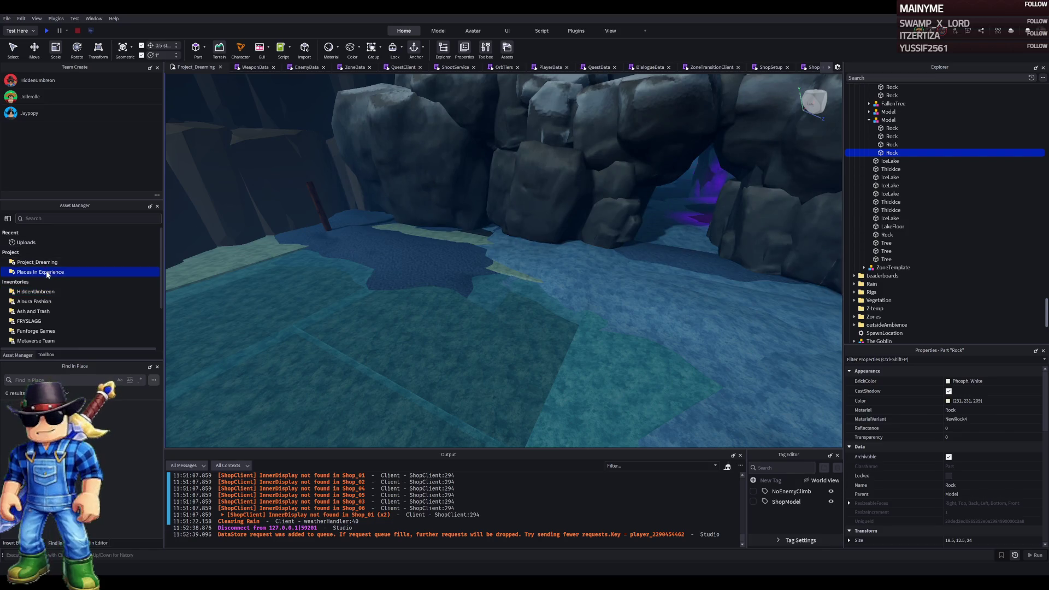
pyautogui.click(11, 244)
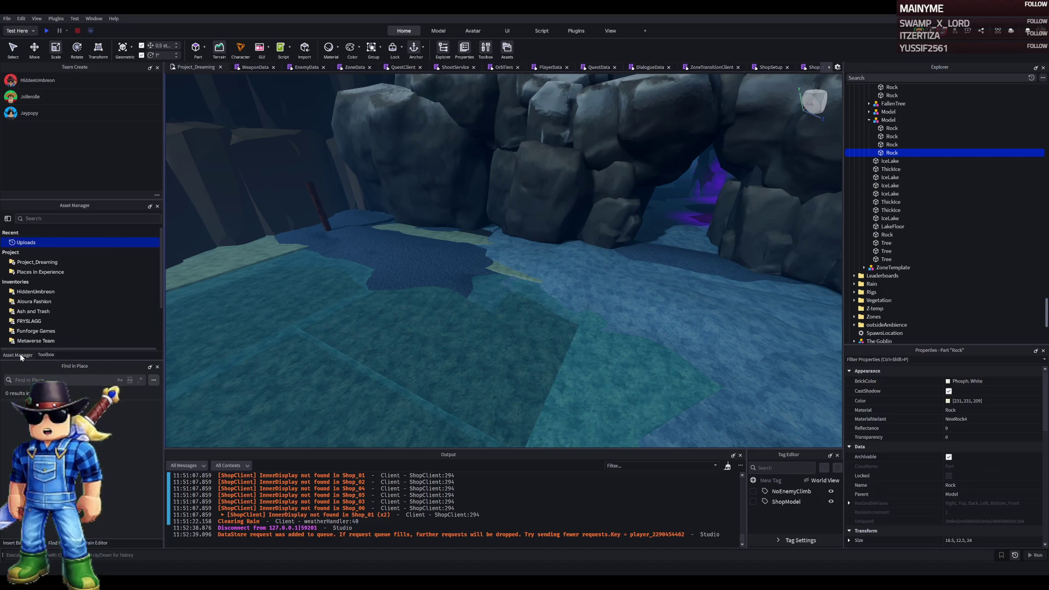
pyautogui.click(43, 272)
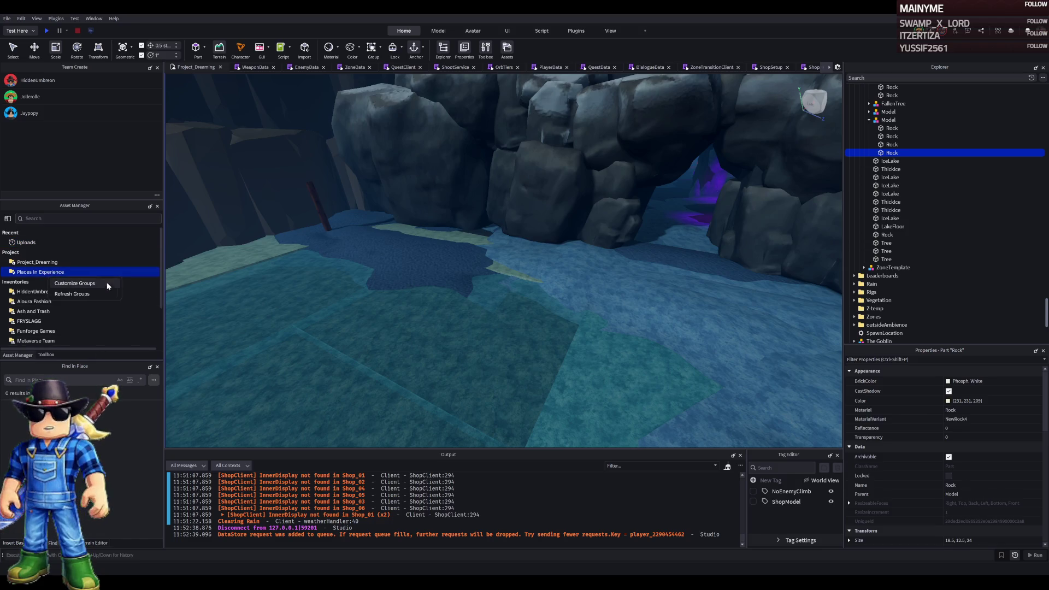
pyautogui.rightClick(89, 230)
pyautogui.click(89, 229)
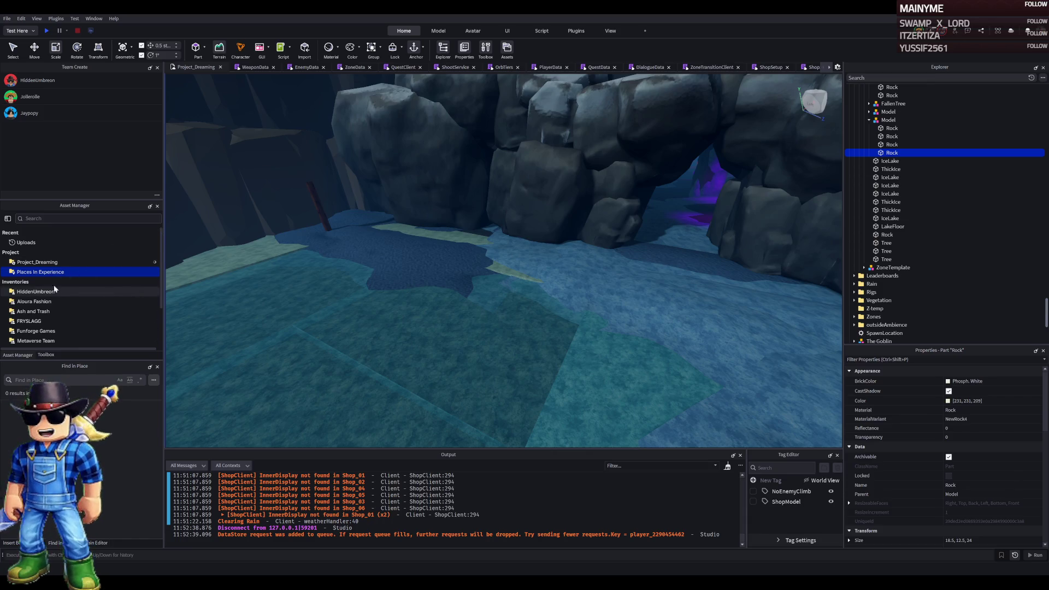
# Switch back and forth between the Project_Dreaming and Places In Experience groups
pyautogui.click(41, 263)
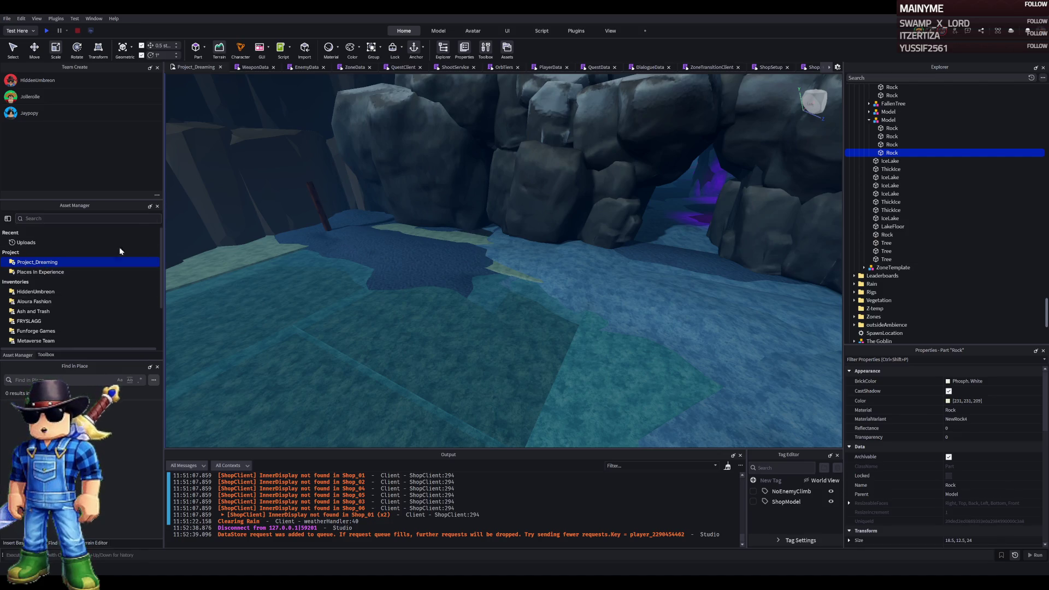
pyautogui.click(34, 271)
pyautogui.scroll(-2, 70, 328)
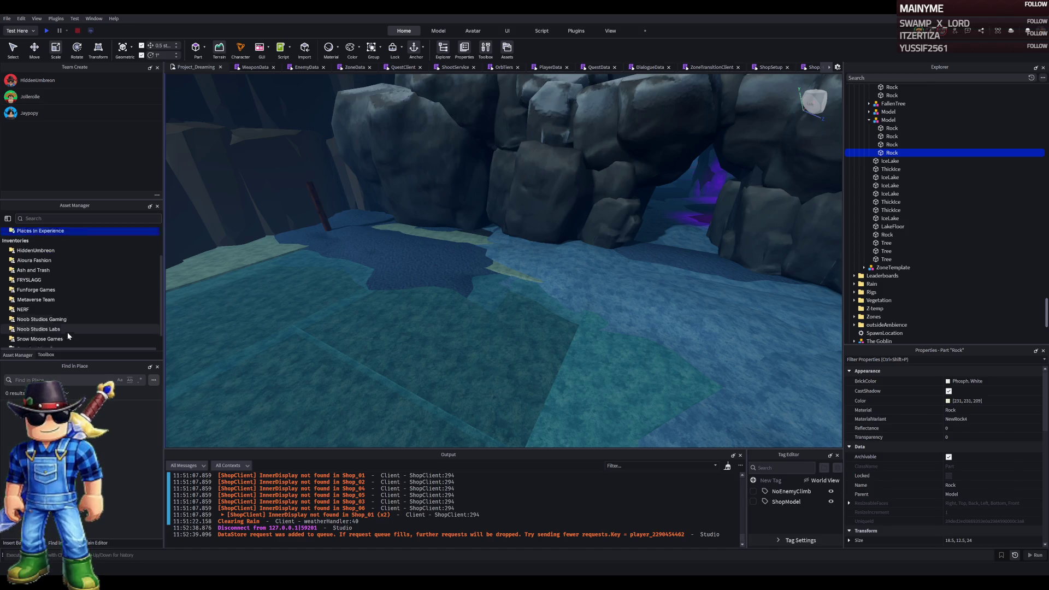
pyautogui.scroll(1, 70, 336)
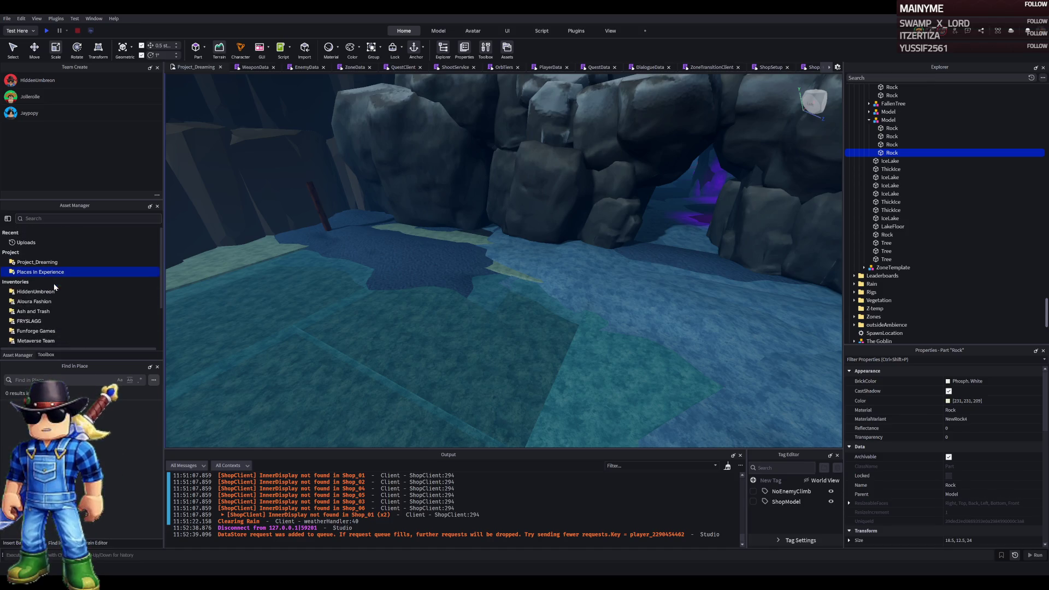
pyautogui.click(46, 354)
pyautogui.click(17, 355)
pyautogui.click(29, 261)
pyautogui.click(16, 275)
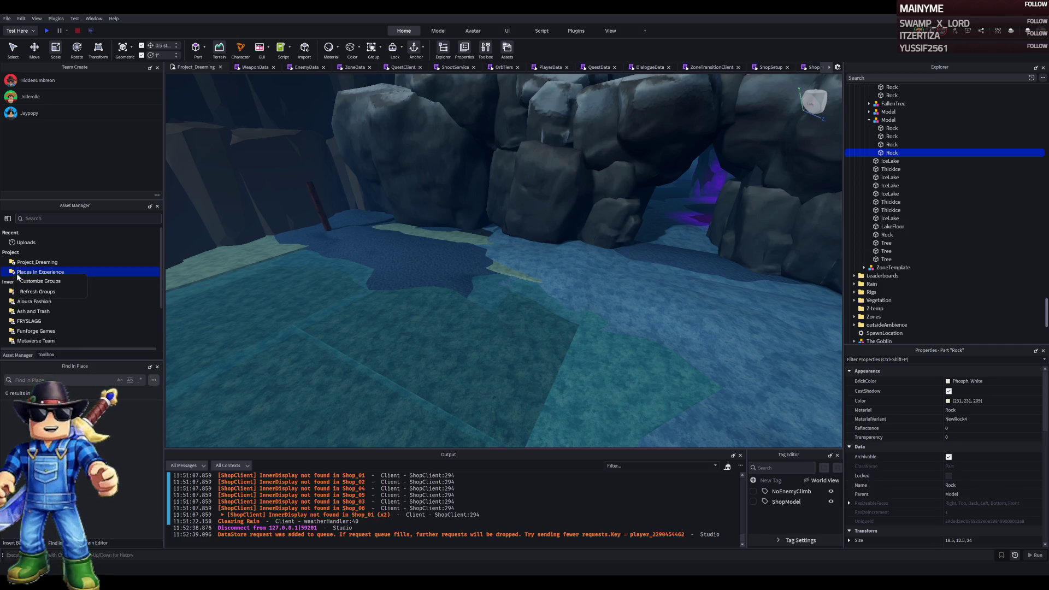
pyautogui.click(34, 263)
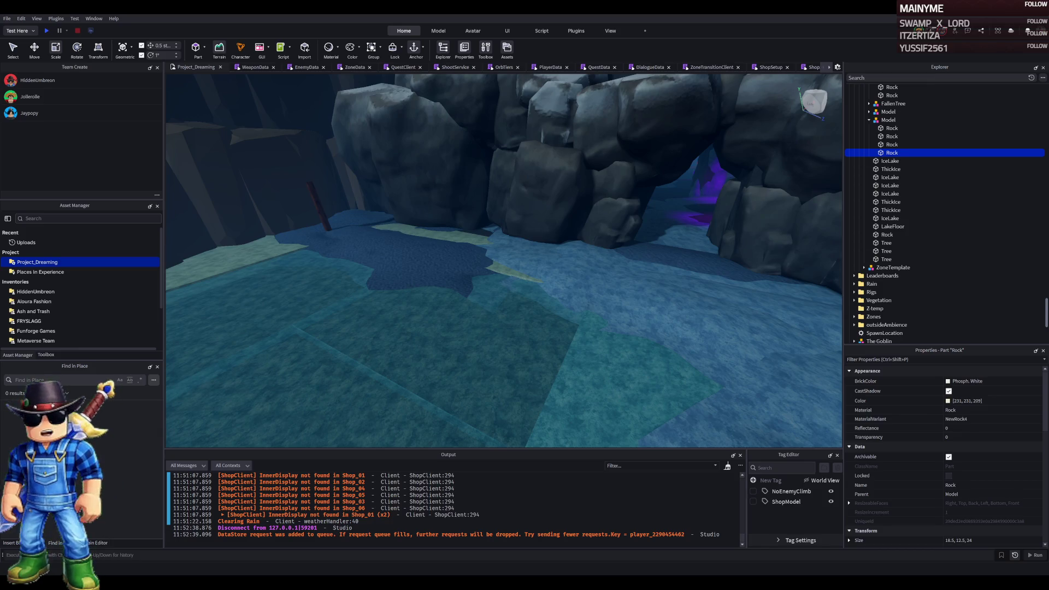
# Select the Aloura Fashion and Snow Moose Games inventory groups in Asset Manager
pyautogui.click(39, 272)
pyautogui.click(34, 301)
pyautogui.click(44, 272)
pyautogui.click(31, 302)
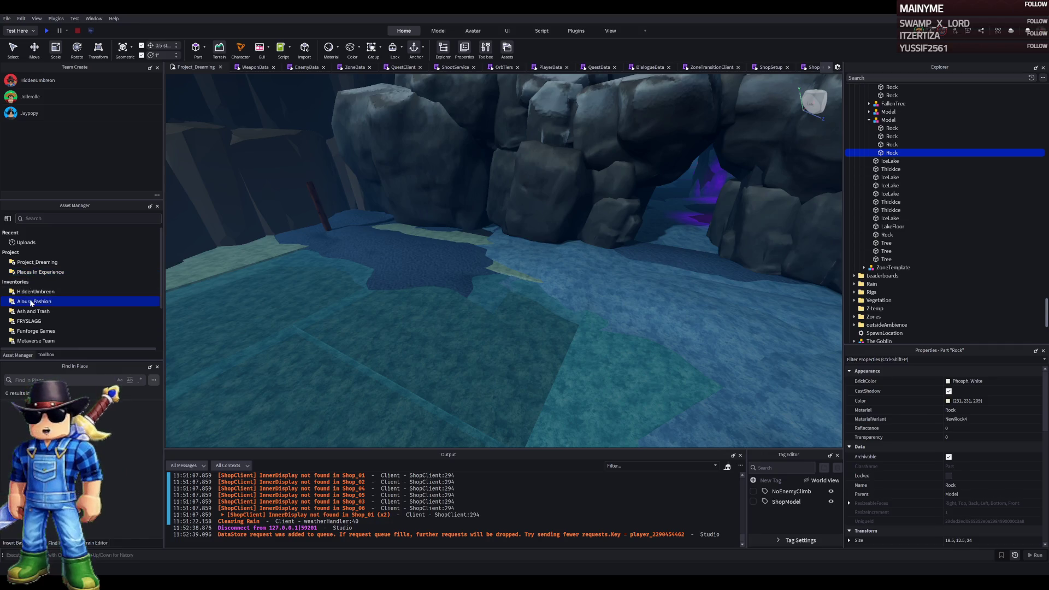
pyautogui.scroll(-3, 31, 302)
pyautogui.click(31, 312)
pyautogui.click(30, 323)
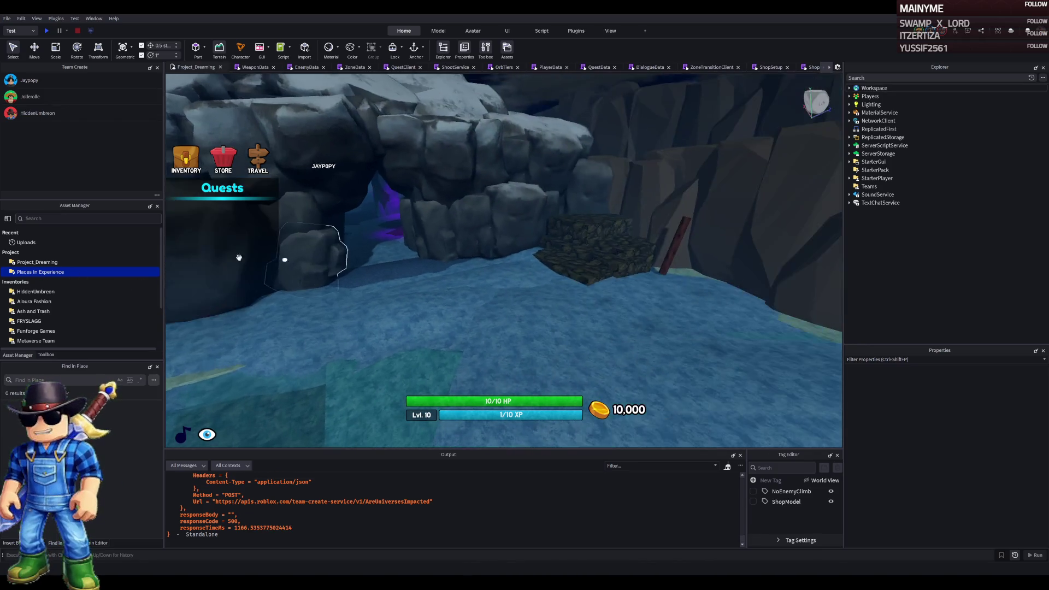
# Open Customize Groups from the Places In Experience menu, review the groups, and close it
pyautogui.rightClick(30, 276)
pyautogui.click(66, 282)
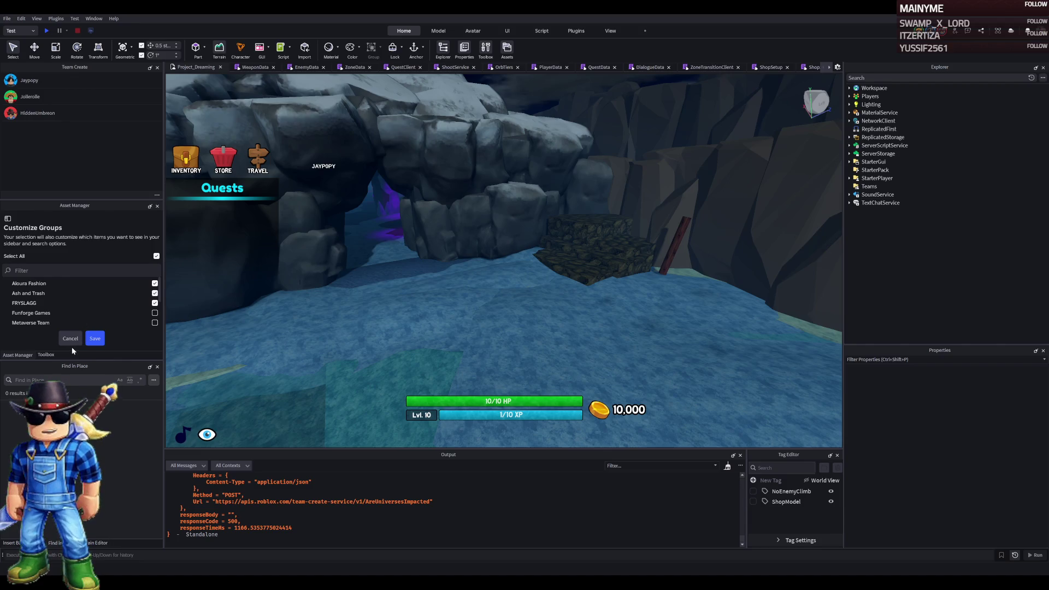
pyautogui.click(89, 340)
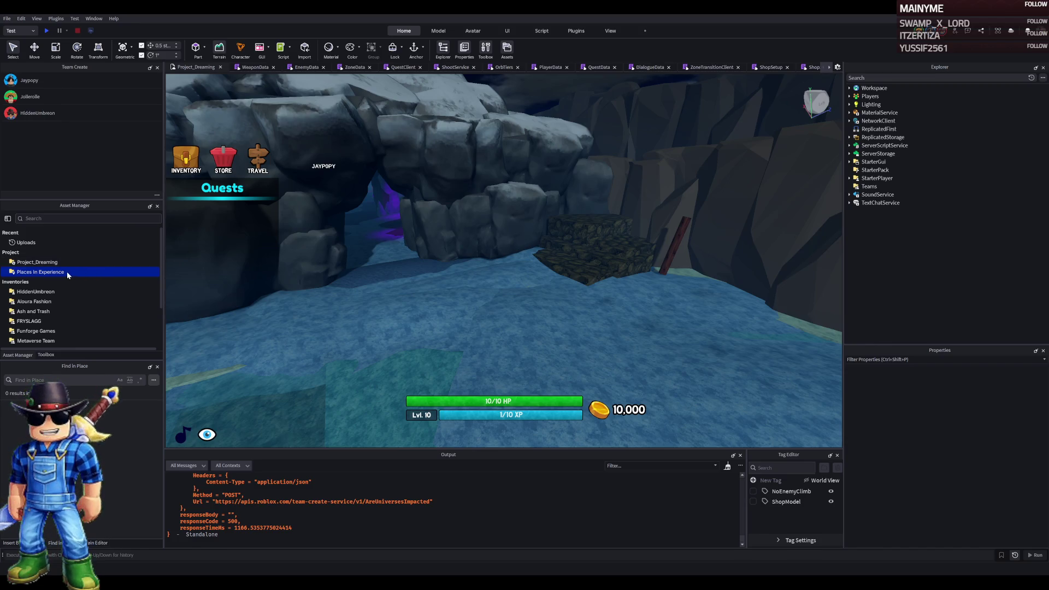
pyautogui.scroll(-3, 58, 280)
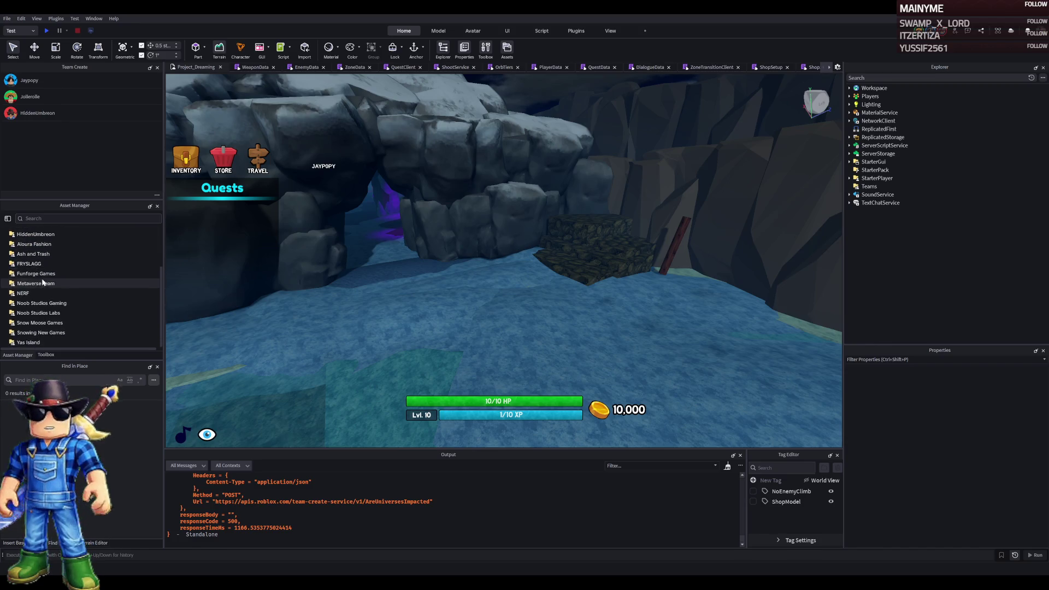
# Return from the Toolbox to the Asset Manager and select the Noob Studios Labs group
pyautogui.click(73, 283)
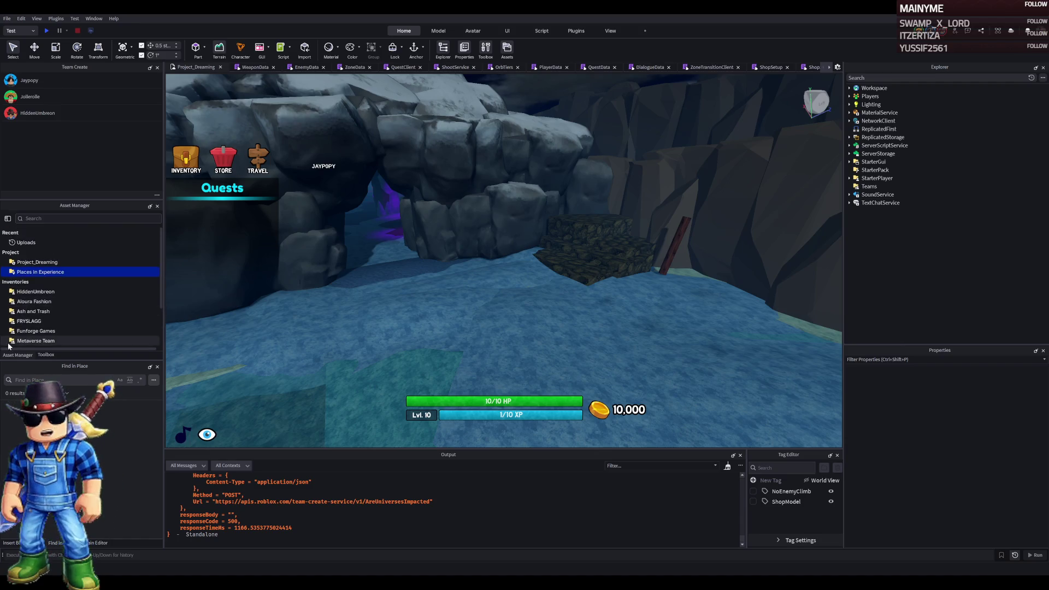
pyautogui.click(46, 355)
pyautogui.click(27, 355)
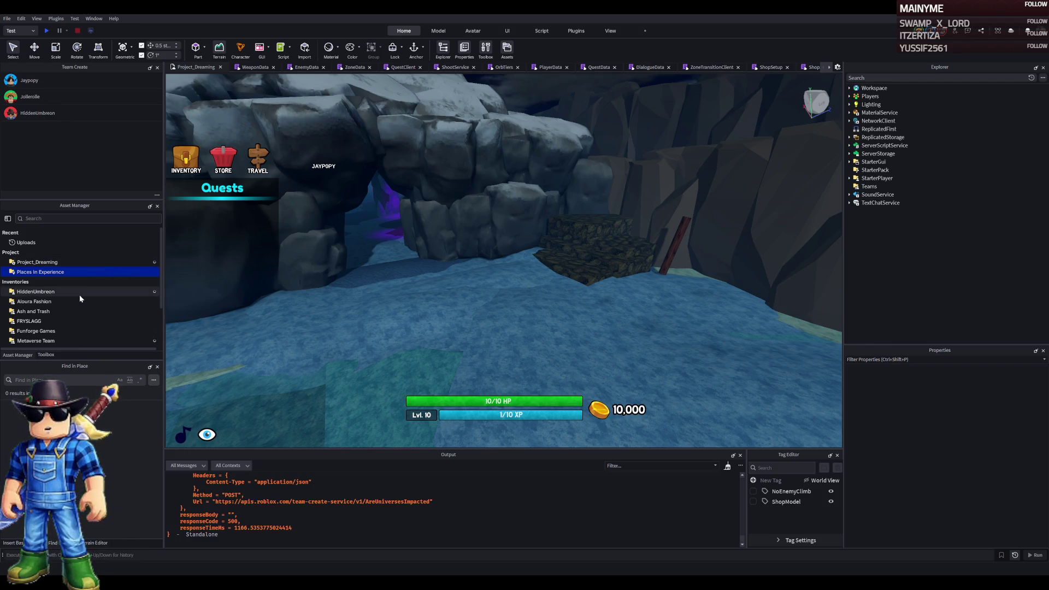
pyautogui.scroll(-2, 85, 320)
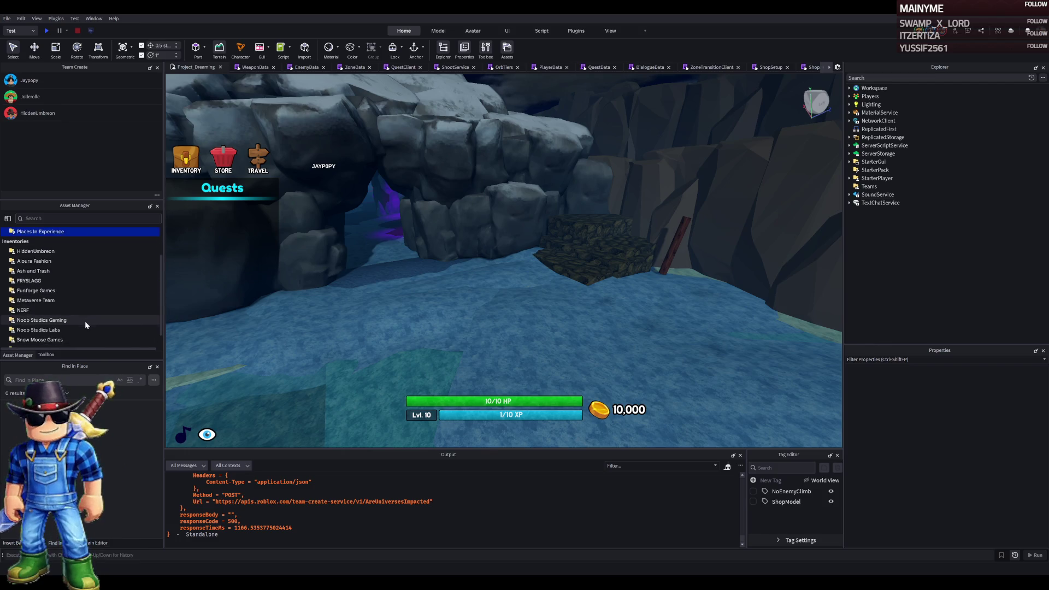
pyautogui.click(81, 330)
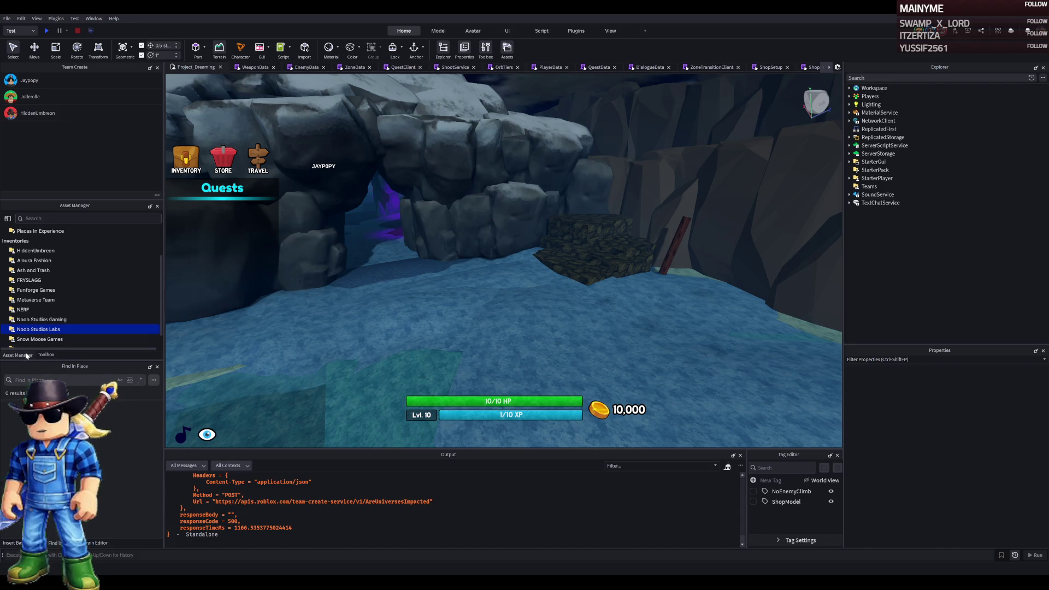
# Select Snow Moose Games, orbit the camera around the cave's rock arch, then select Places In Experience
pyautogui.click(46, 542)
pyautogui.click(50, 543)
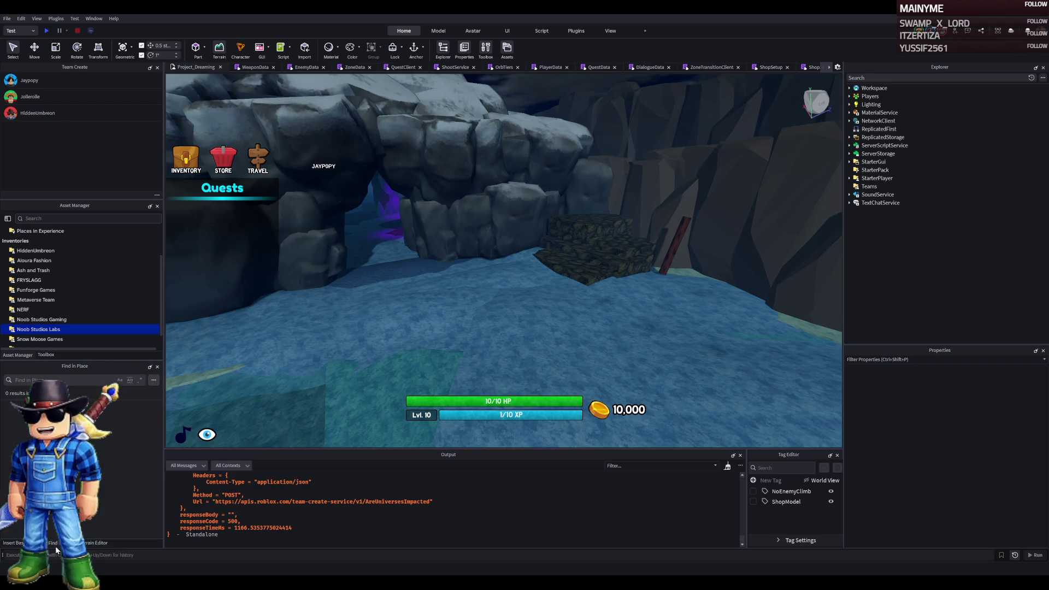
pyautogui.click(35, 340)
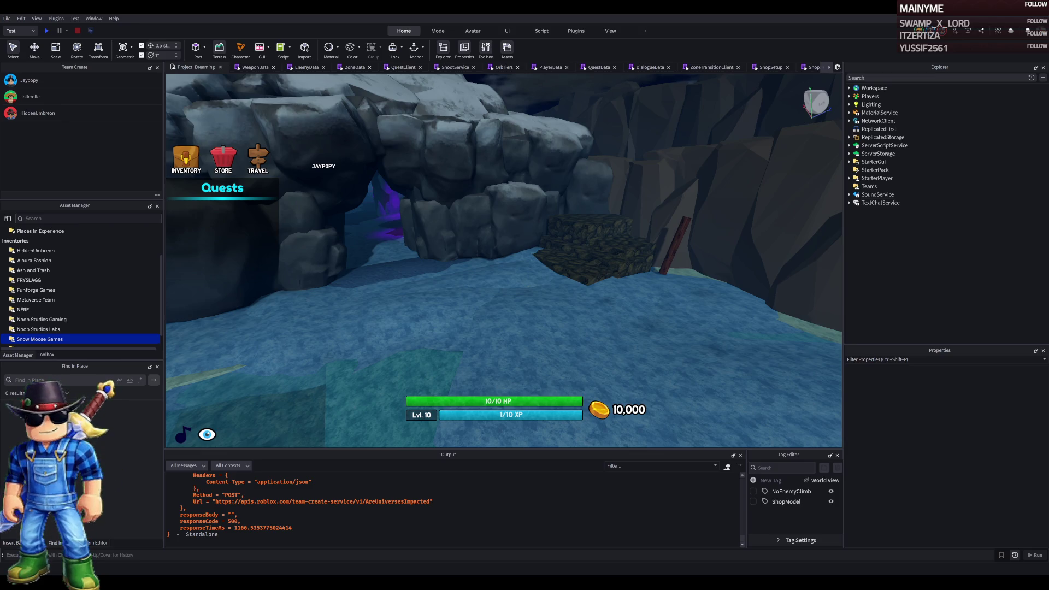
pyautogui.moveTo(464, 304); pyautogui.dragTo(426, 227)
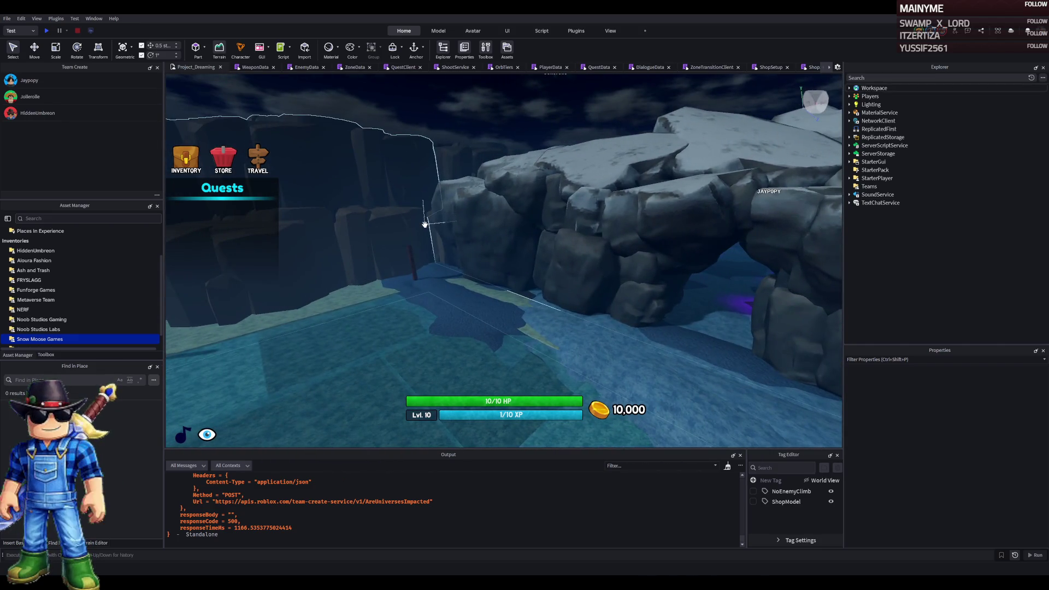
pyautogui.click(34, 232)
pyautogui.scroll(3, 32, 256)
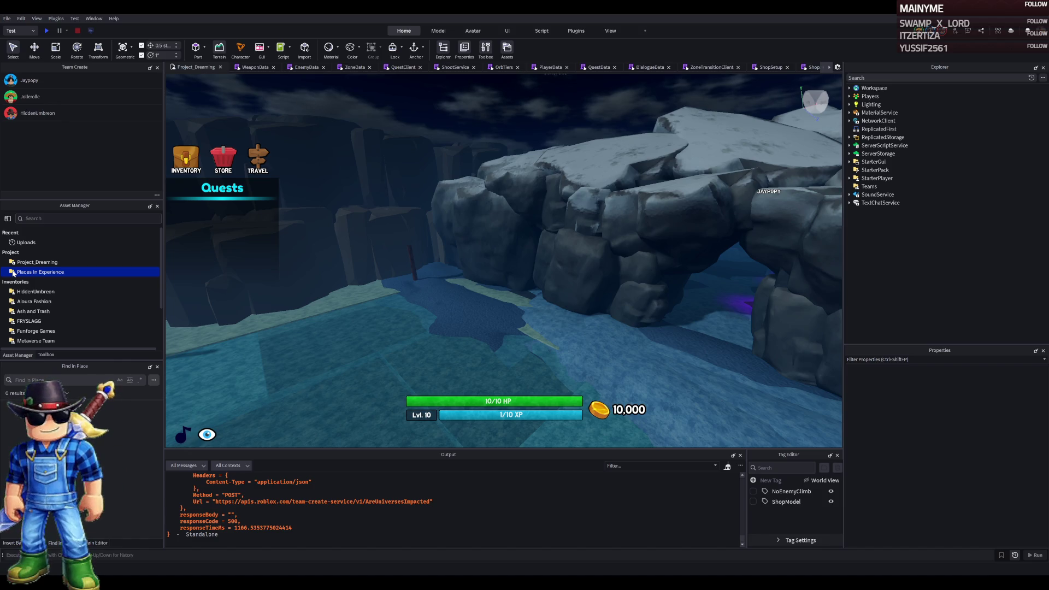
# Open FRYSLAGG's image assets, go back twice to Places In Experience, and select DevSpace
pyautogui.click(27, 322)
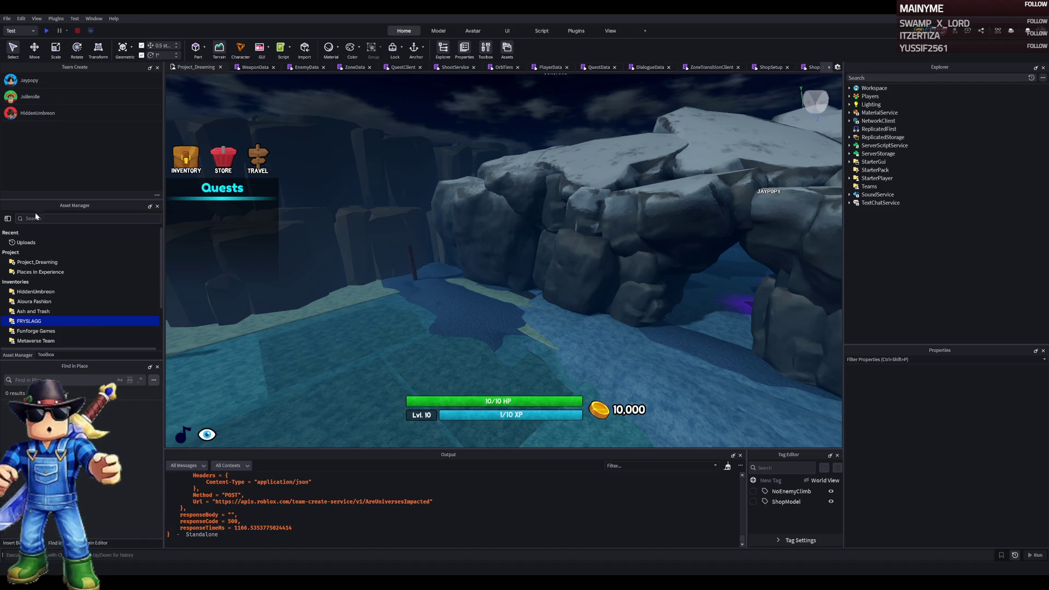
pyautogui.click(8, 220)
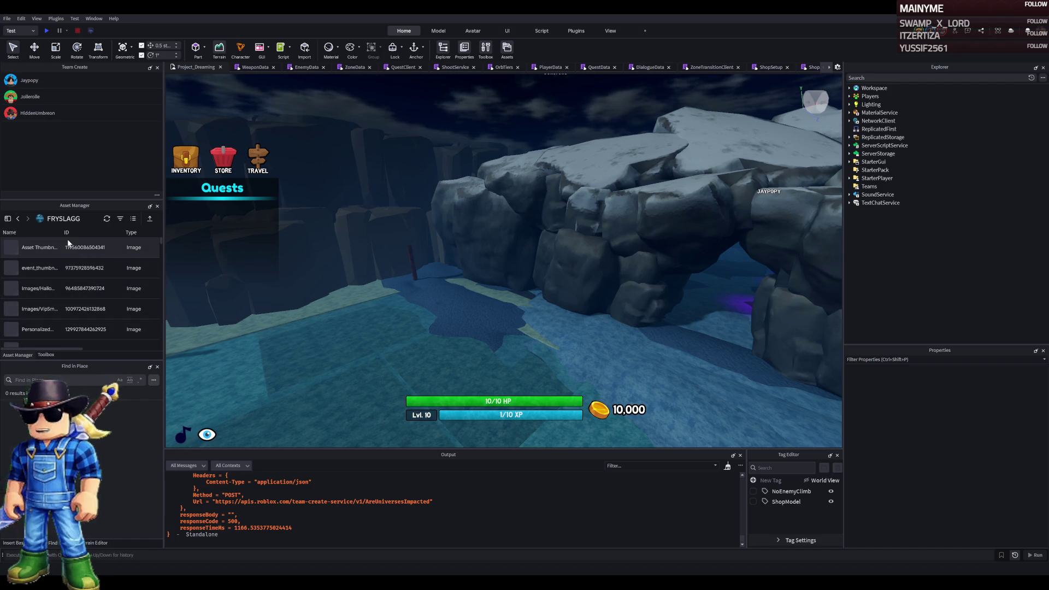
pyautogui.click(21, 221)
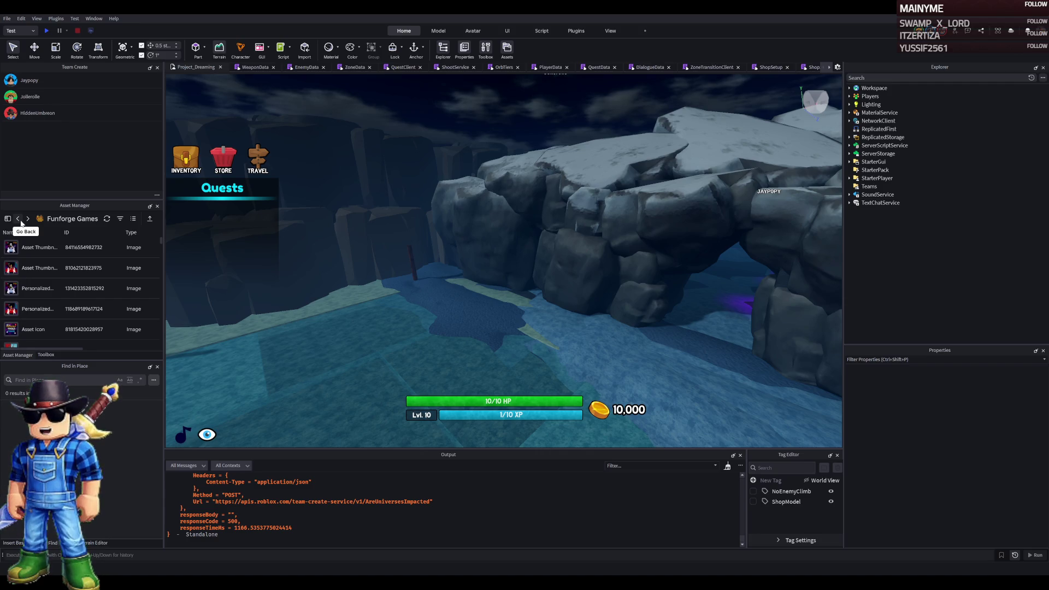
pyautogui.click(21, 221)
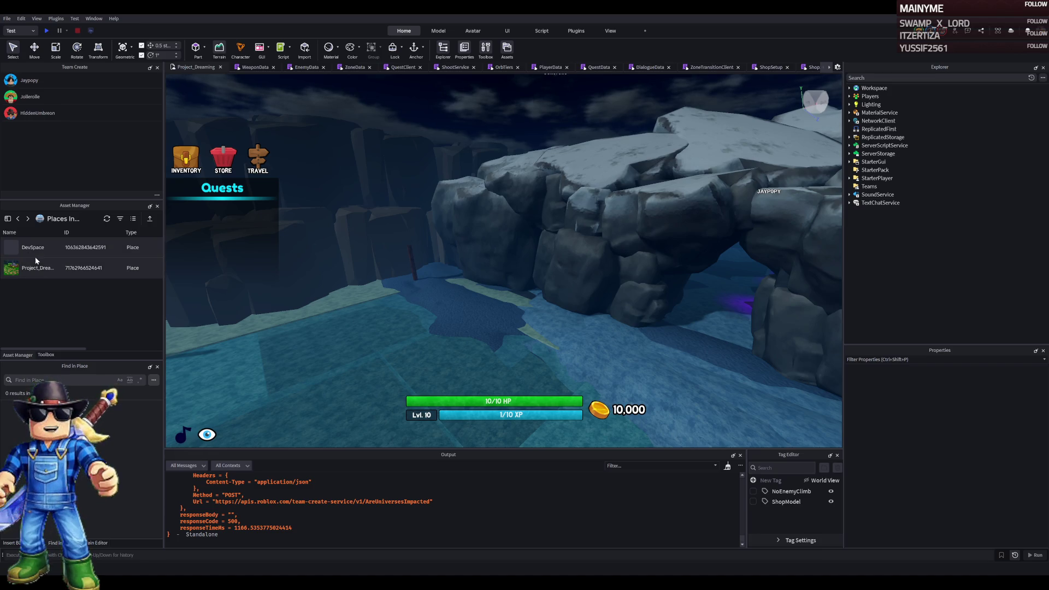
pyautogui.click(34, 249)
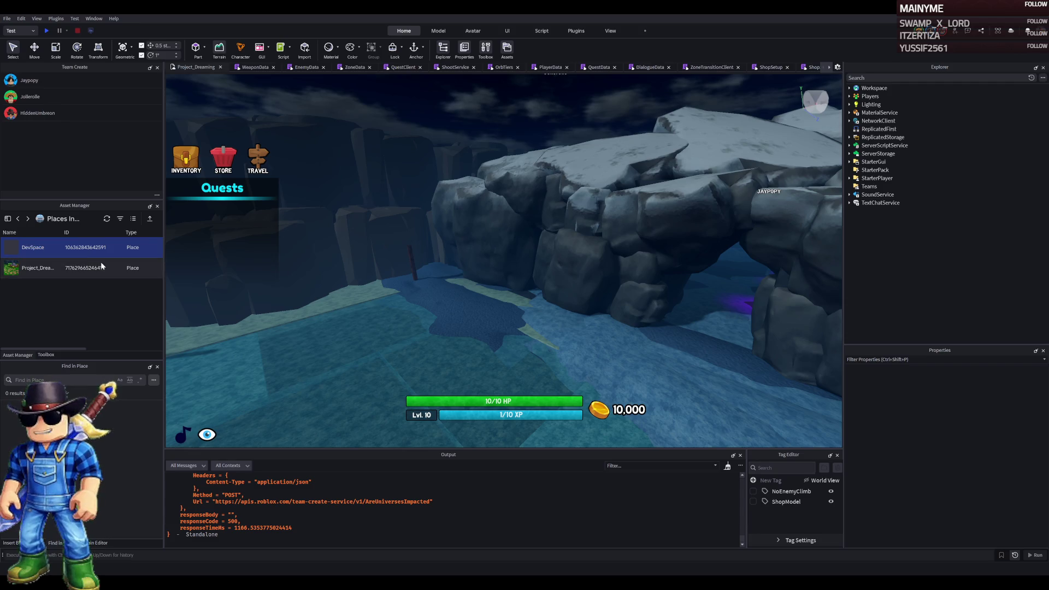
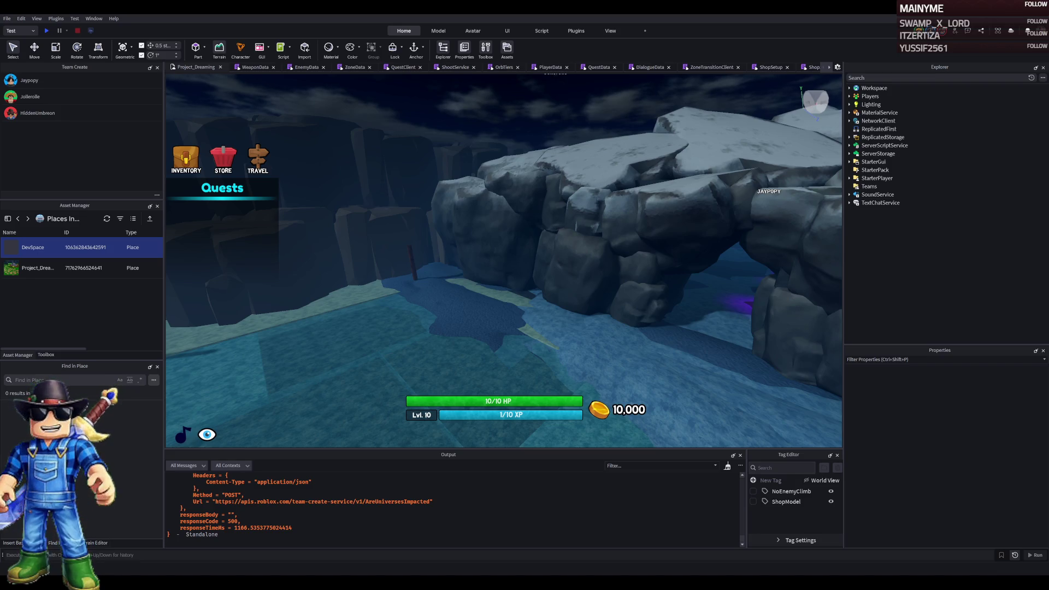
# Fly the camera left and right across the frozen lake toward the cliffs
pyautogui.press('a')
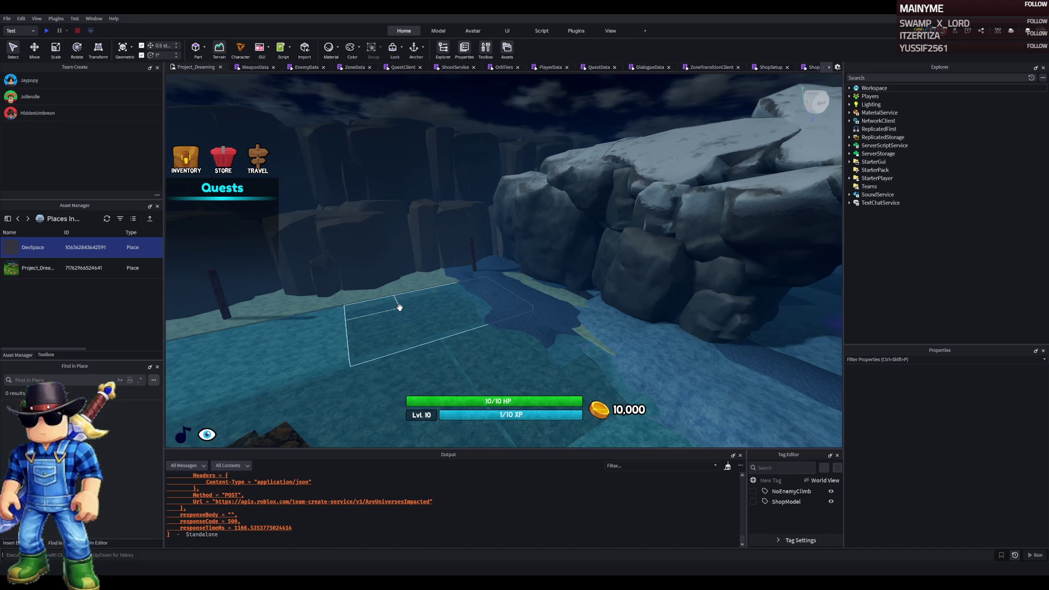
pyautogui.press('a')
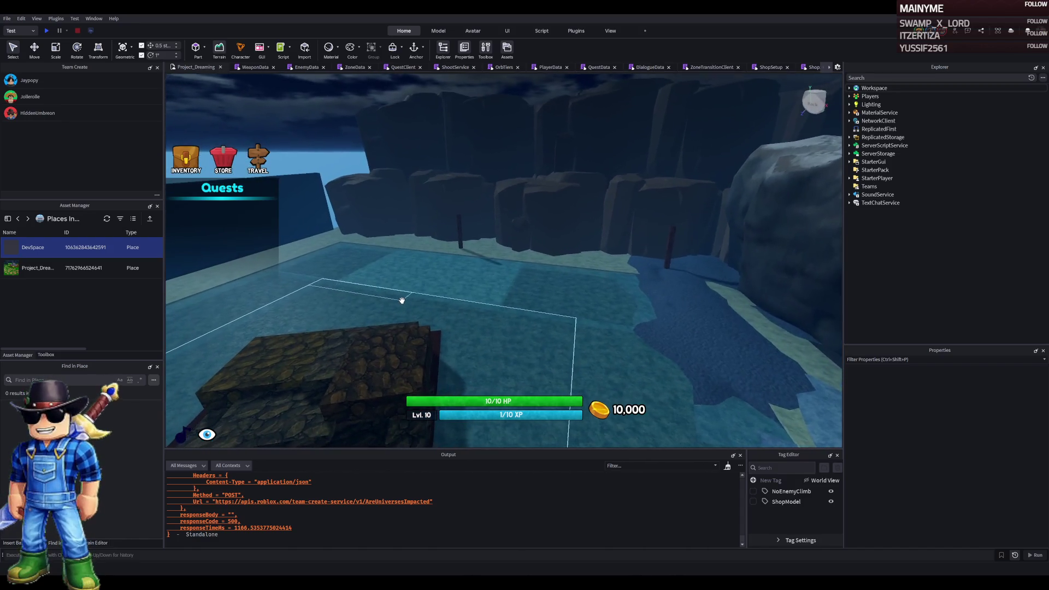
pyautogui.press('a')
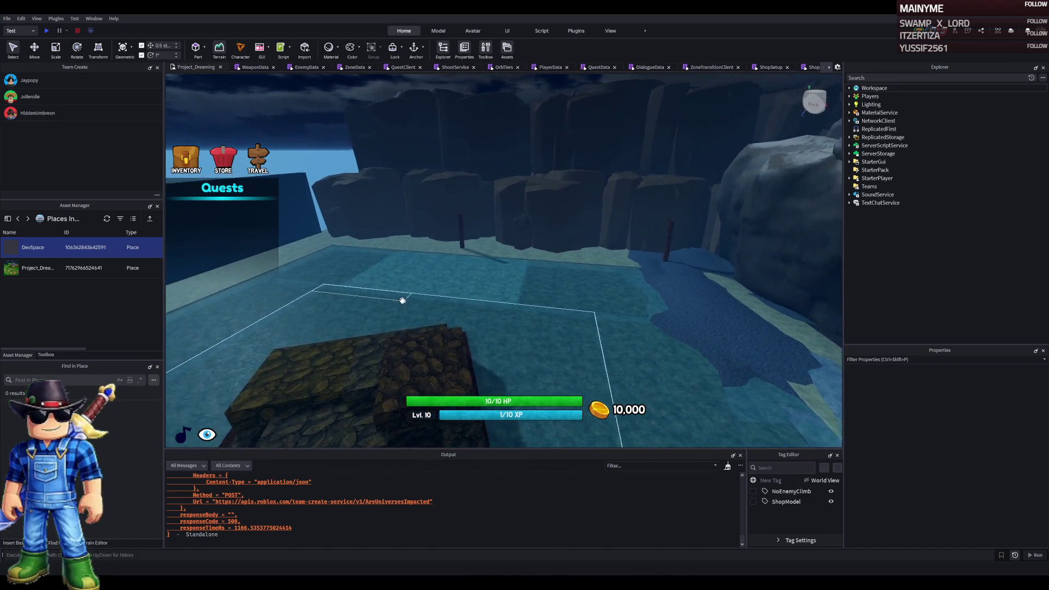
pyautogui.press('a')
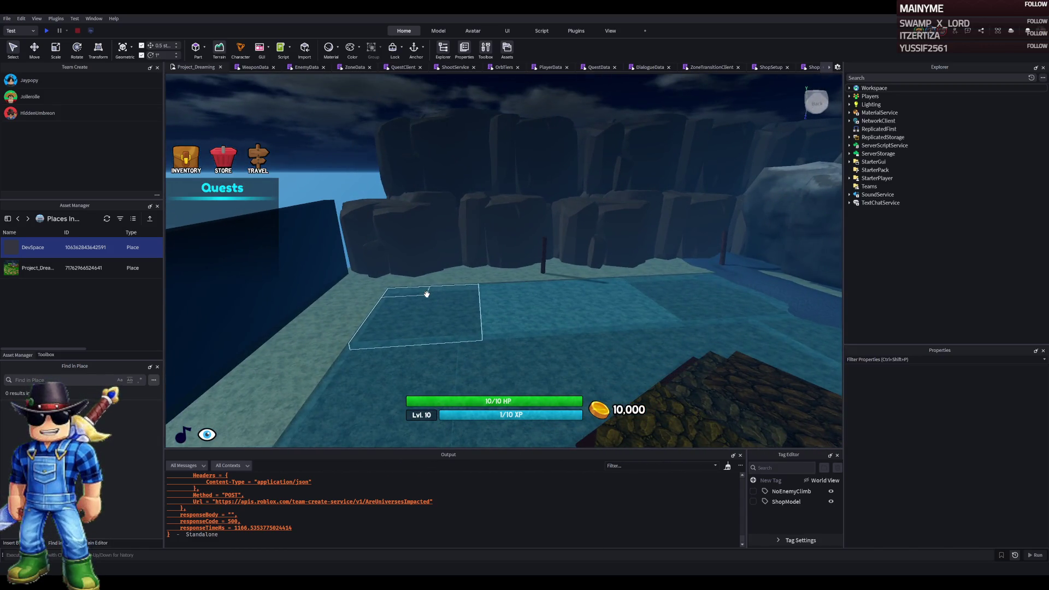
pyautogui.press('d')
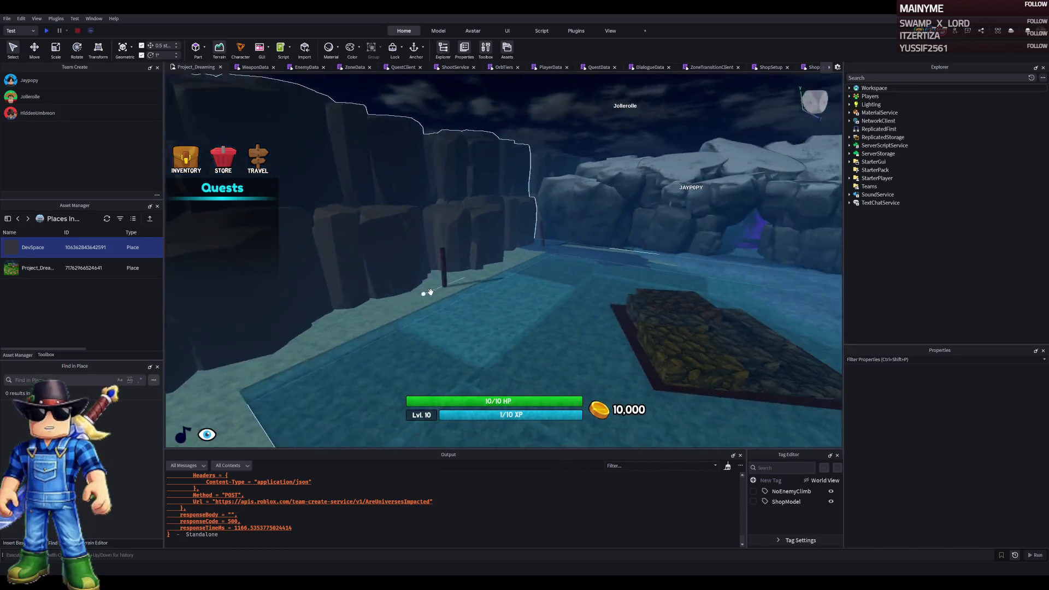
pyautogui.press('d')
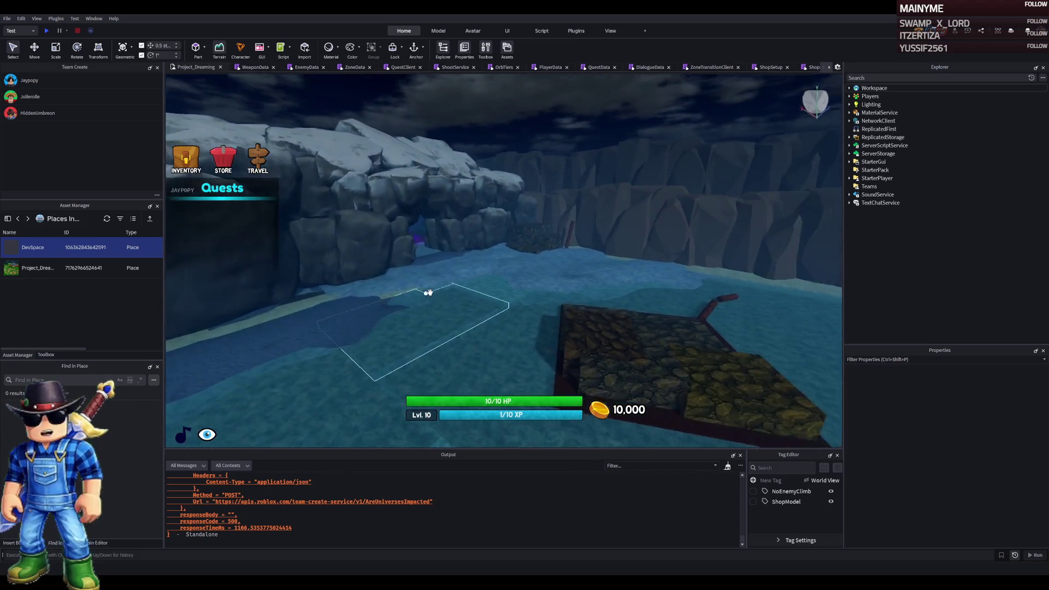
pyautogui.press('s')
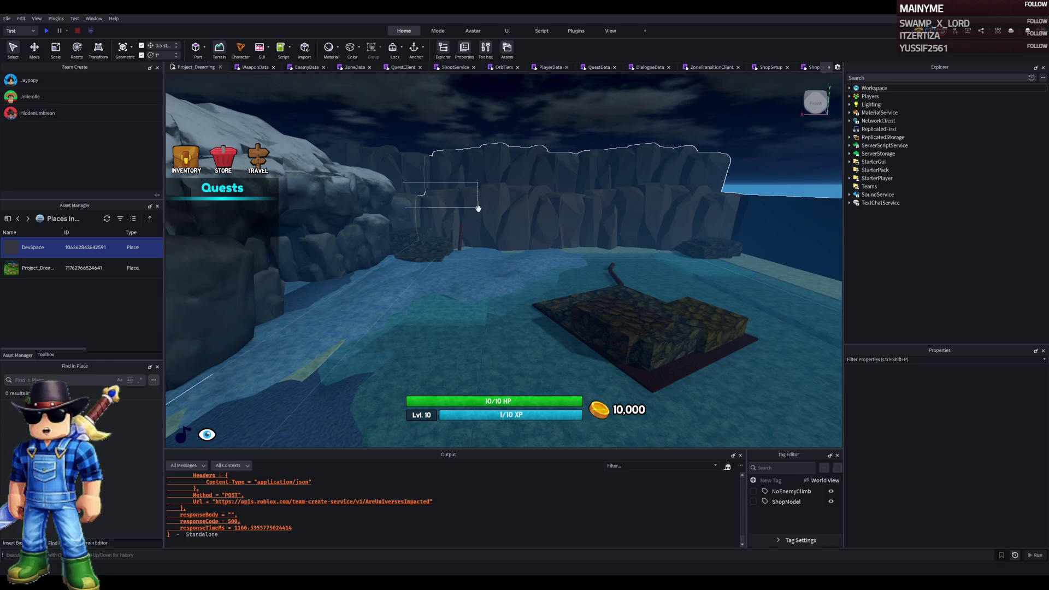
# Tilt down to the ice, select one IceLake part and focus the view on it
pyautogui.press('q')
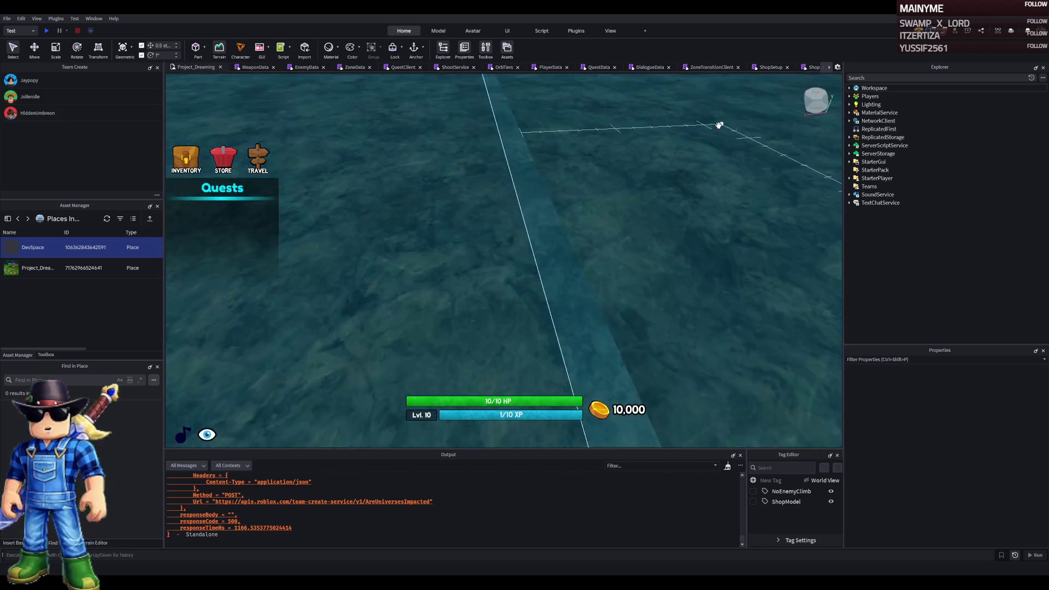
pyautogui.press('e')
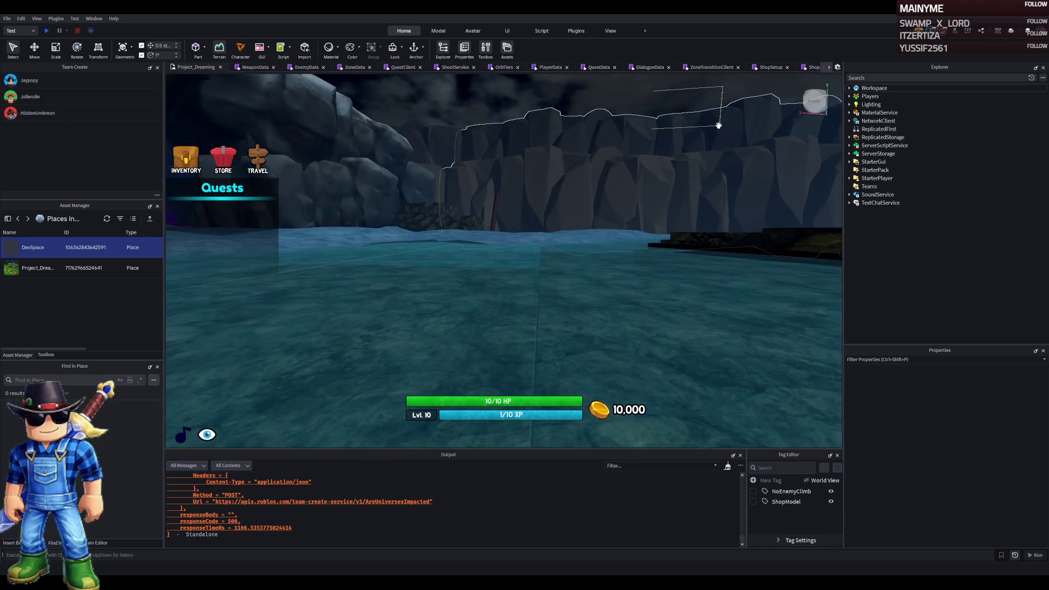
pyautogui.press('q')
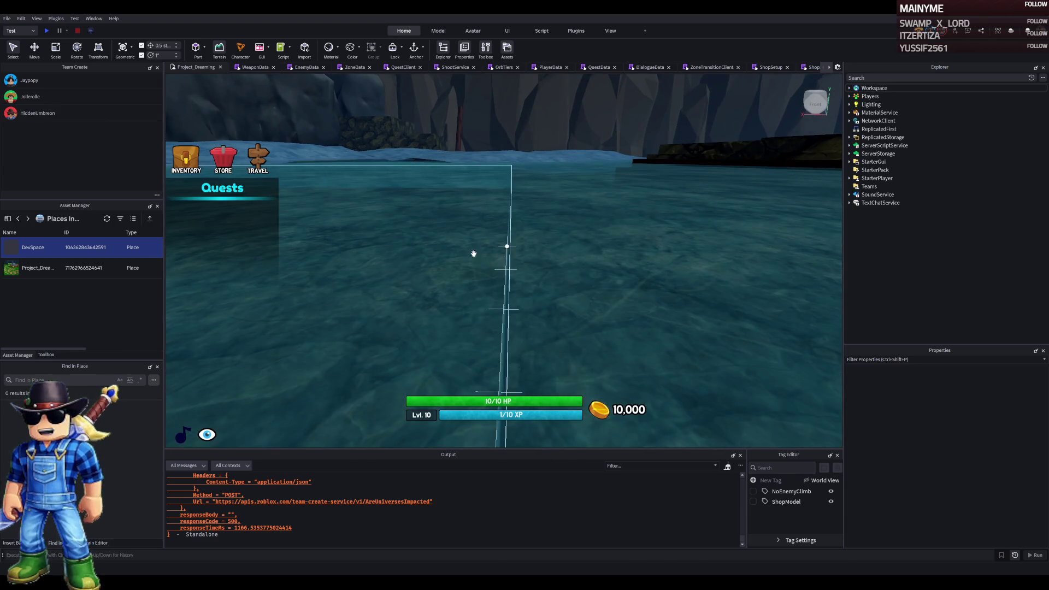
pyautogui.click(479, 252)
pyautogui.press('f')
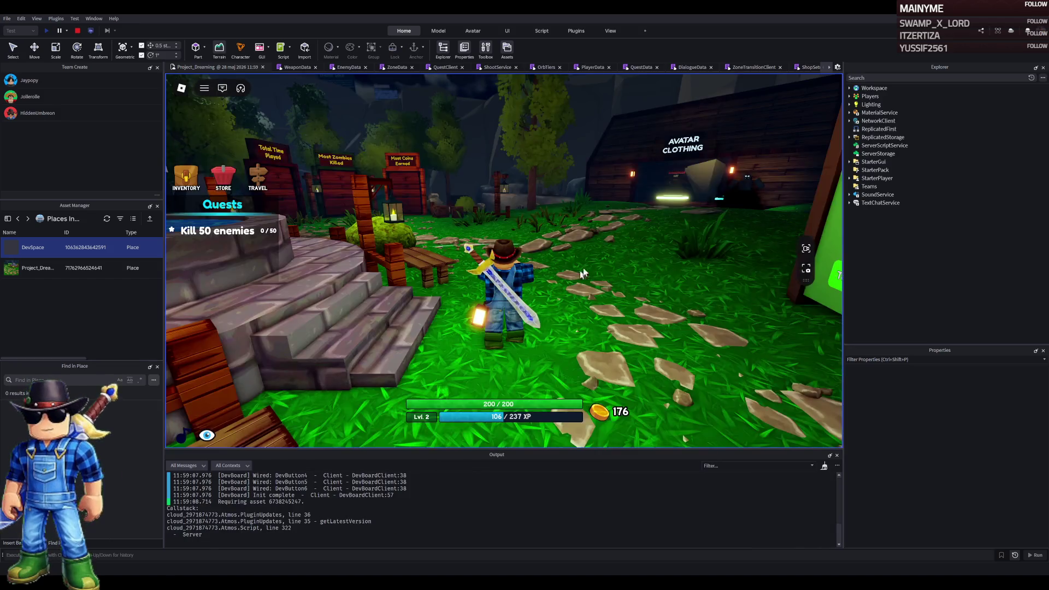
# Equip the sword in the playtest, then open and close the in-game store
pyautogui.press('1')
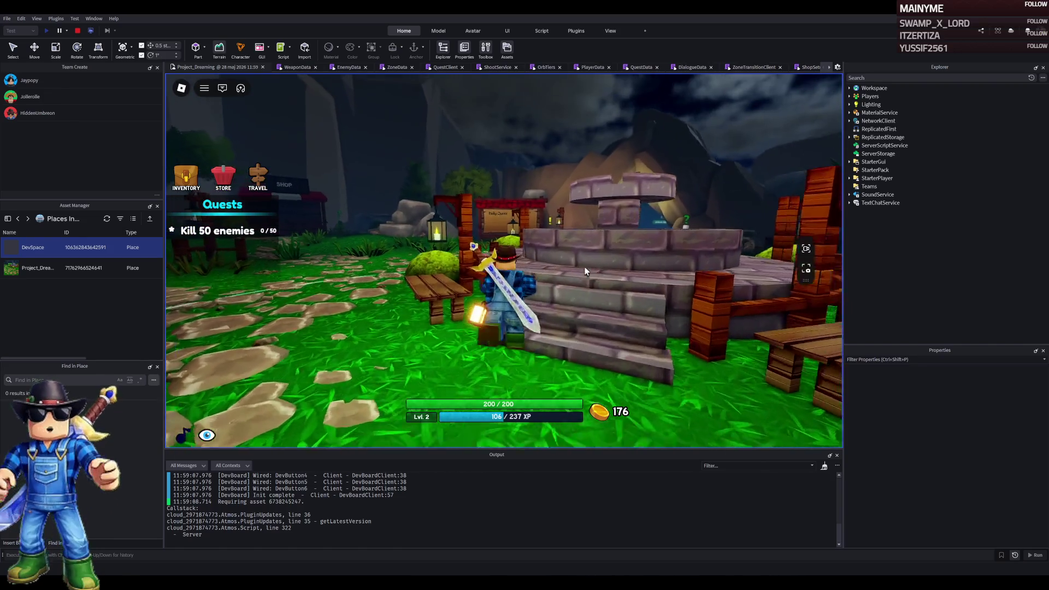
pyautogui.click(215, 178)
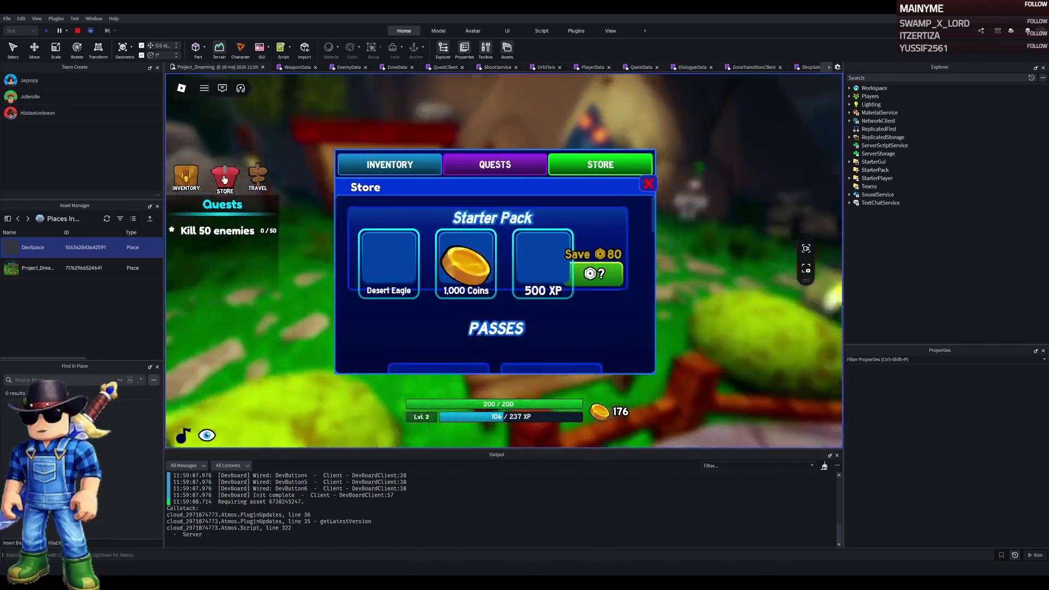
pyautogui.click(323, 195)
# Walk through the cave into The Plains and kill five zombies to trigger the boss wheel
pyautogui.press('w')
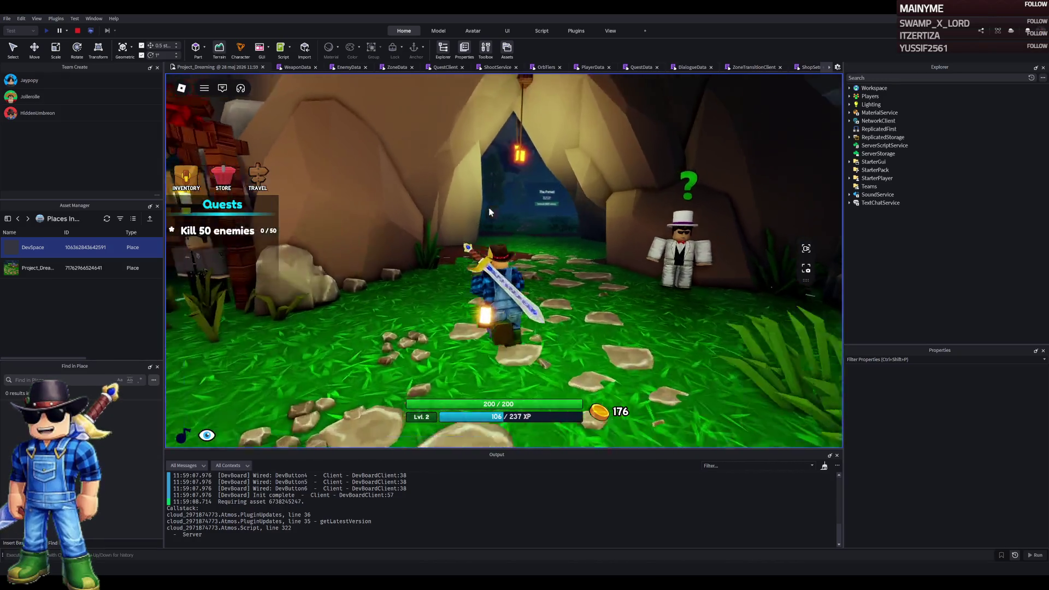
pyautogui.press('w')
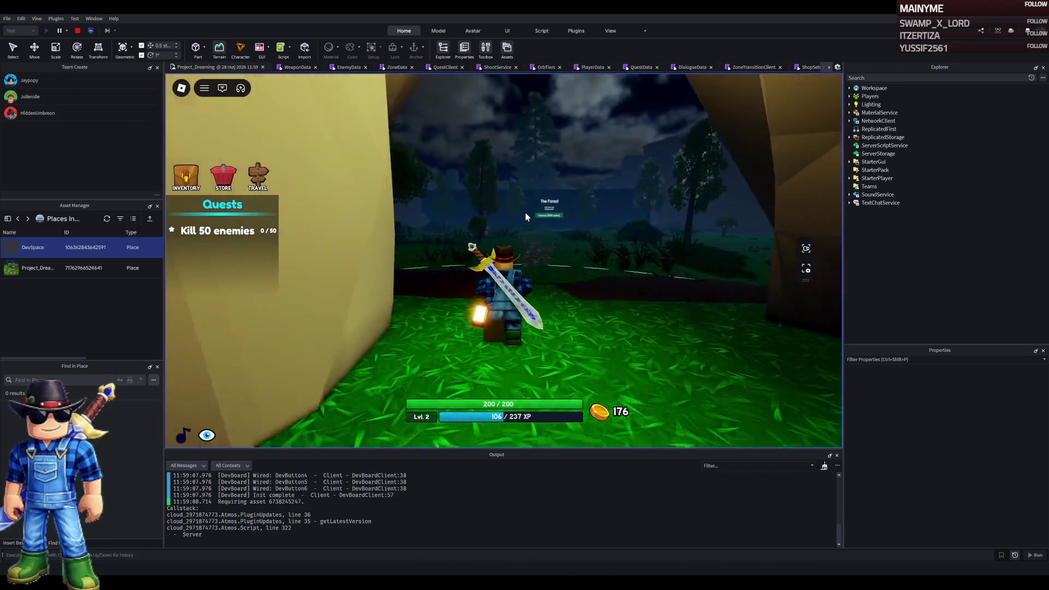
pyautogui.press('w')
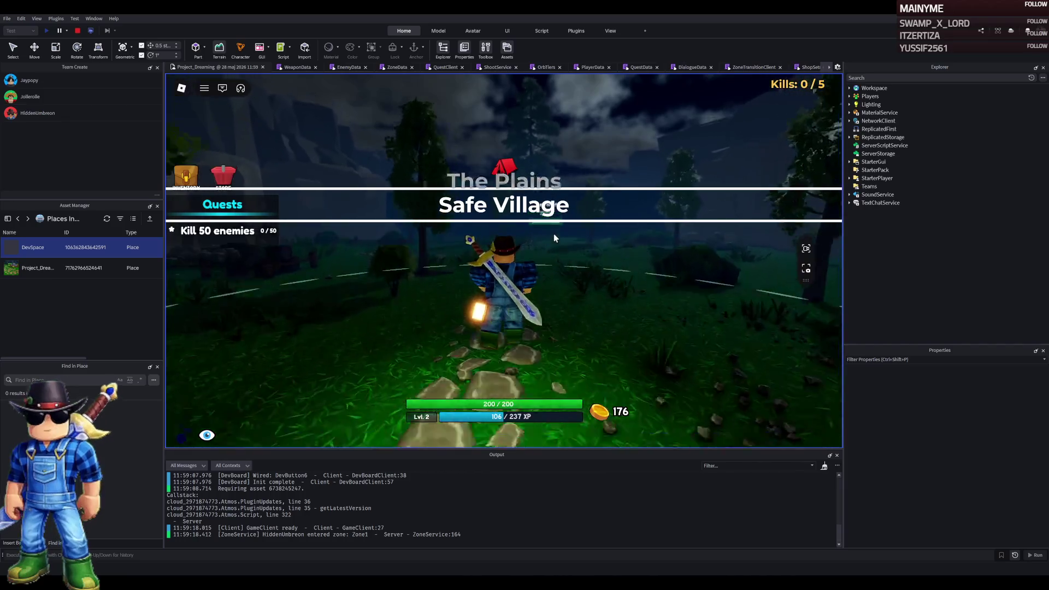
pyautogui.press('w')
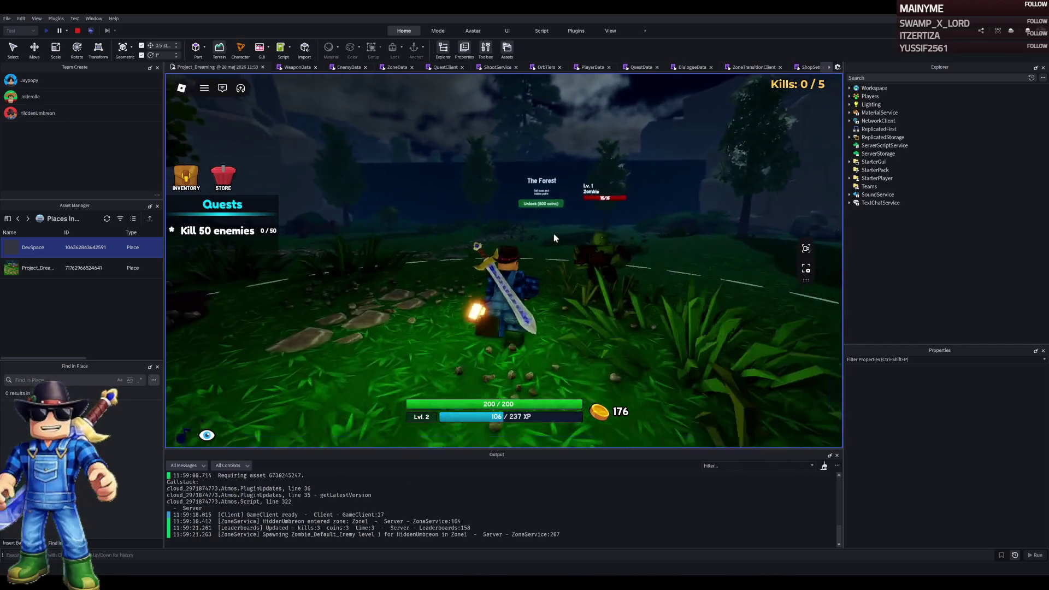
pyautogui.click(553, 234)
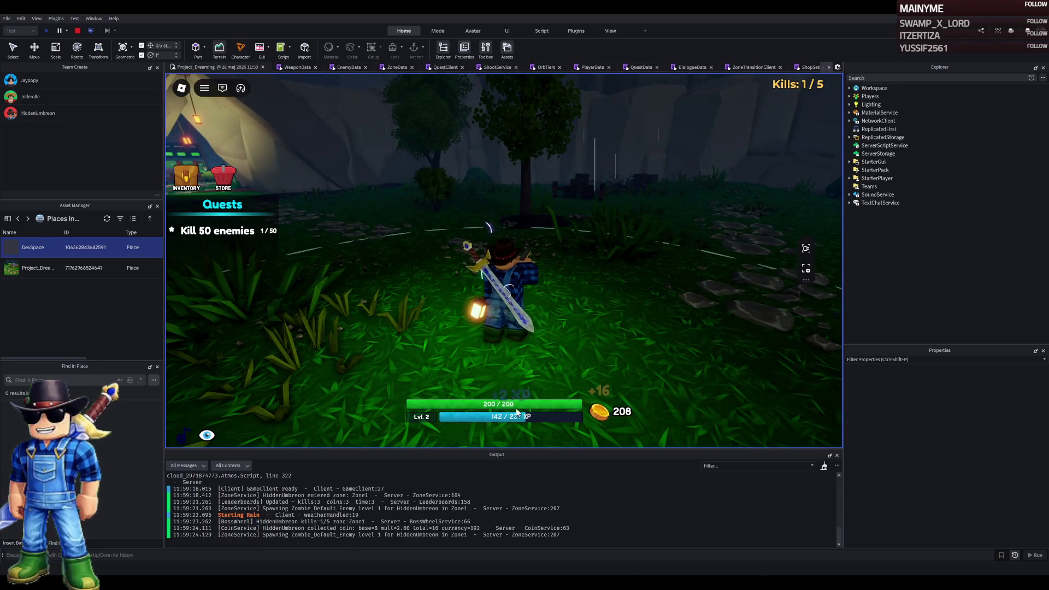
pyautogui.press('w')
pyautogui.press('w')
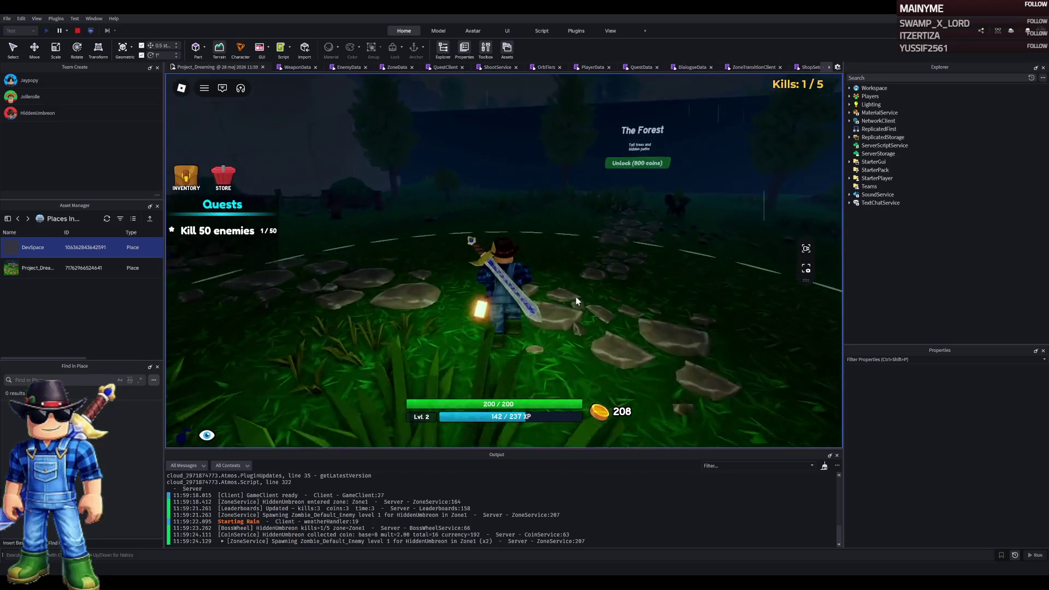
pyautogui.press('w')
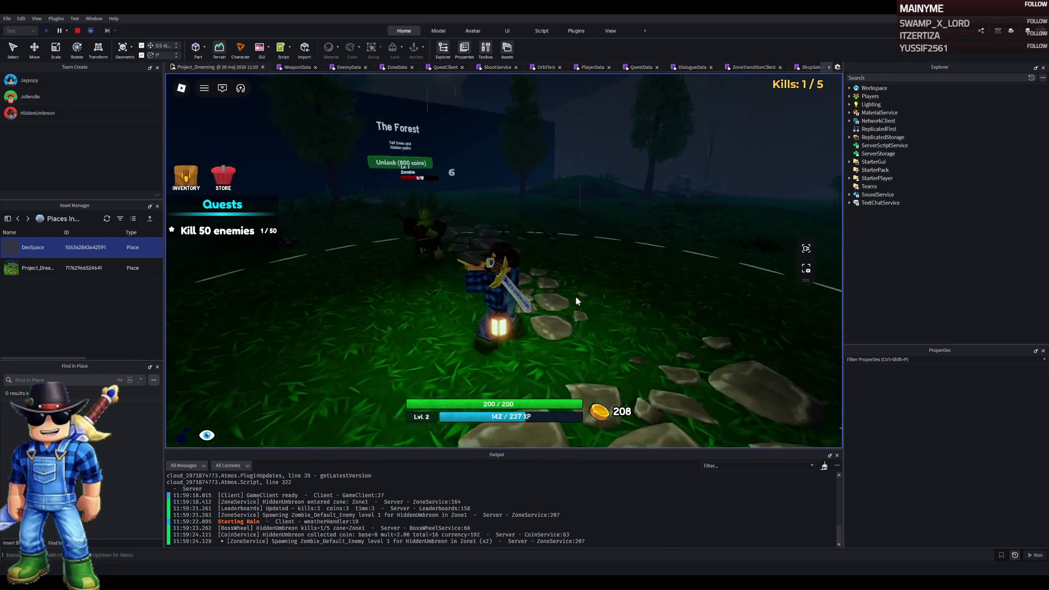
pyautogui.click(576, 301)
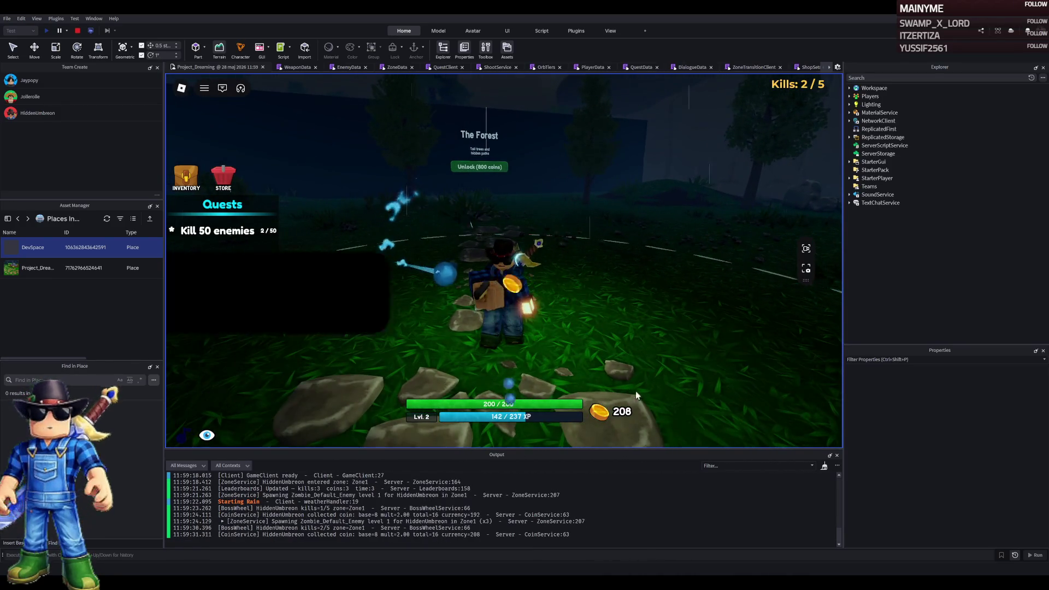
pyautogui.click(590, 297)
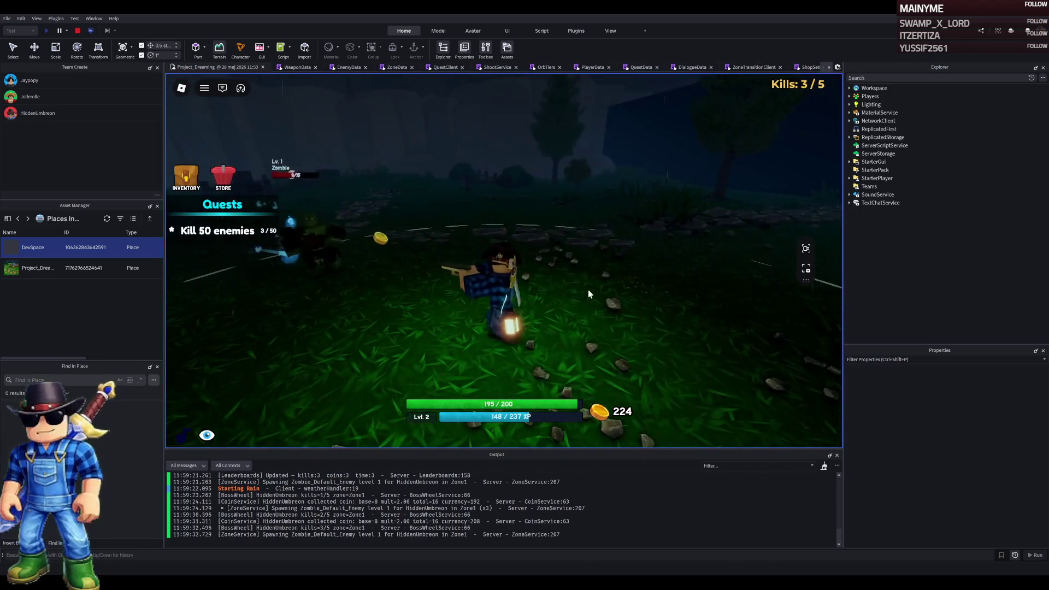
pyautogui.click(589, 294)
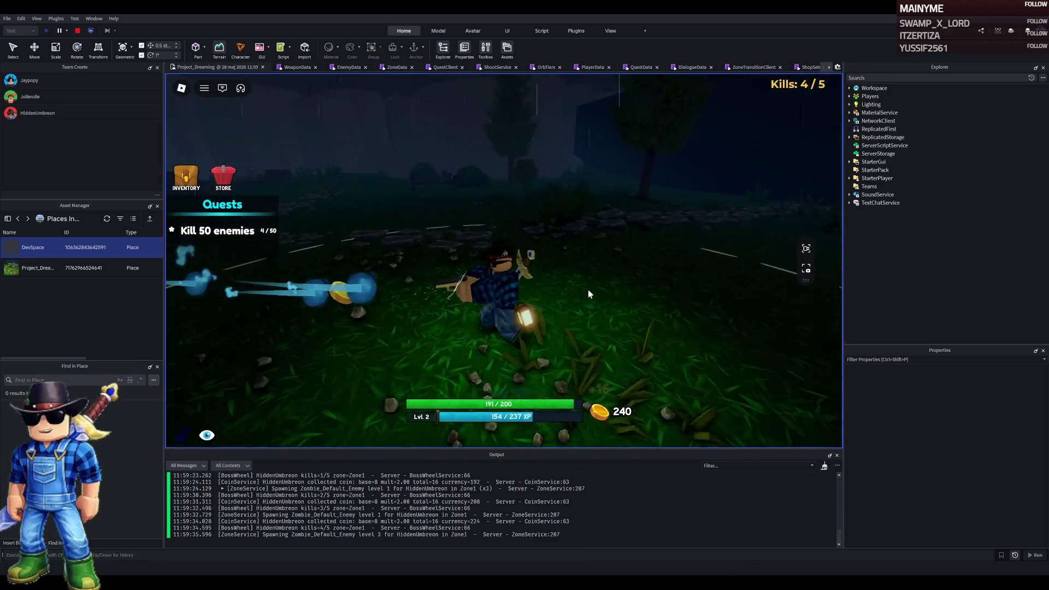
pyautogui.click(565, 261)
# Collect the dropped coin, head toward The Forest, and kill a zombie with the gun
pyautogui.press('w')
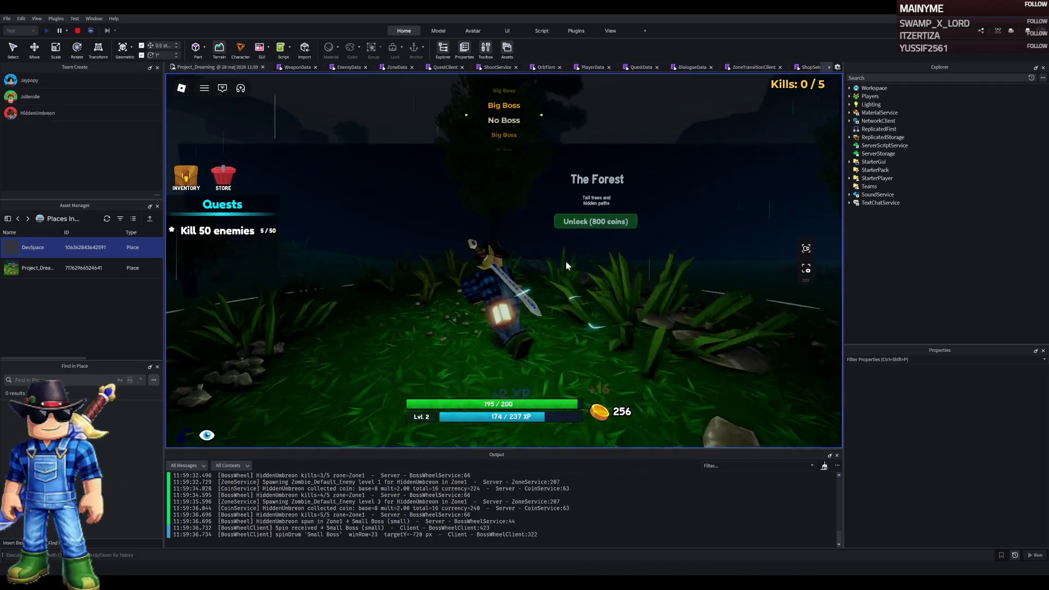
pyautogui.press('w')
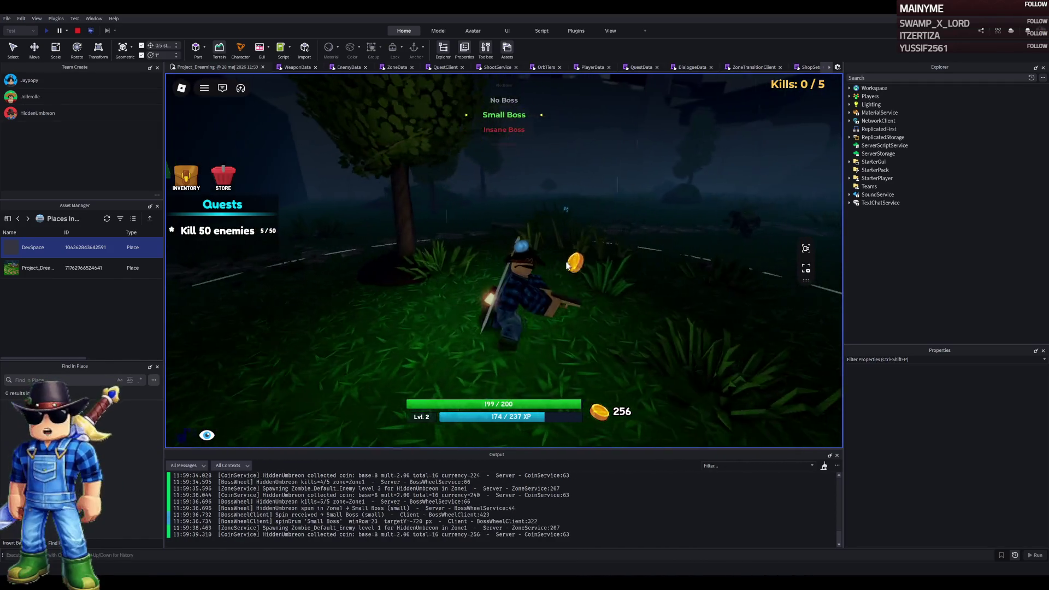
pyautogui.press('w')
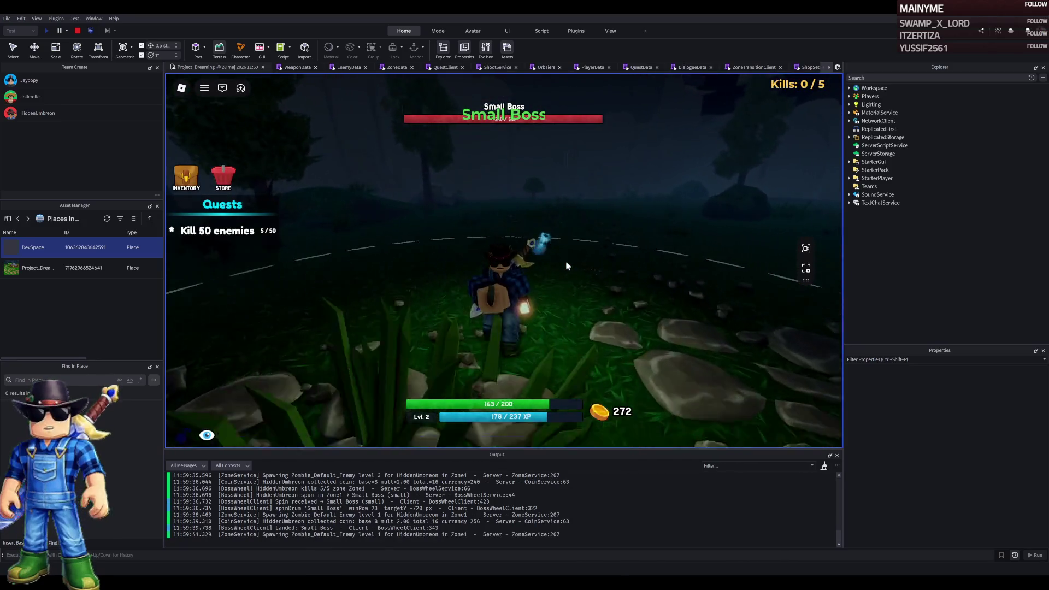
pyautogui.press('w')
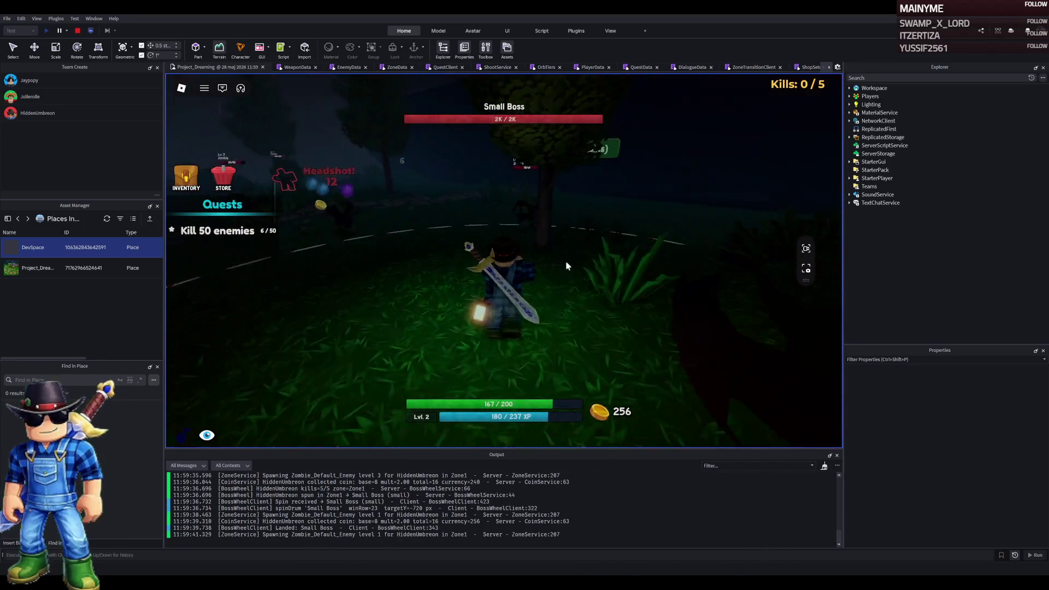
pyautogui.click(566, 263)
pyautogui.press('w')
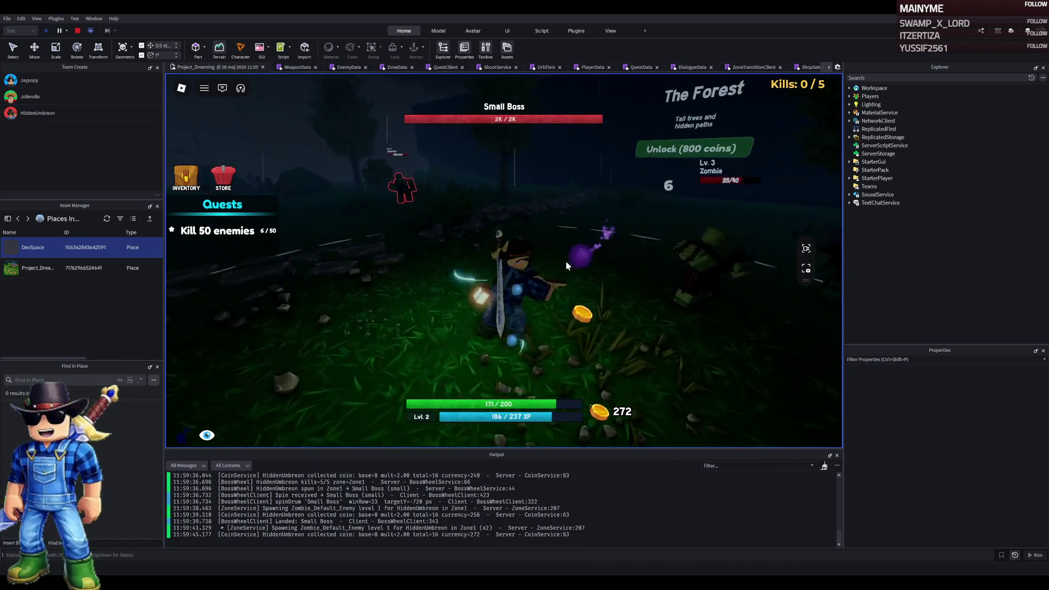
pyautogui.press('2')
pyautogui.press('w')
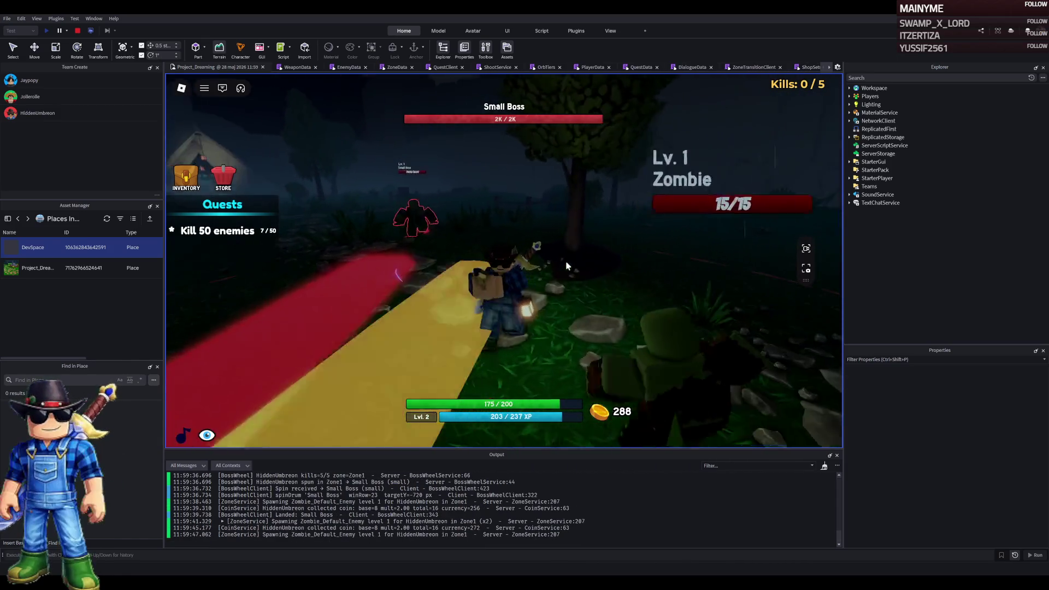
pyautogui.click(566, 266)
# Switch back to the sword, collect drops and kill more zombies near the boss
pyautogui.press('w')
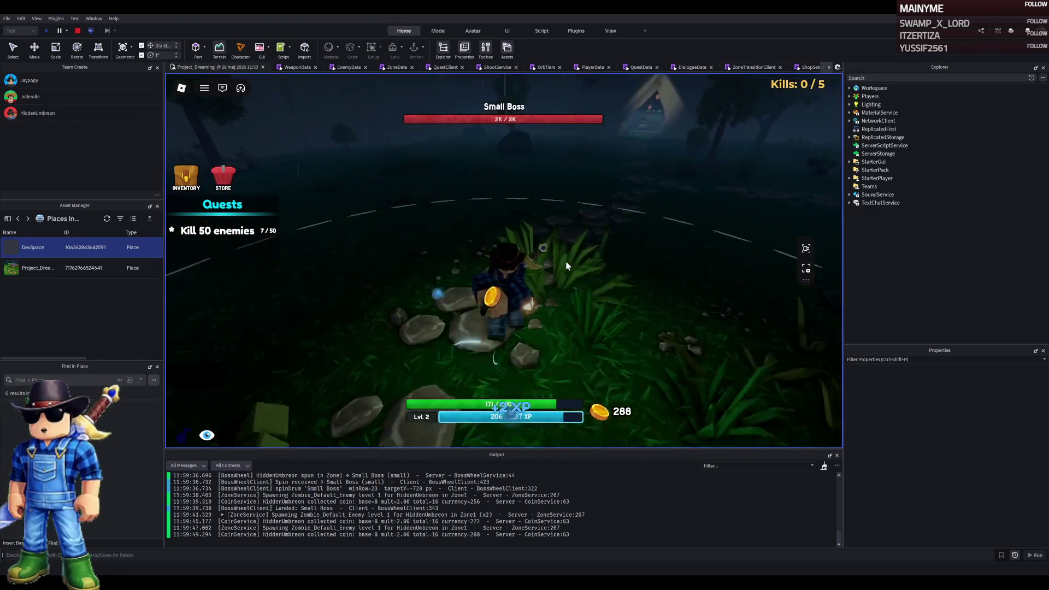
pyautogui.click(568, 263)
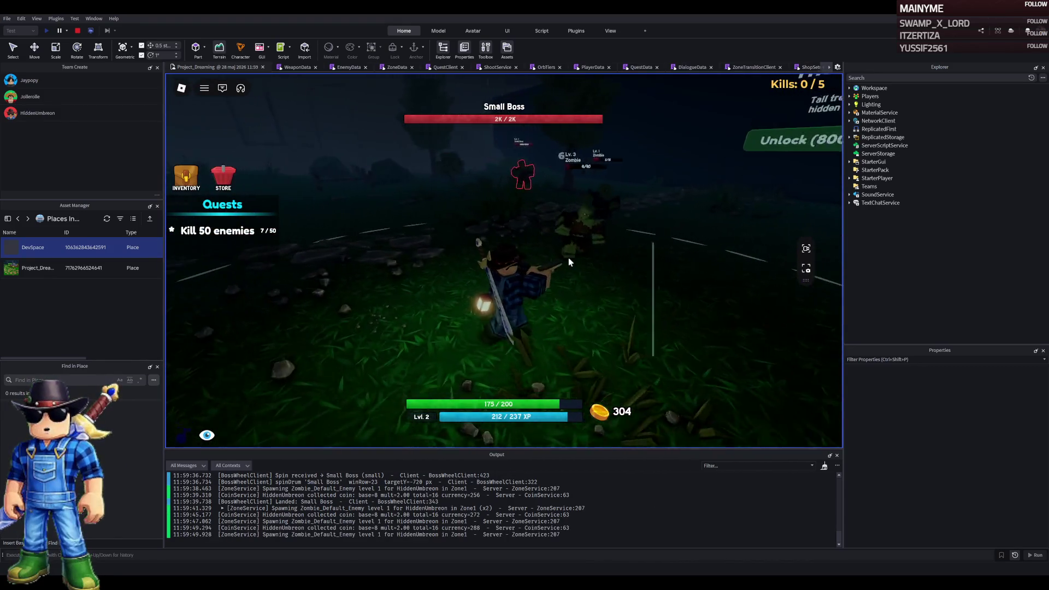
pyautogui.press('w')
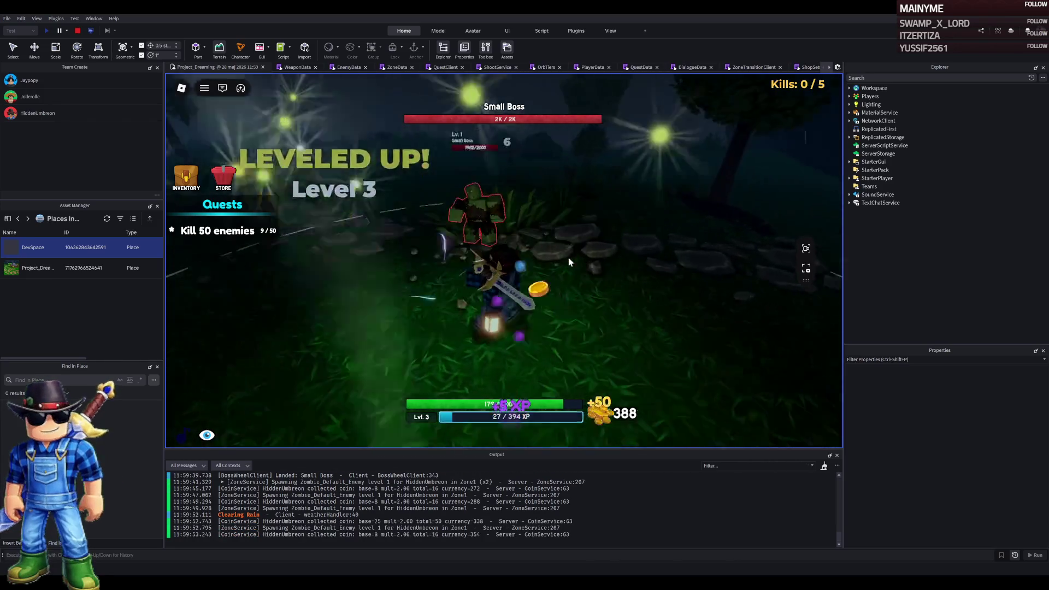
pyautogui.press('w')
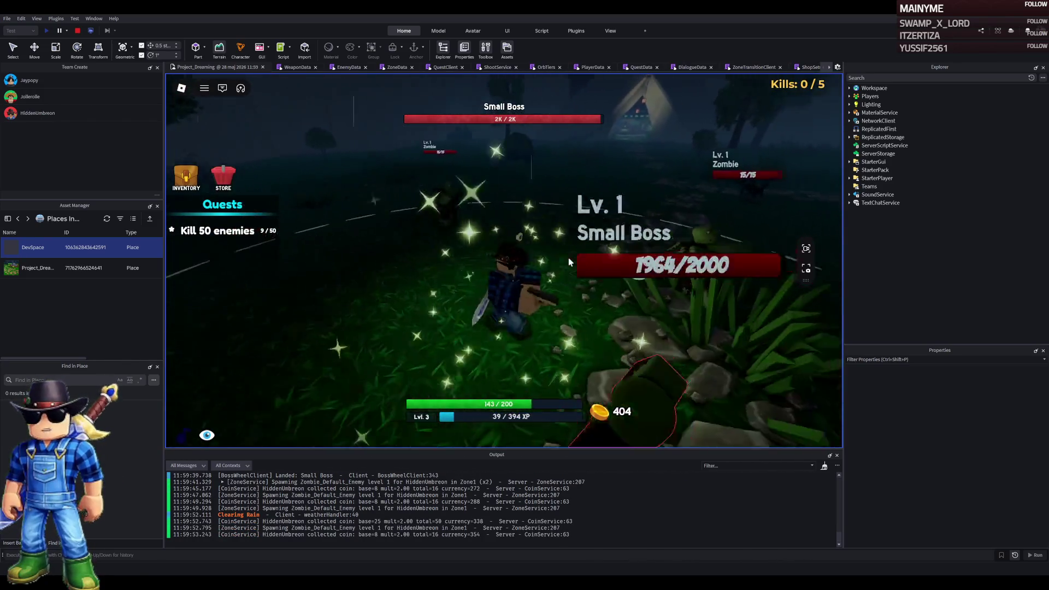
pyautogui.click(568, 263)
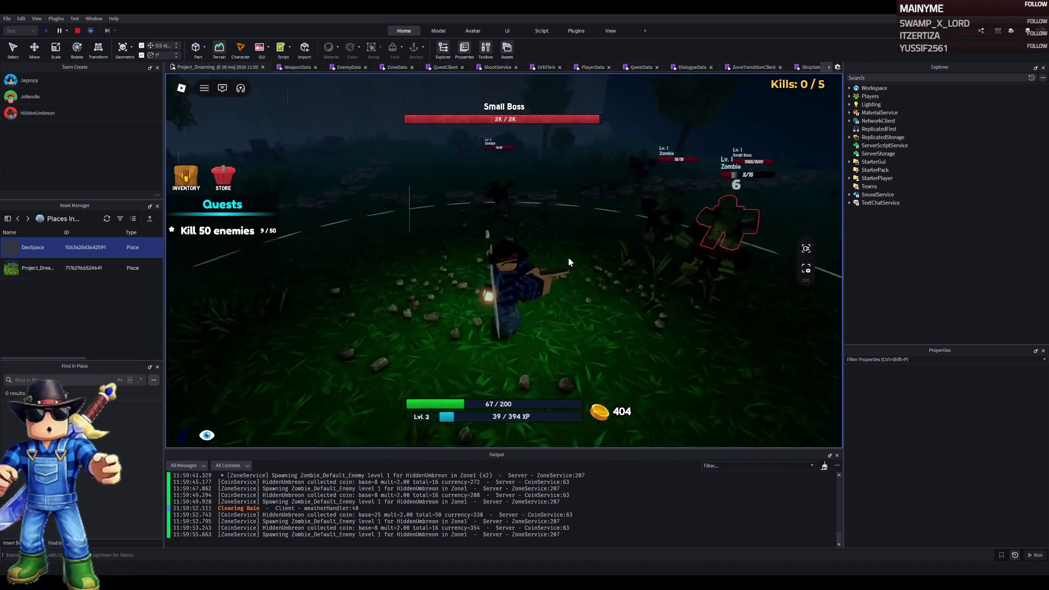
pyautogui.press('w')
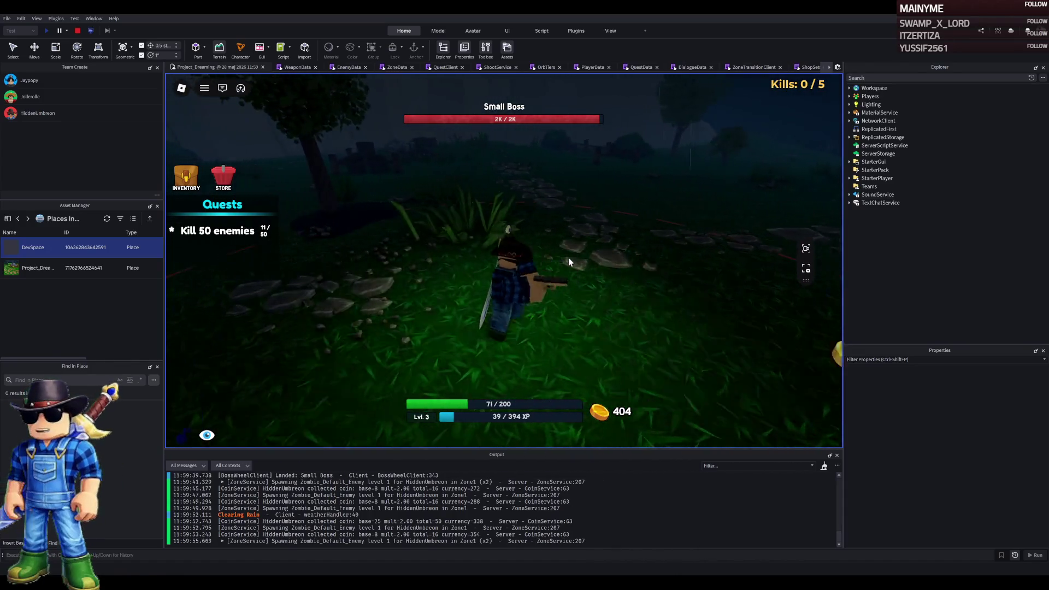
pyautogui.click(569, 258)
# Collect coins and walk from the Plains through the cave to Safe Village's fountain
pyautogui.press('w')
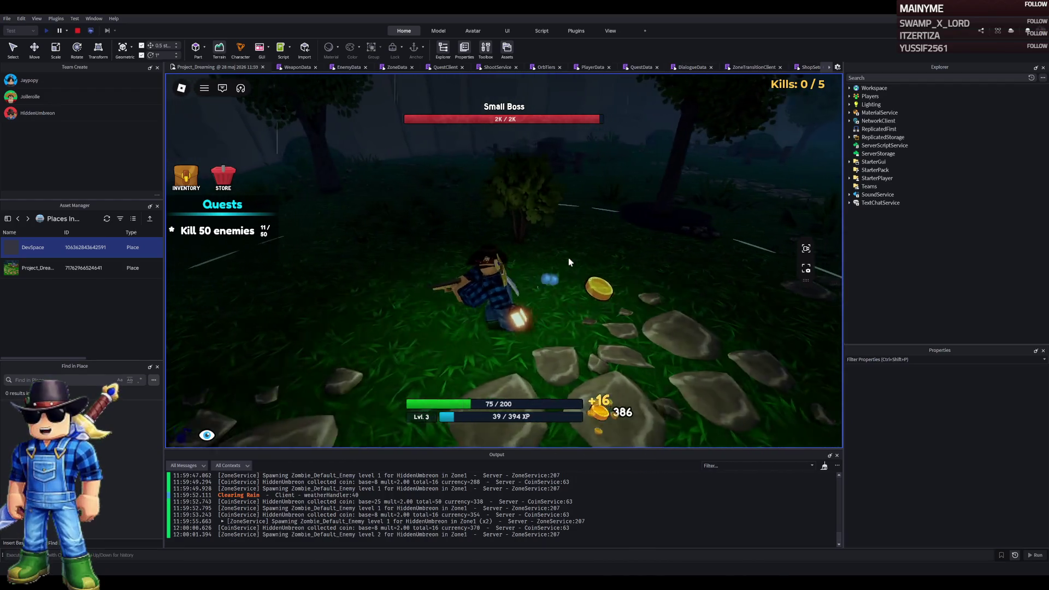
pyautogui.press('w')
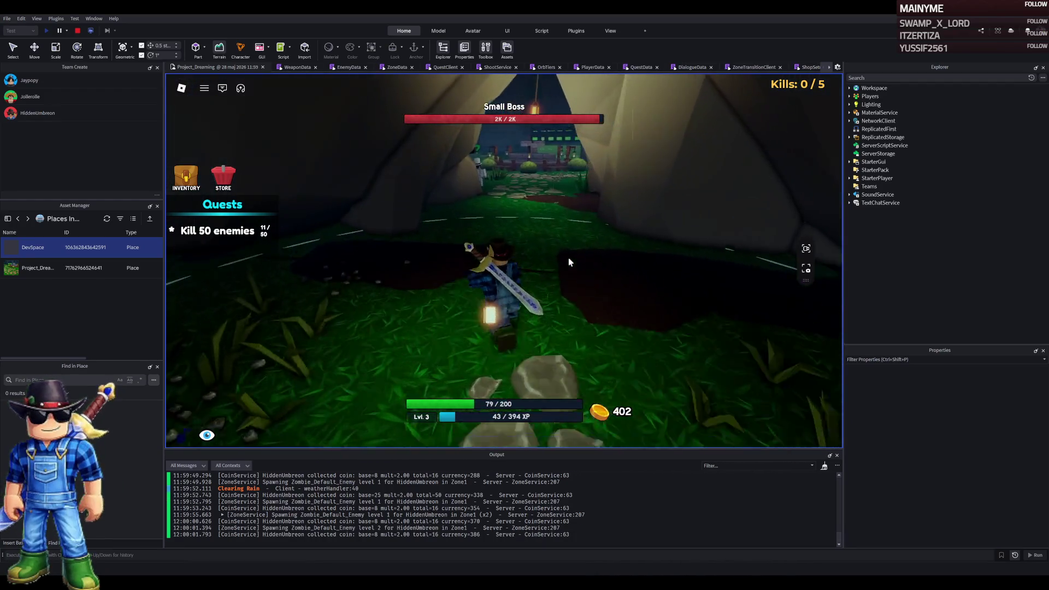
pyautogui.press('w')
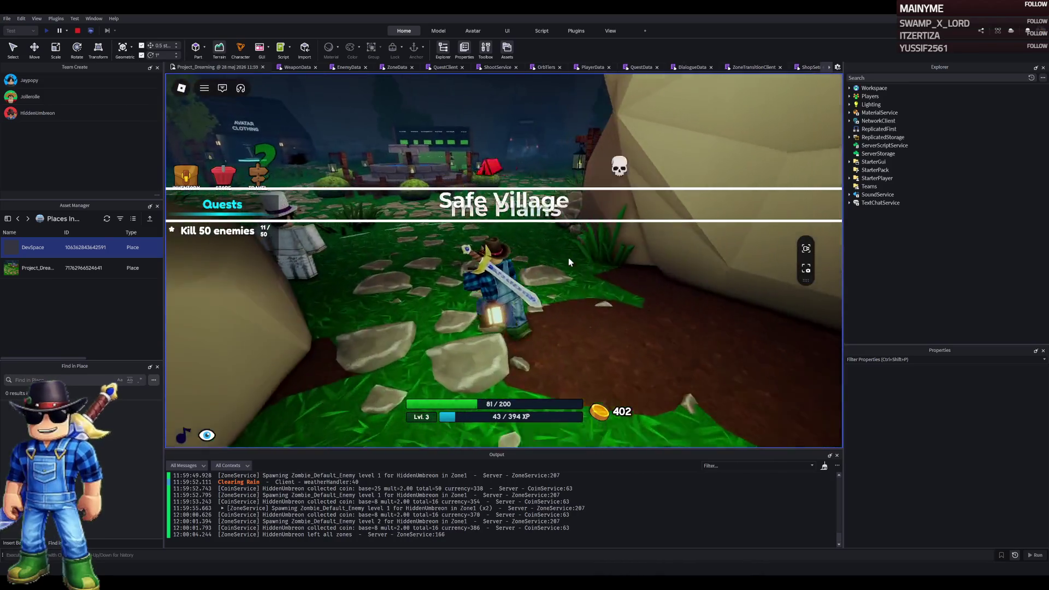
pyautogui.press('w')
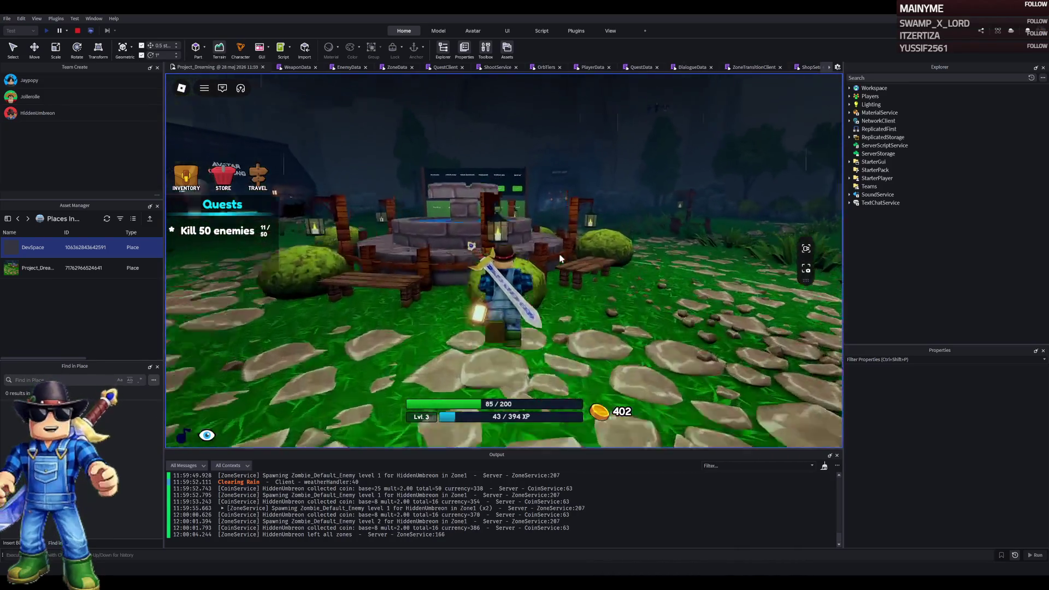
pyautogui.press('w')
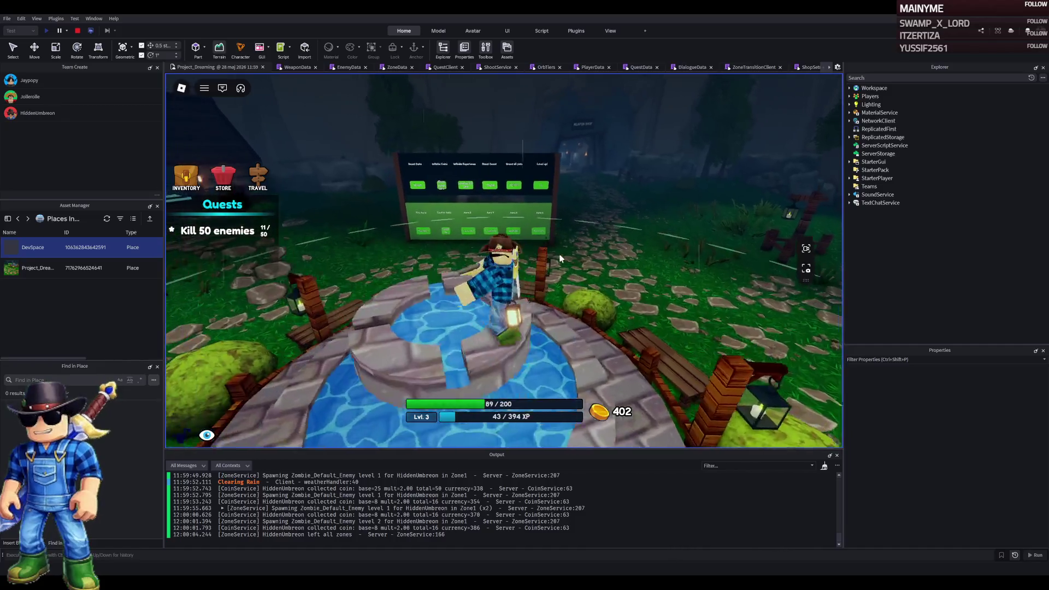
pyautogui.press('w')
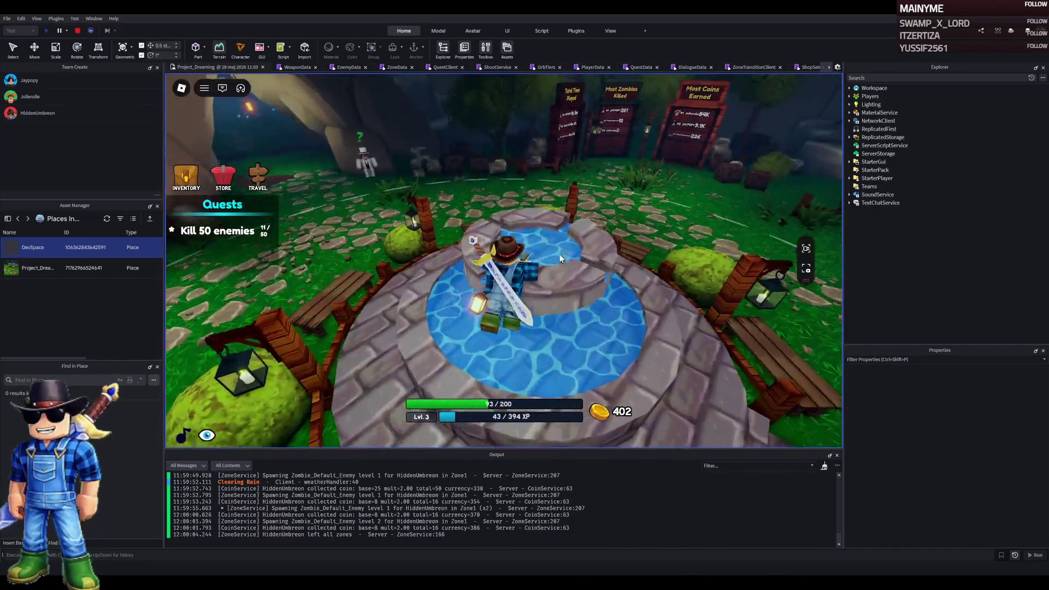
# Walk through the forest into the weapon shop toward the gun racks
pyautogui.press('w')
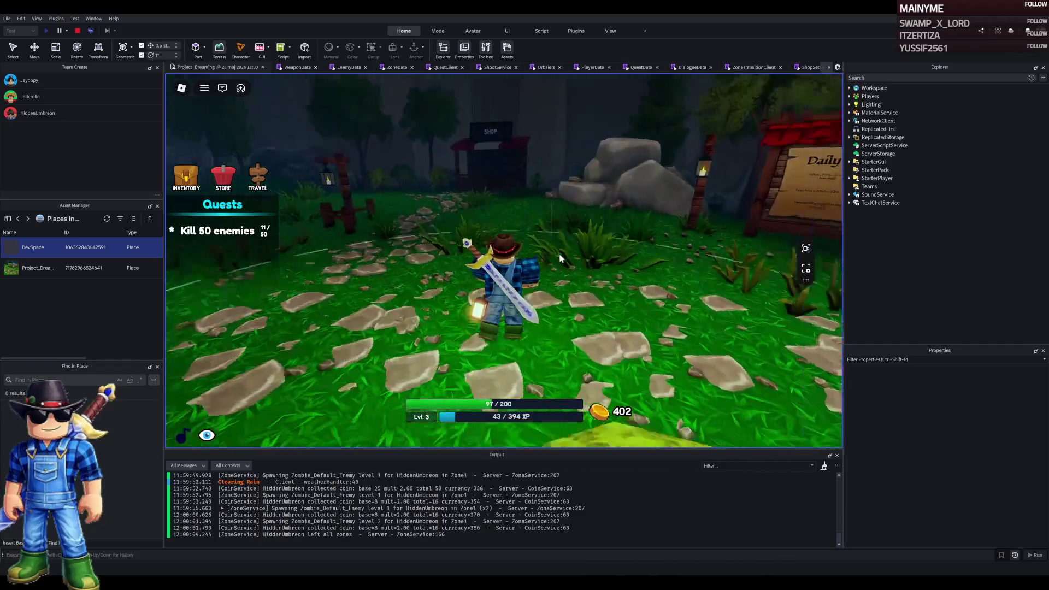
pyautogui.press('w')
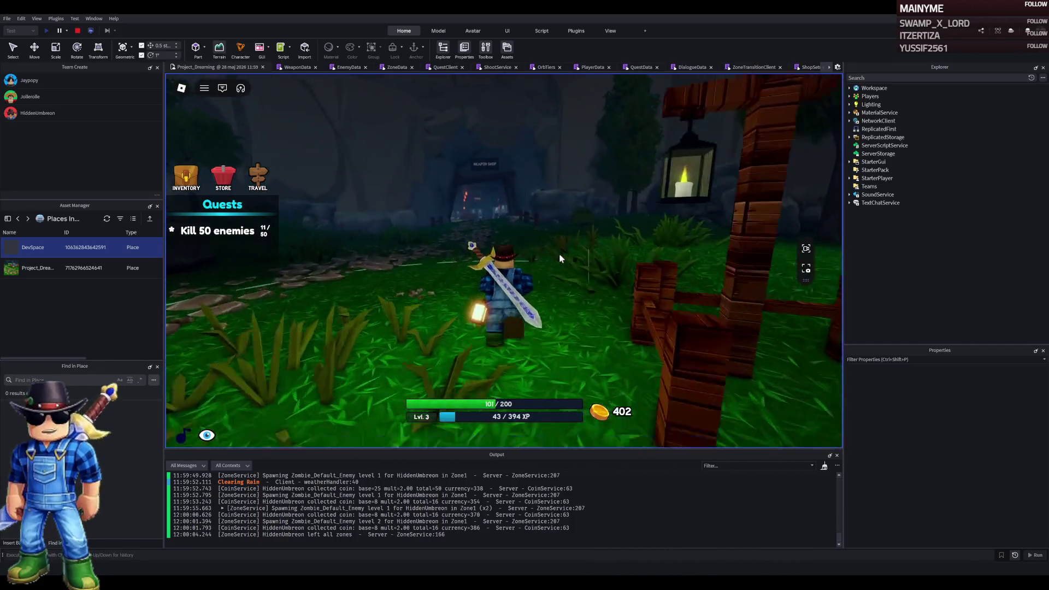
pyautogui.press('w')
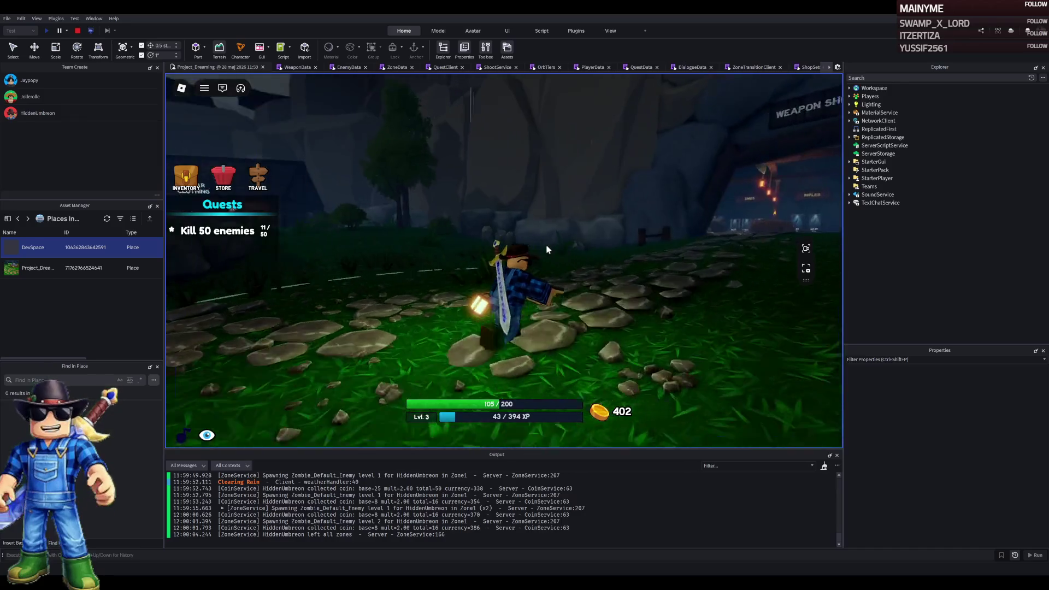
pyautogui.press('w')
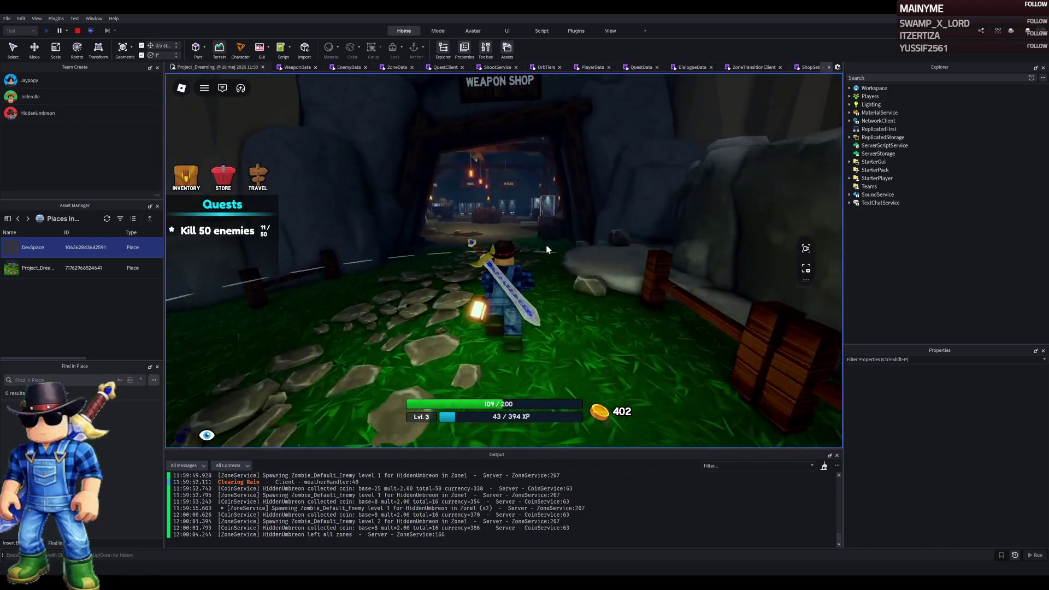
pyautogui.press('w')
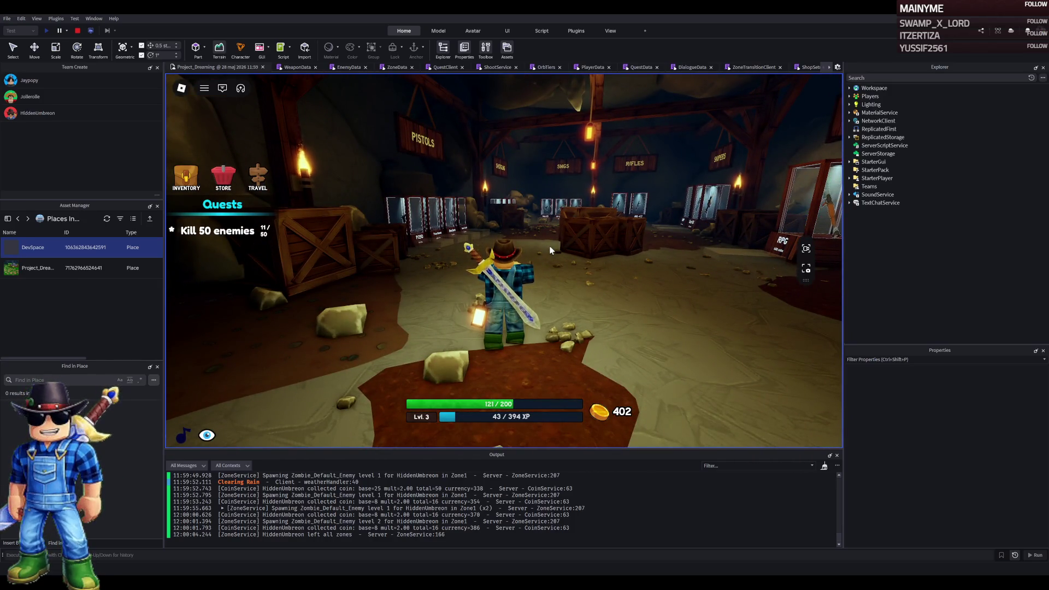
pyautogui.press('w')
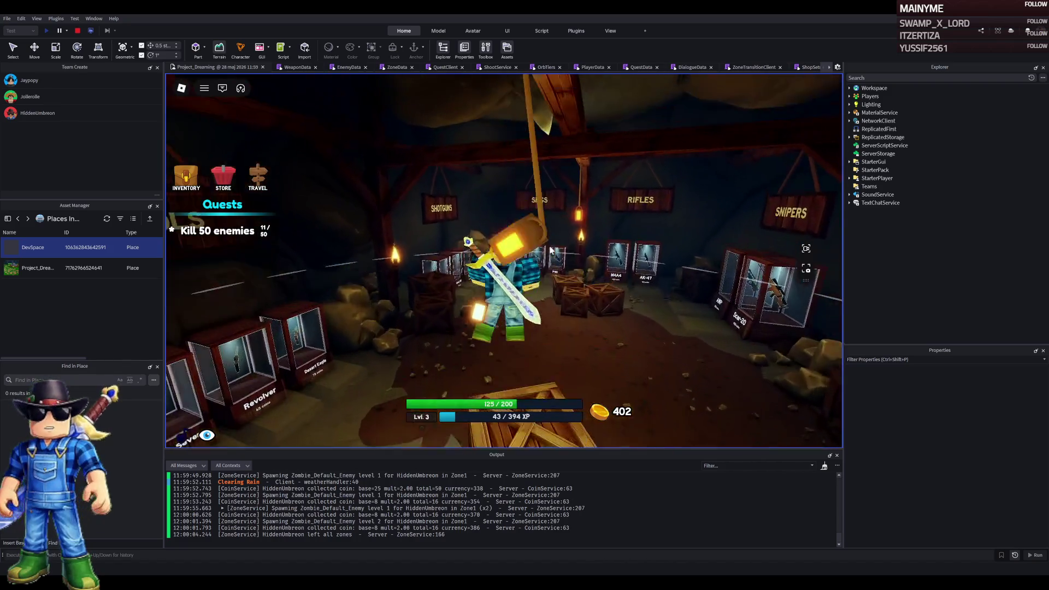
# Jump around the shop's wooden crates and near the gun racks, then head for the exit
pyautogui.press('w')
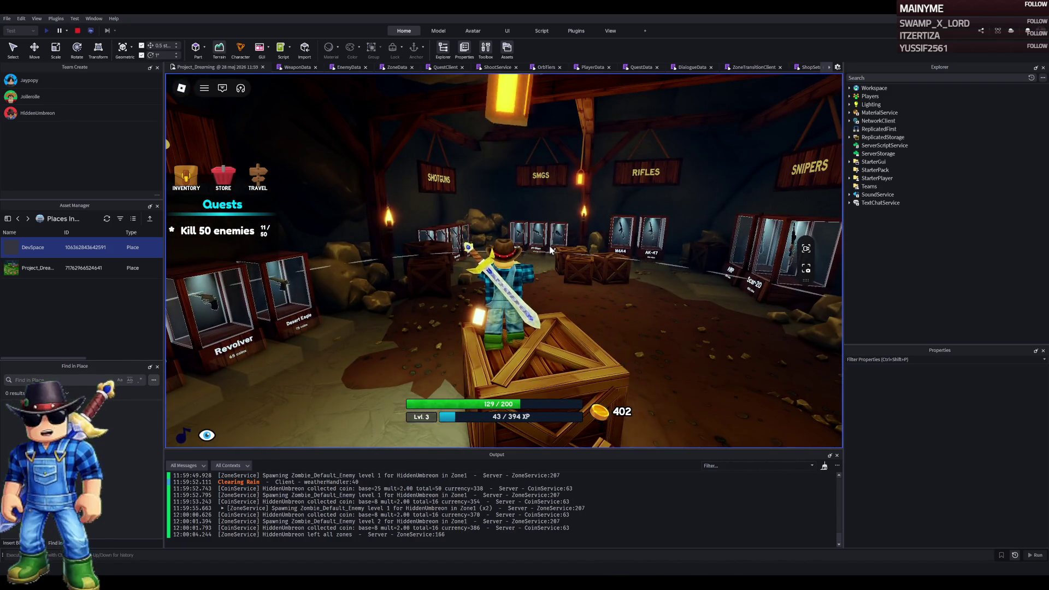
pyautogui.press('s')
pyautogui.press('a')
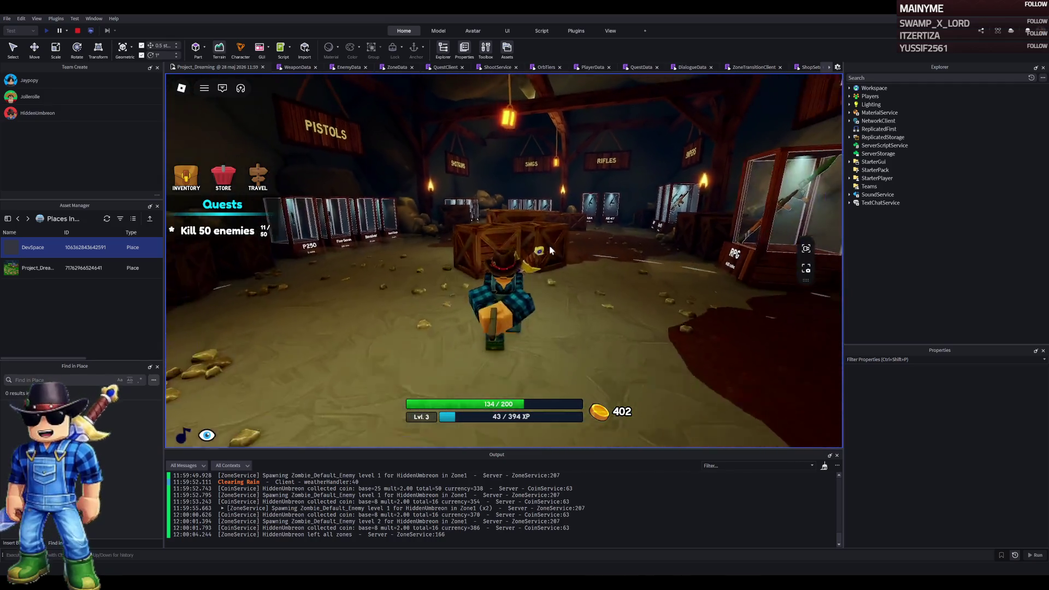
pyautogui.press('s')
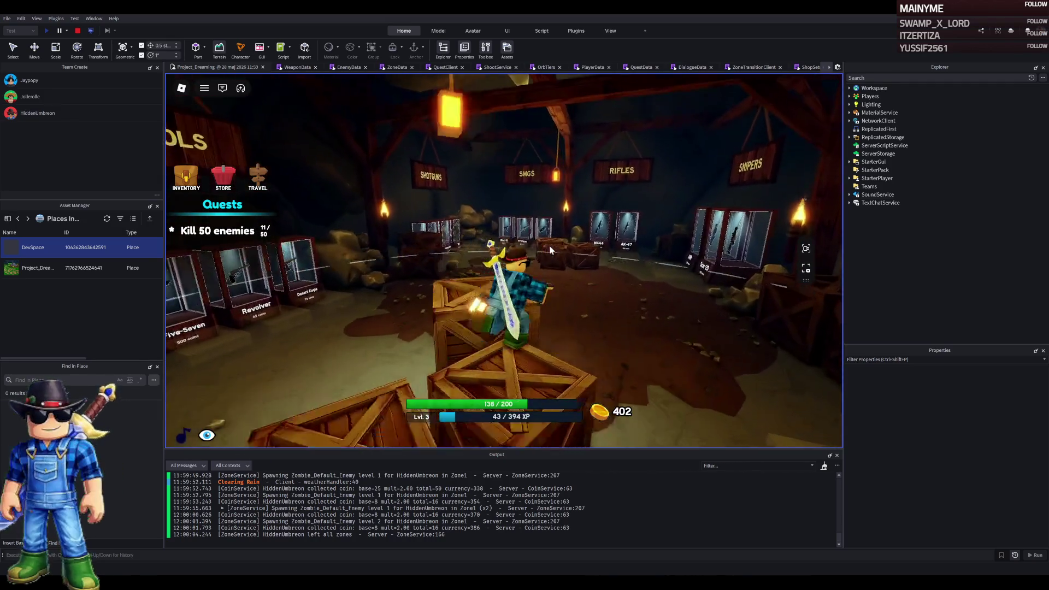
pyautogui.press('s')
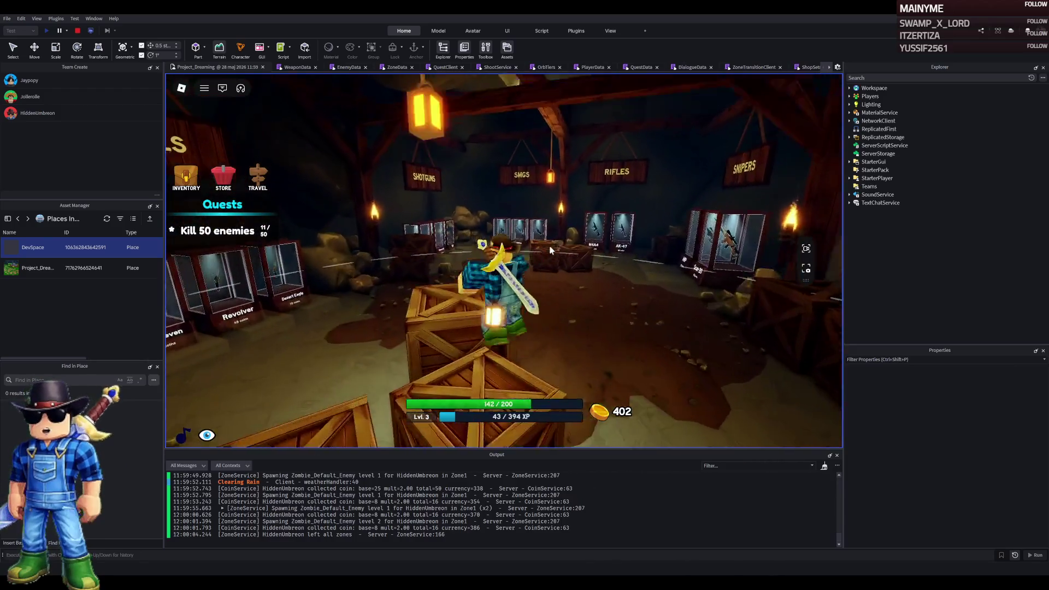
pyautogui.press('w')
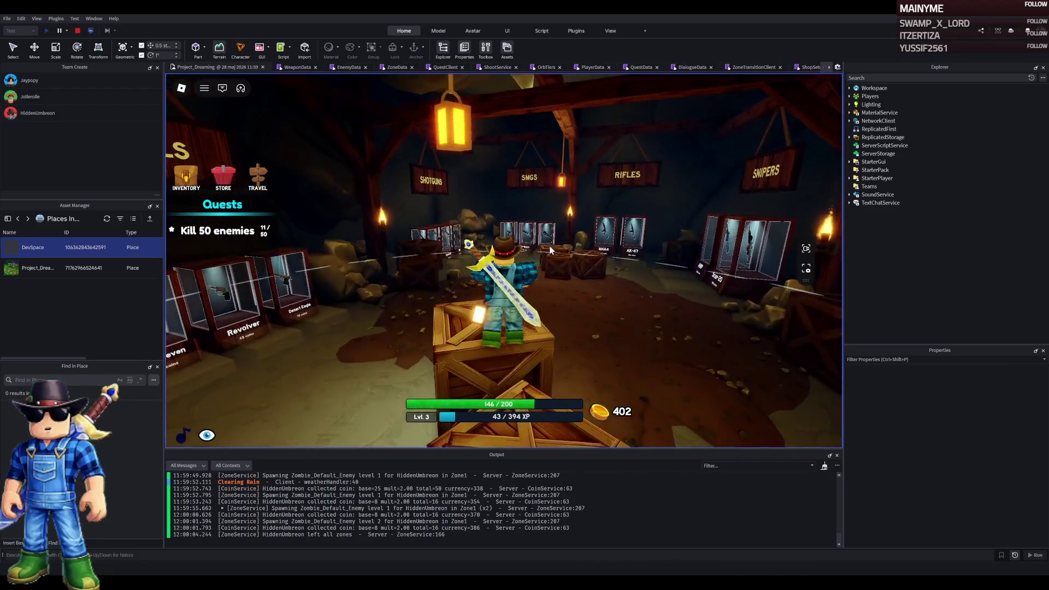
pyautogui.press('2')
pyautogui.press('w')
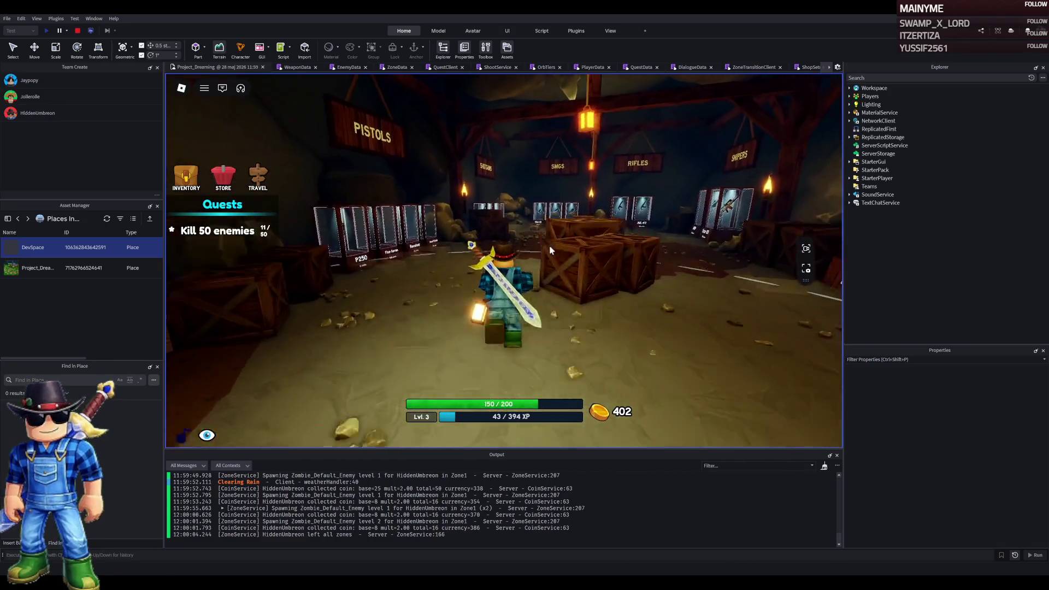
pyautogui.press('s')
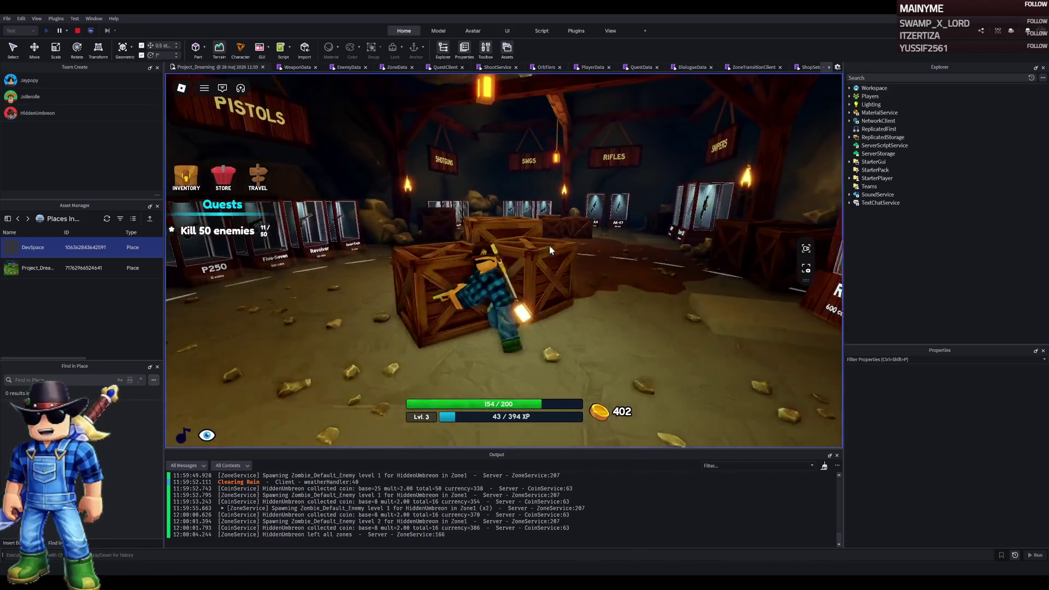
pyautogui.press('a')
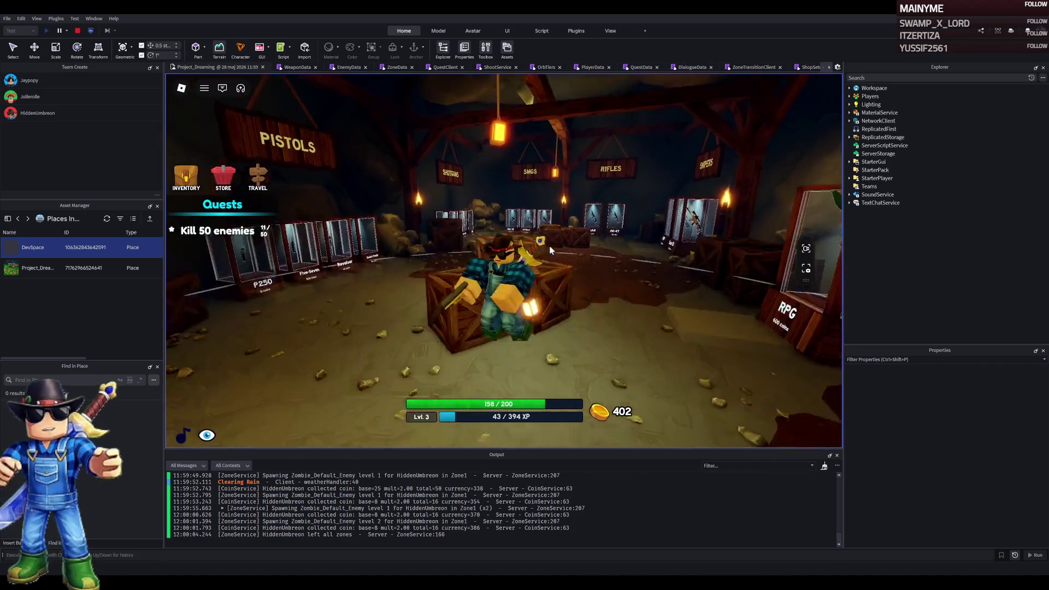
# Run up the path past the Daily Quests board into the cave
pyautogui.press('w')
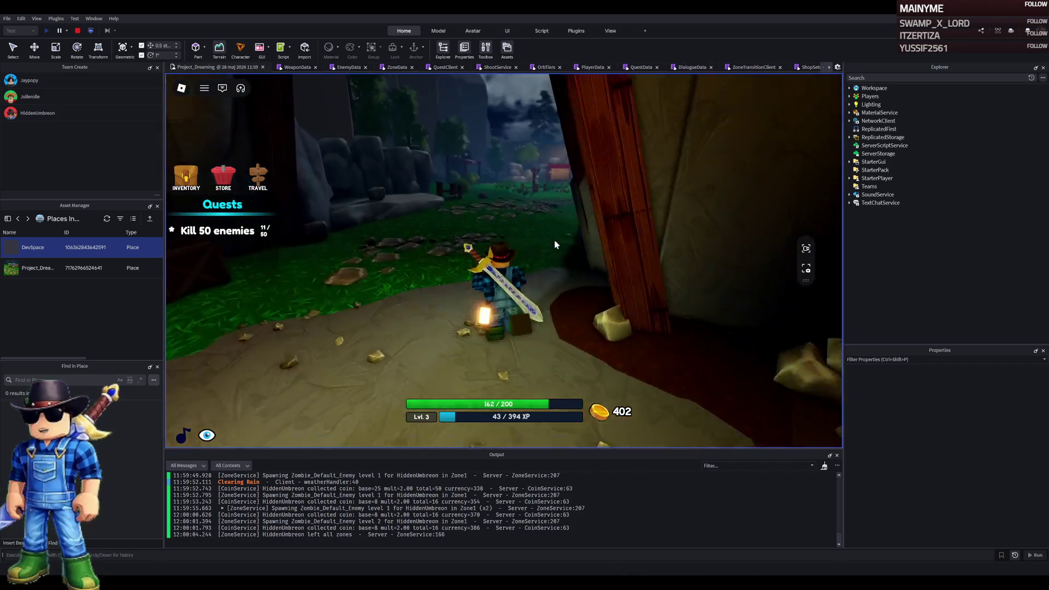
pyautogui.press('w')
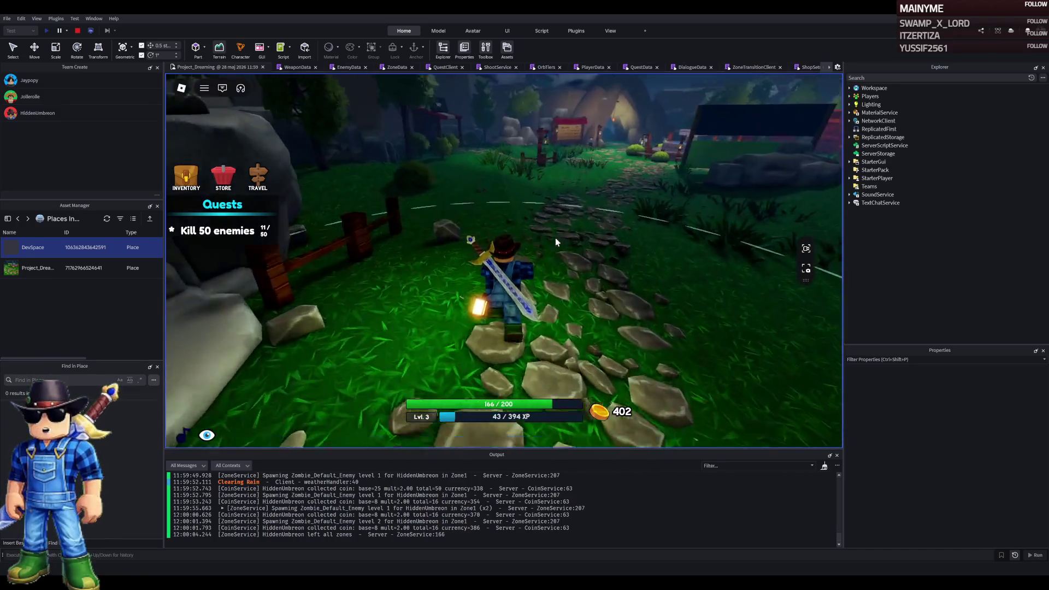
pyautogui.press('w')
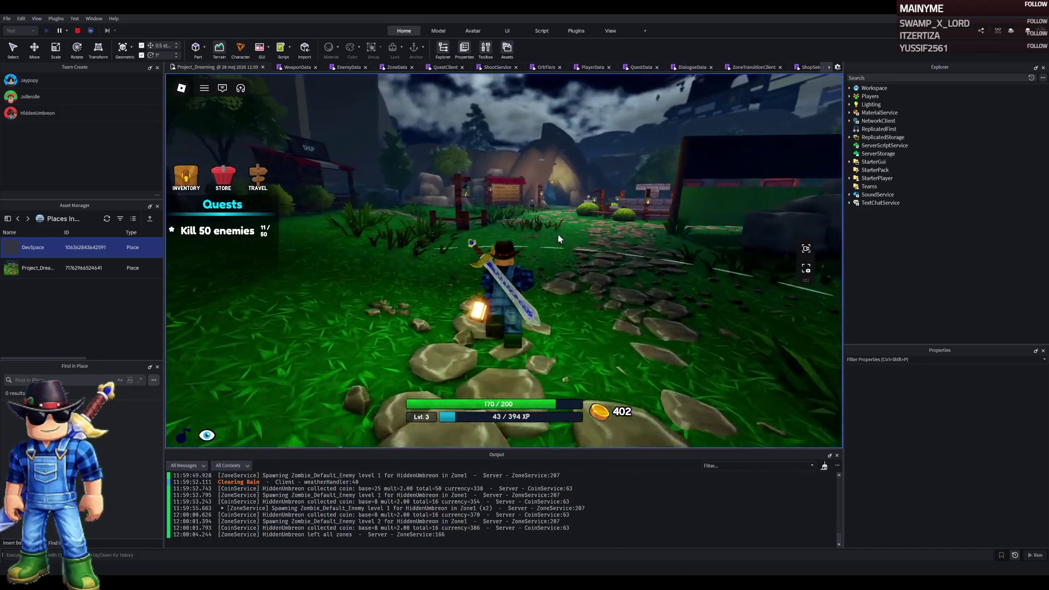
pyautogui.press('w')
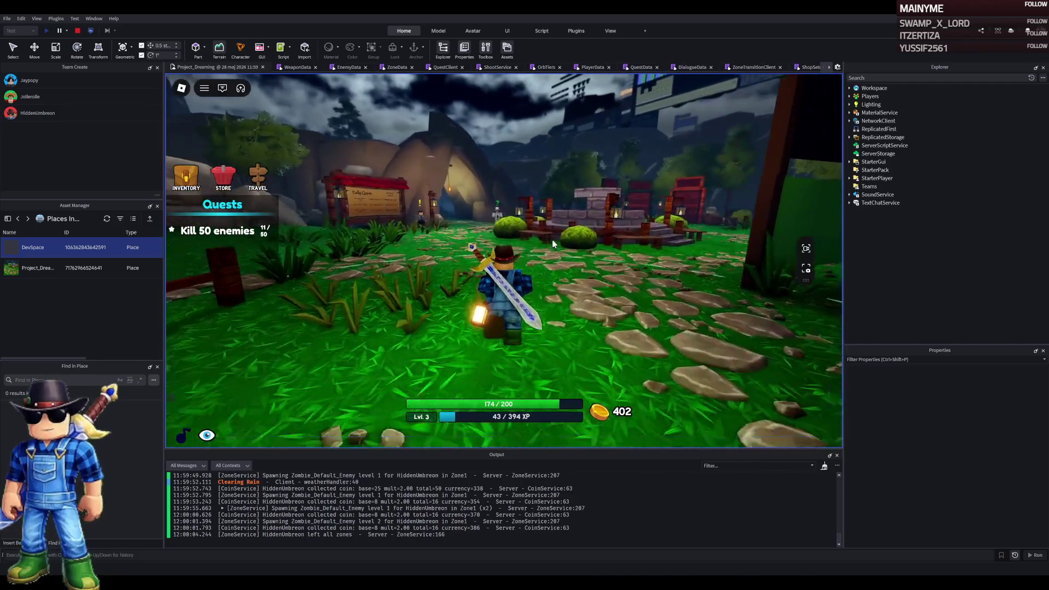
pyautogui.press('w')
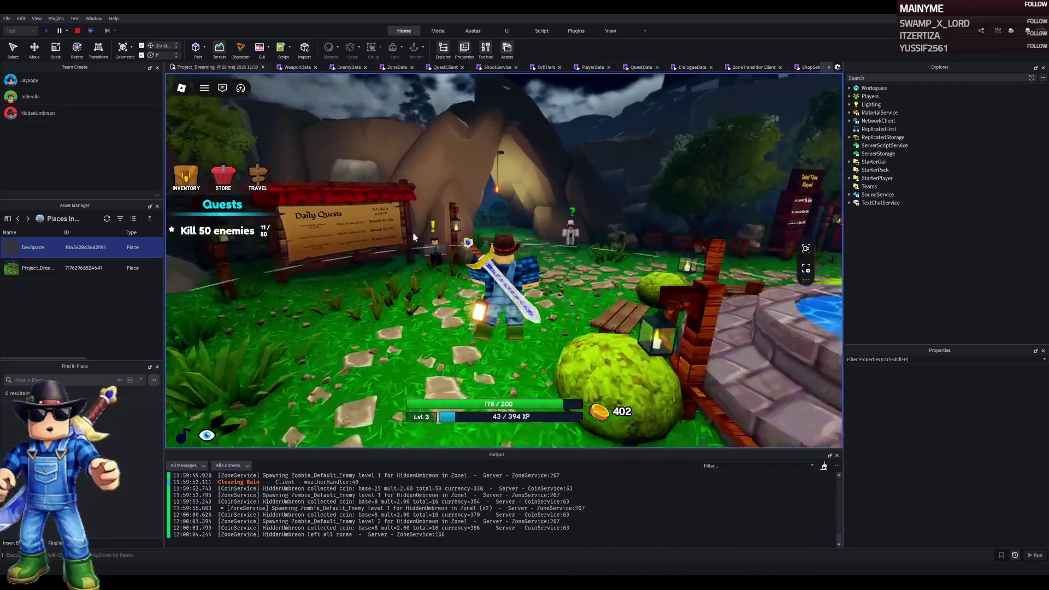
pyautogui.press('w')
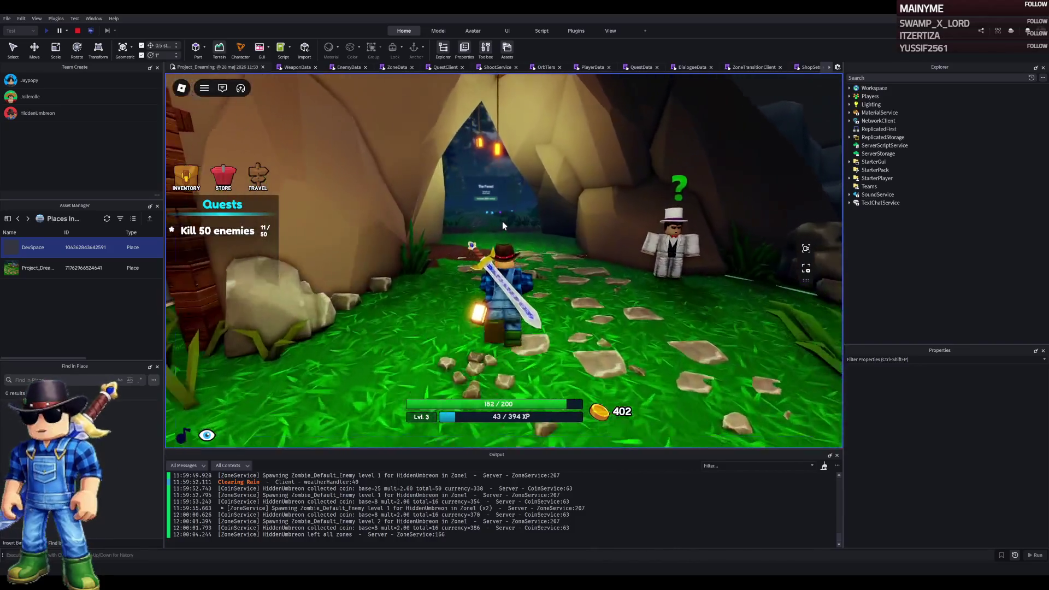
# Upgrade the Glock-18 to level 2 from the inventory panel
pyautogui.press('e')
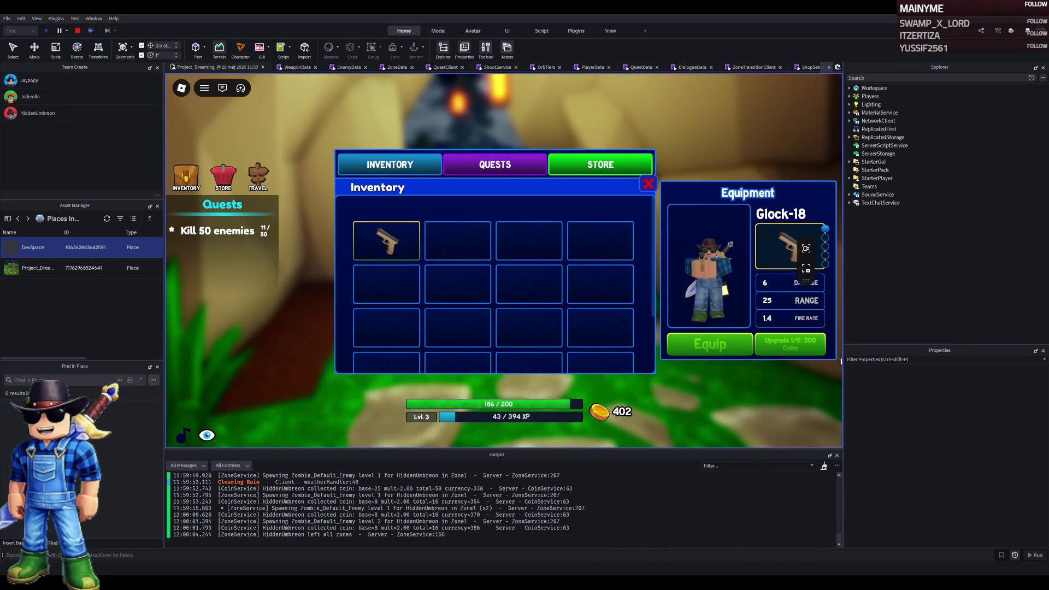
pyautogui.click(796, 354)
pyautogui.click(648, 184)
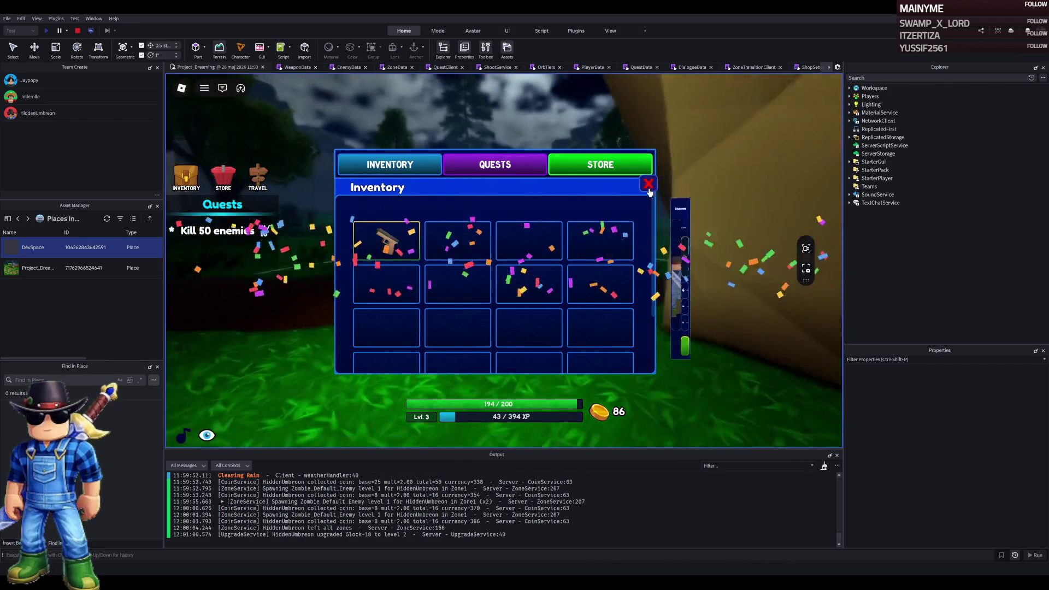
# Run through The Plains into The Forest and kill a zombie
pyautogui.press('w')
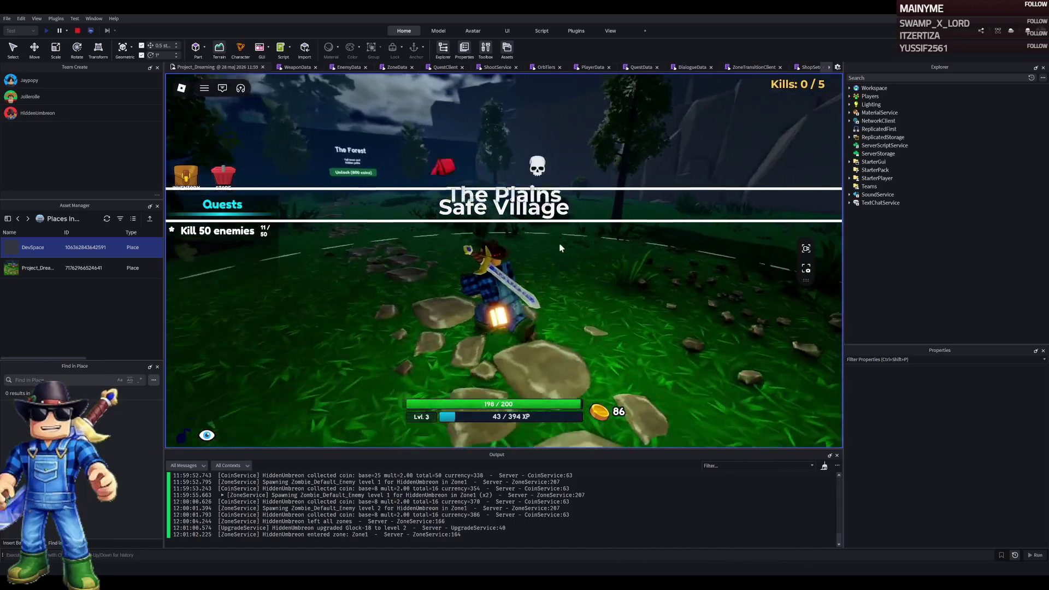
pyautogui.press('a')
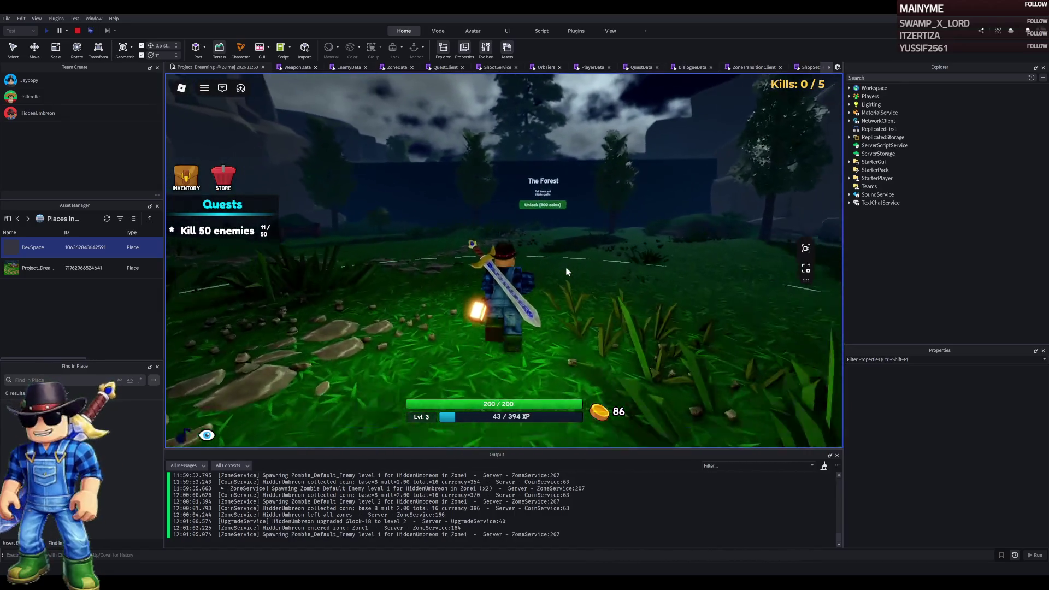
pyautogui.press('w')
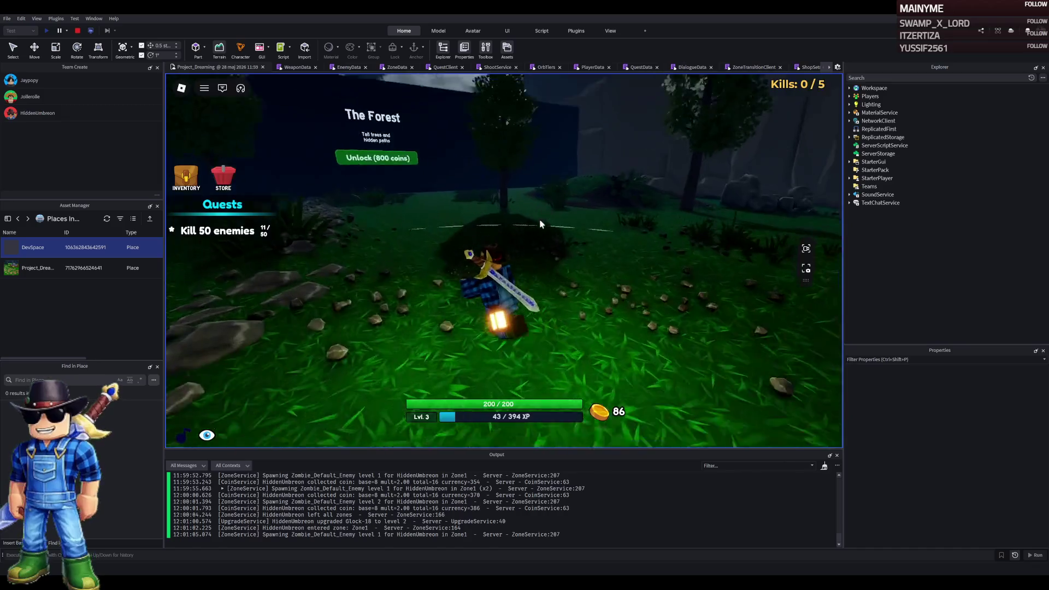
pyautogui.press('w')
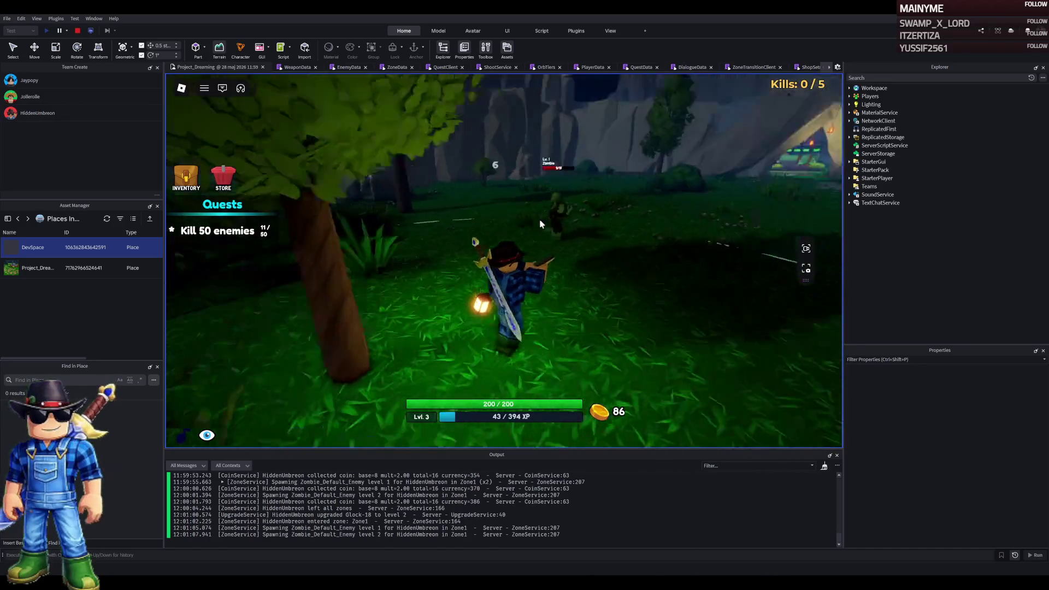
pyautogui.click(539, 222)
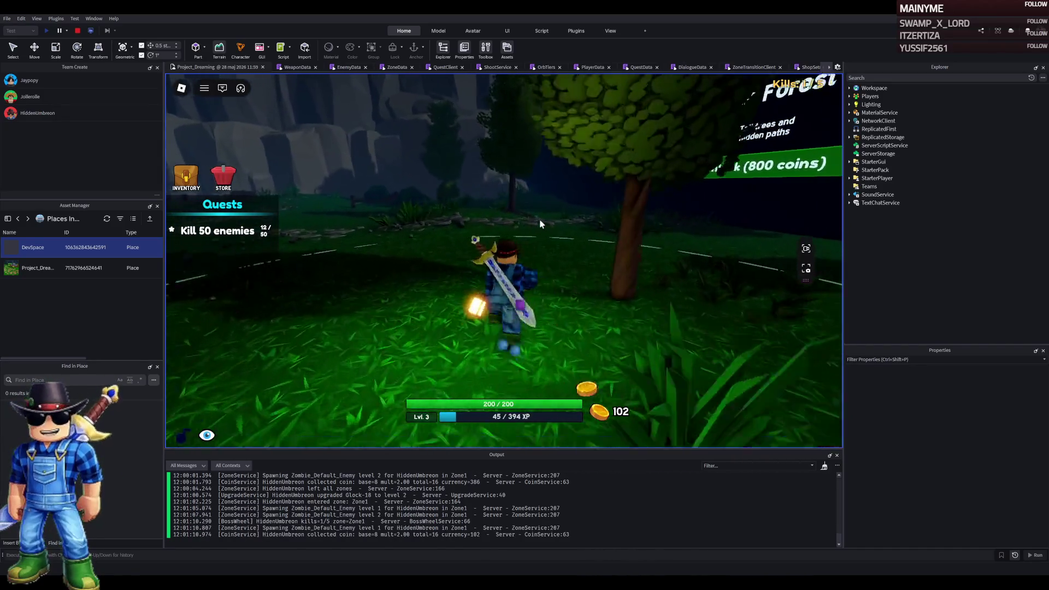
# Shoot the zombie near the tent with the gun, grab its coin, and re-equip the sword
pyautogui.press('w')
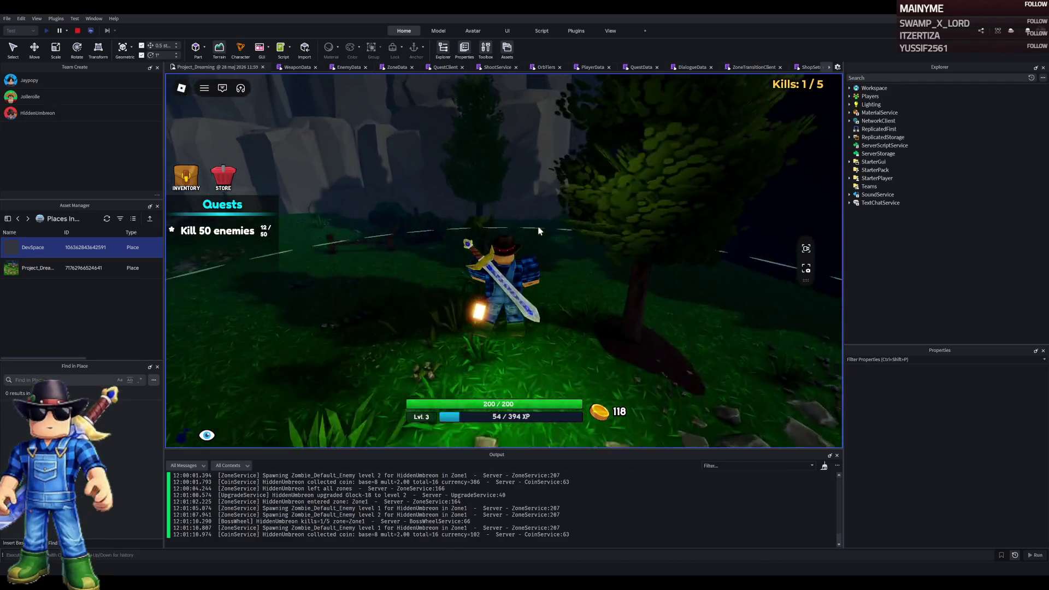
pyautogui.press('w')
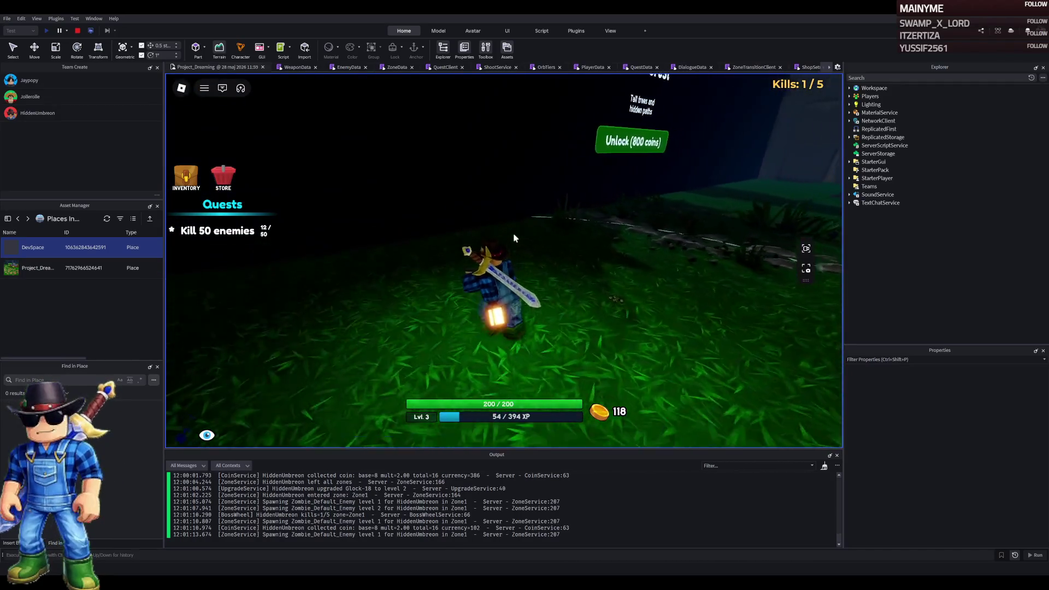
pyautogui.press('w')
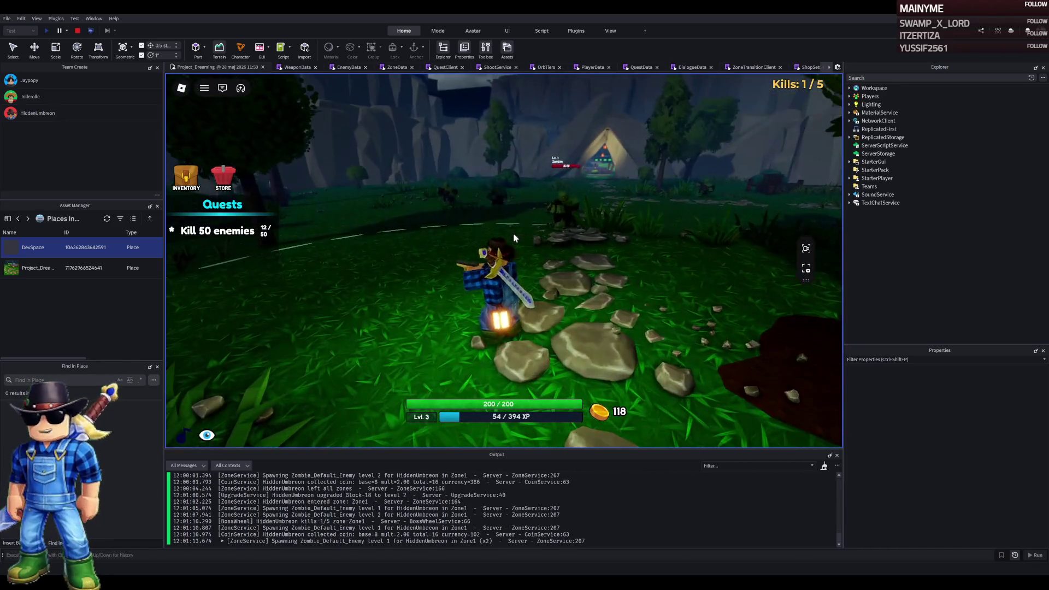
pyautogui.press('2')
pyautogui.click(513, 239)
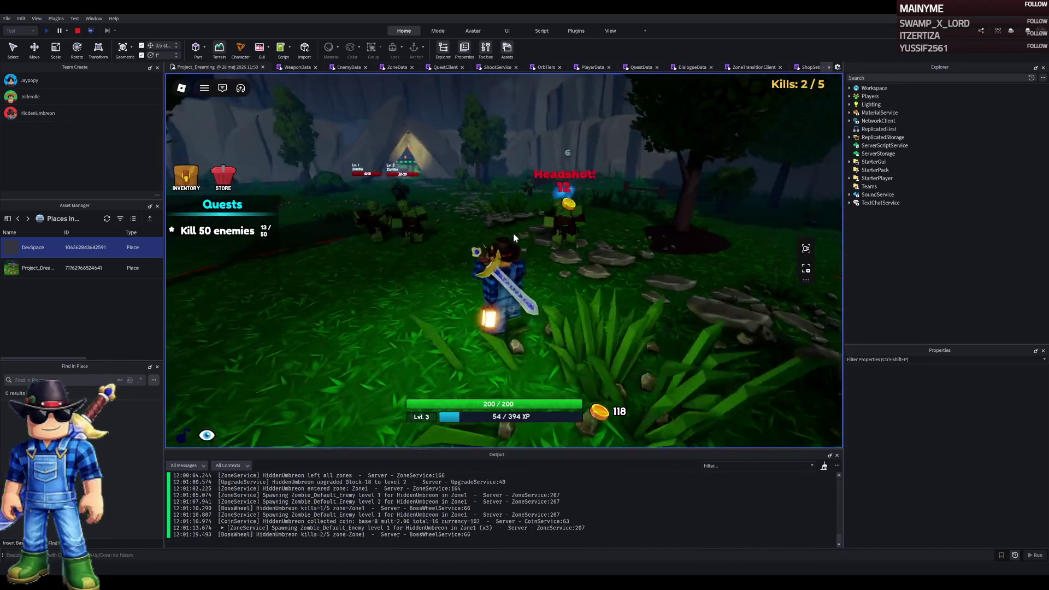
pyautogui.press('w')
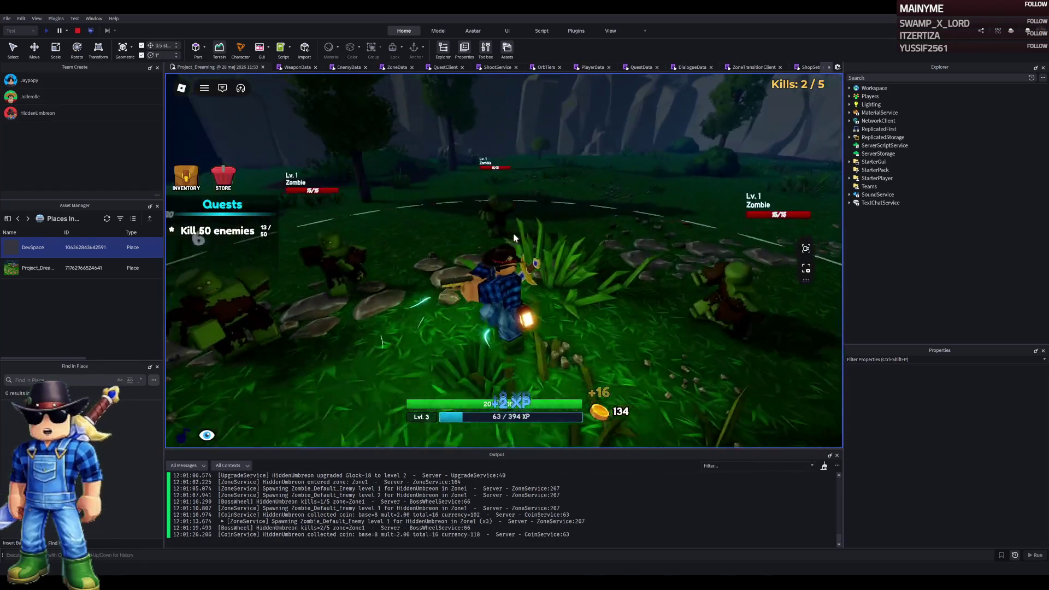
pyautogui.press('1')
pyautogui.press('w')
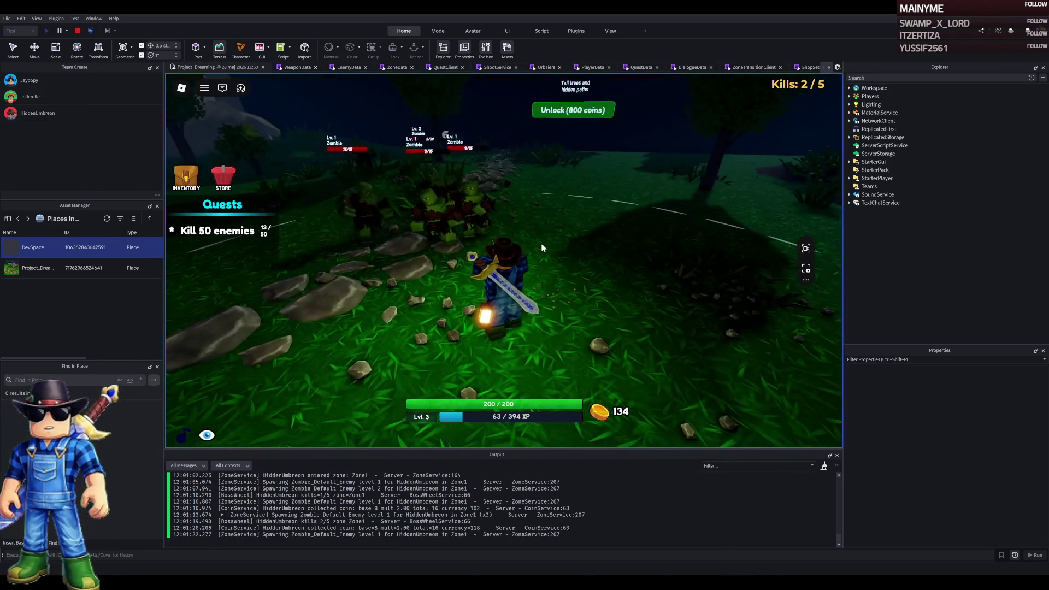
# Kill the zombie group near The Forest gate, bringing the quest to 21/50
pyautogui.click(541, 249)
pyautogui.click(541, 247)
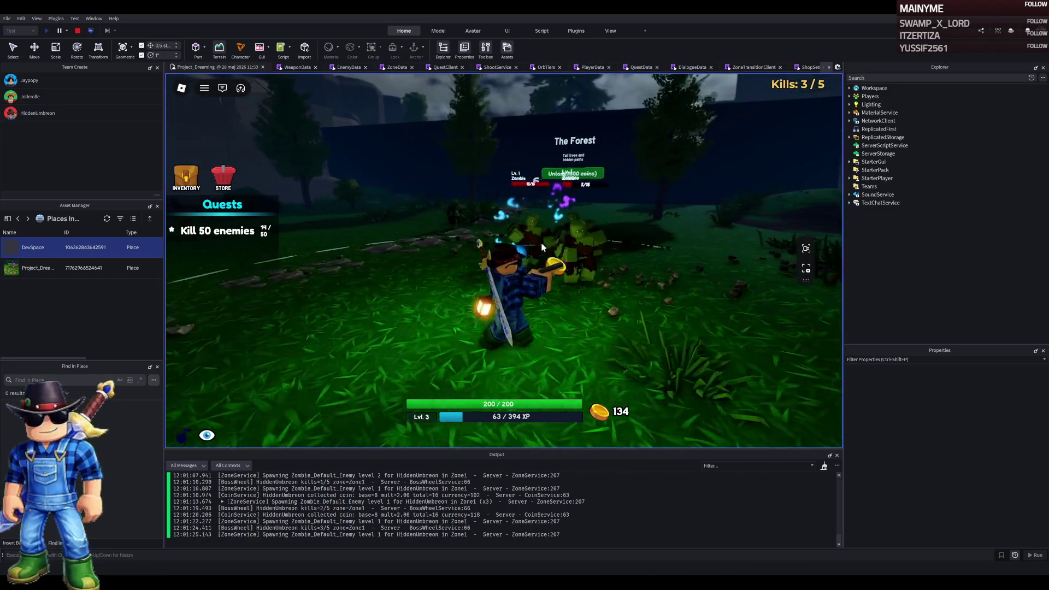
pyautogui.click(542, 248)
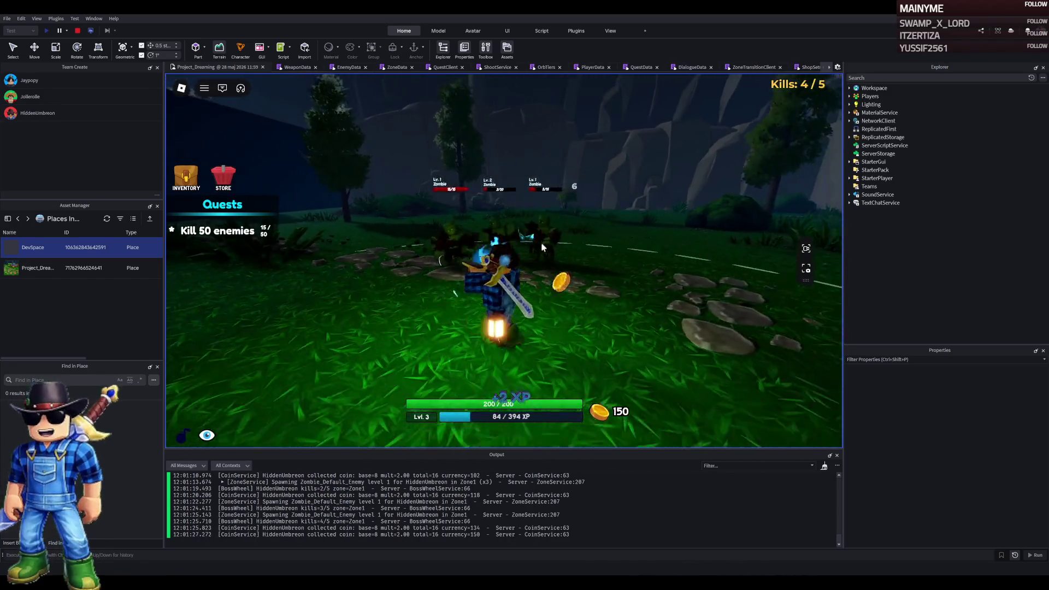
pyautogui.click(542, 248)
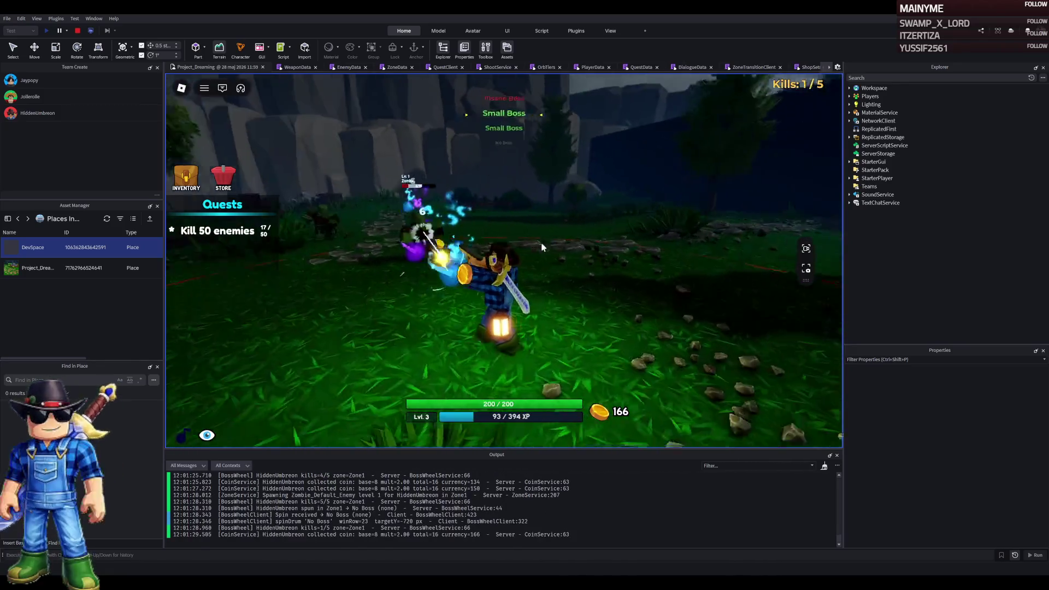
pyautogui.click(542, 247)
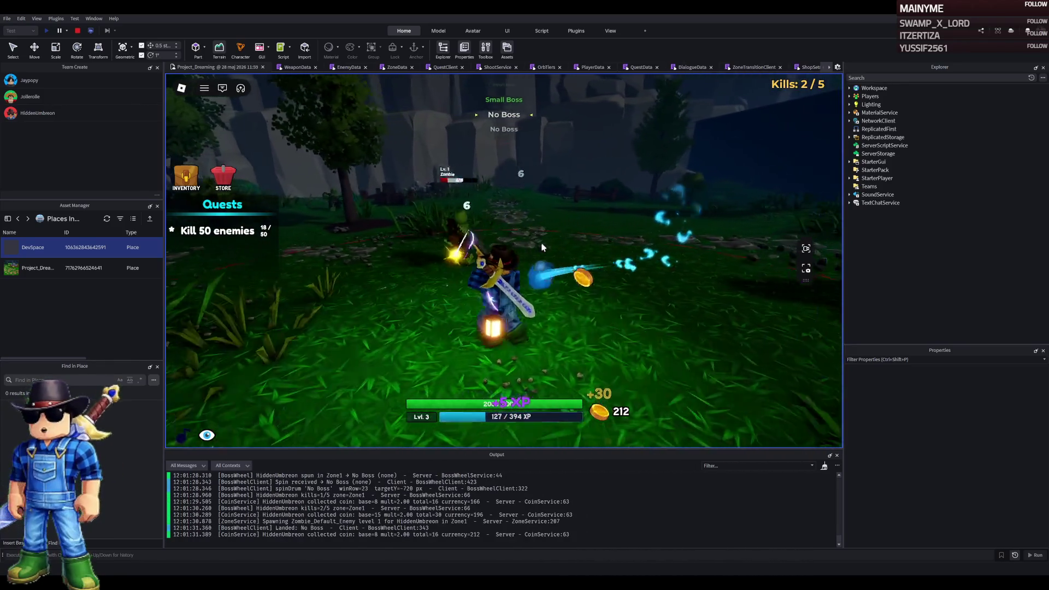
pyautogui.press('w')
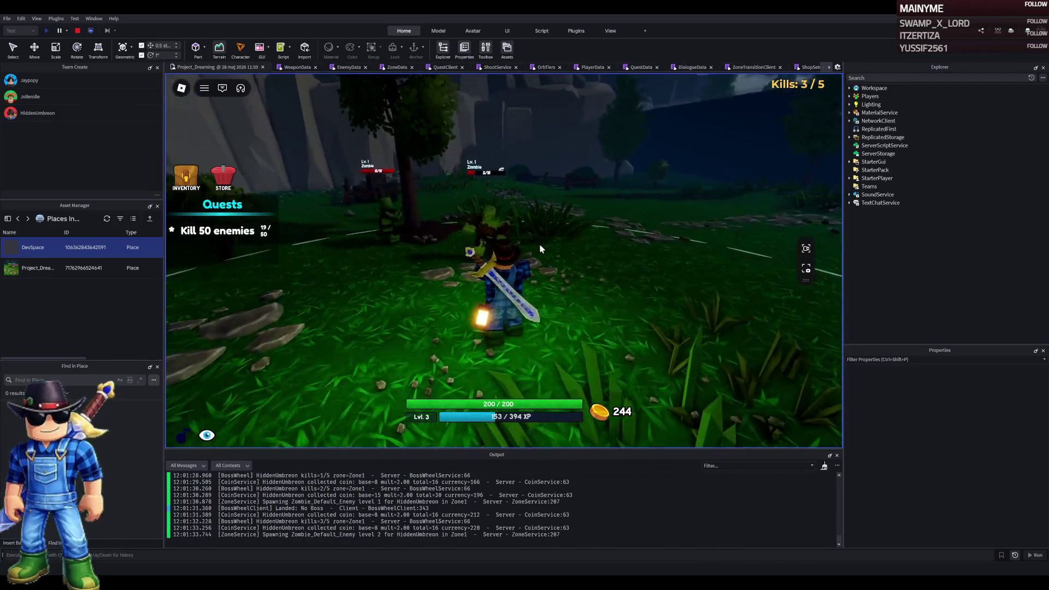
pyautogui.click(539, 248)
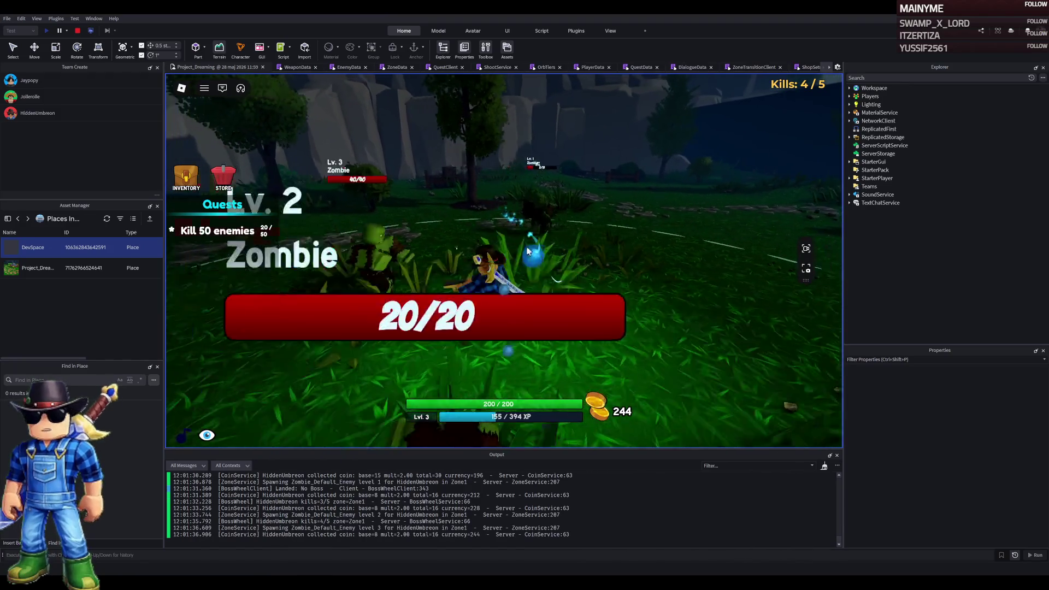
pyautogui.click(375, 243)
# Walk through the cave and village fountain up to the Quest Giver
pyautogui.press('w')
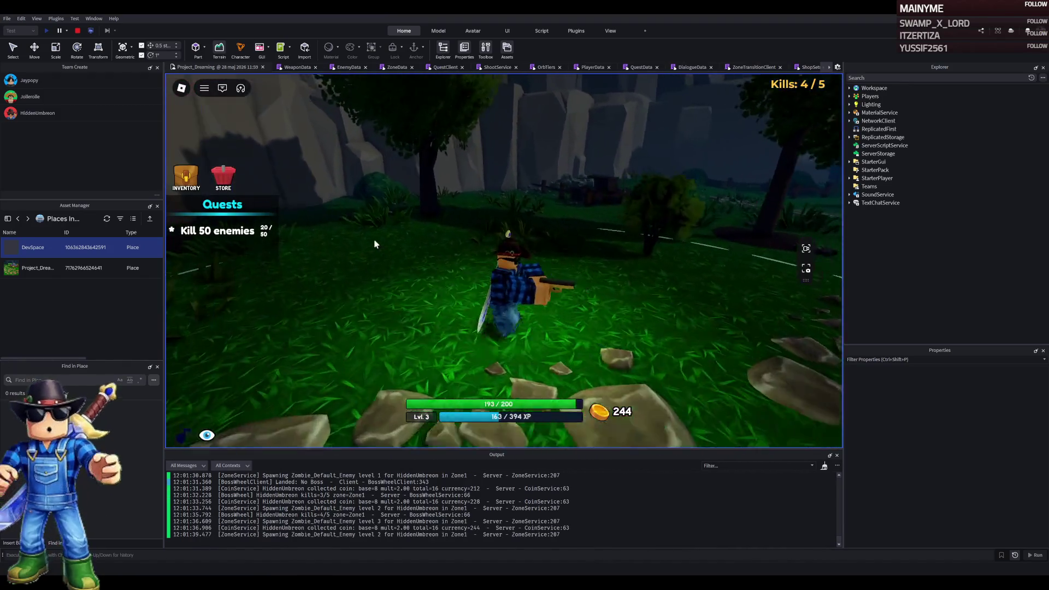
pyautogui.press('w')
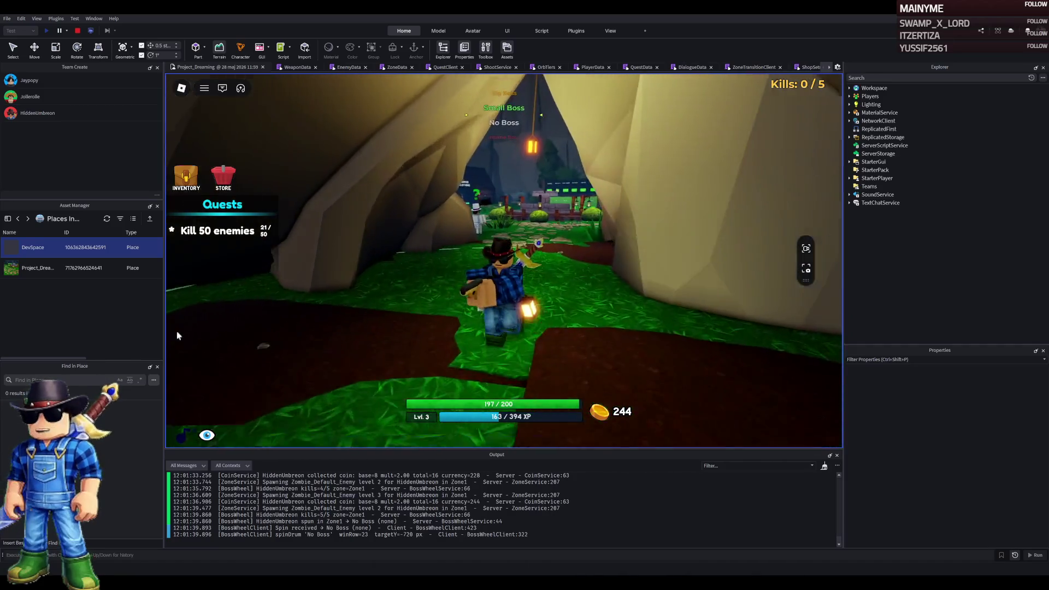
pyautogui.press('w')
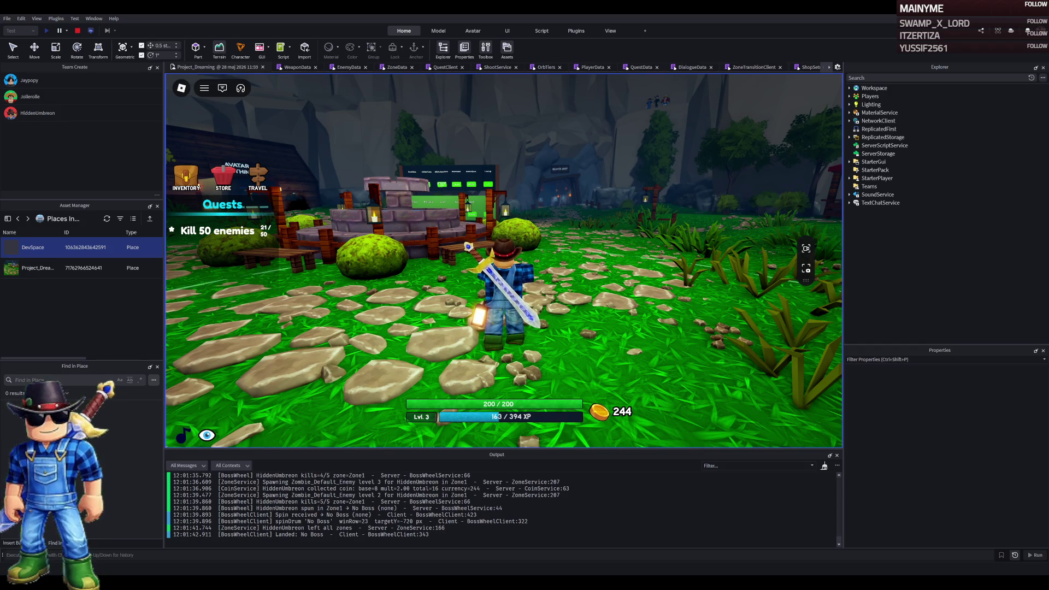
pyautogui.press('w')
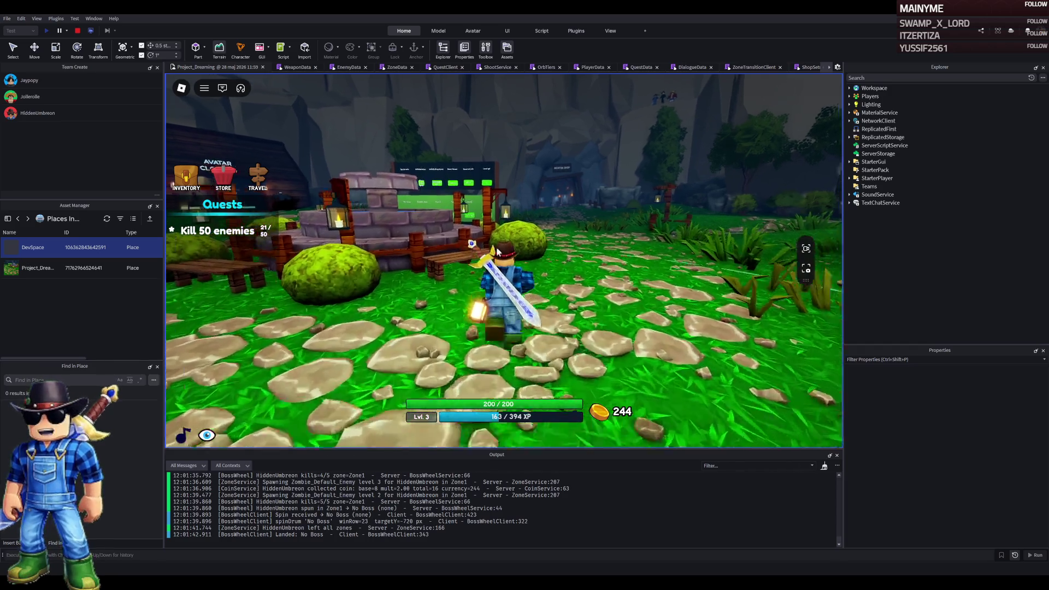
pyautogui.press('w')
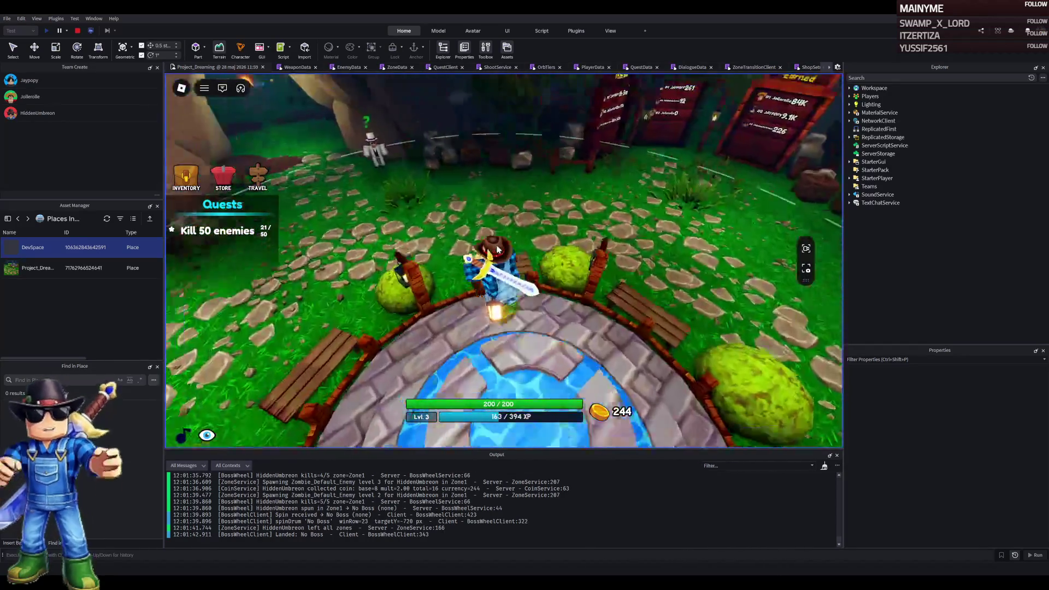
pyautogui.press('w')
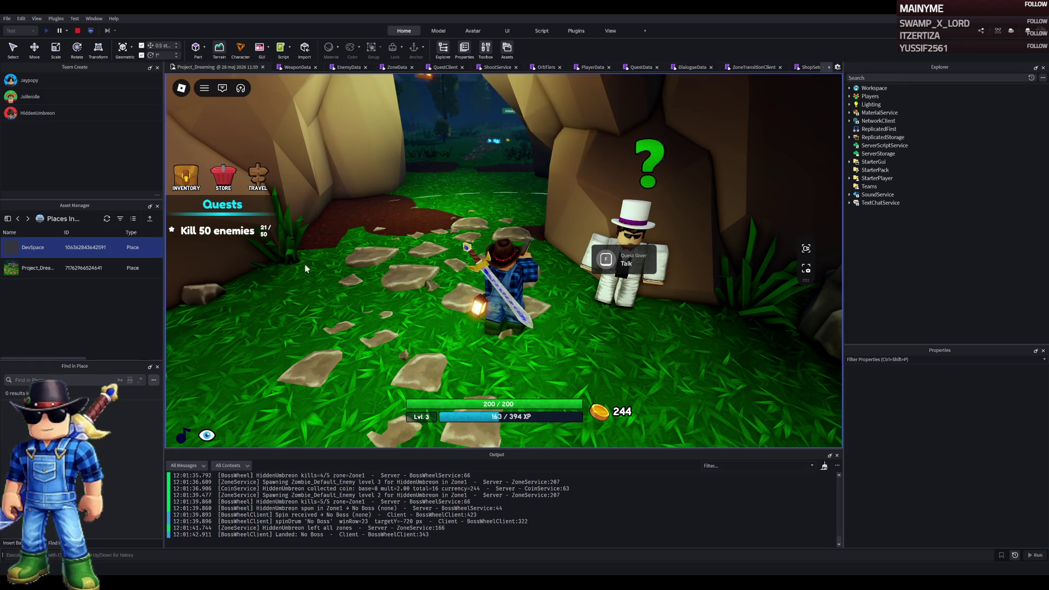
# Leave the Quest Giver and walk out through the cave into The Plains
pyautogui.press('s')
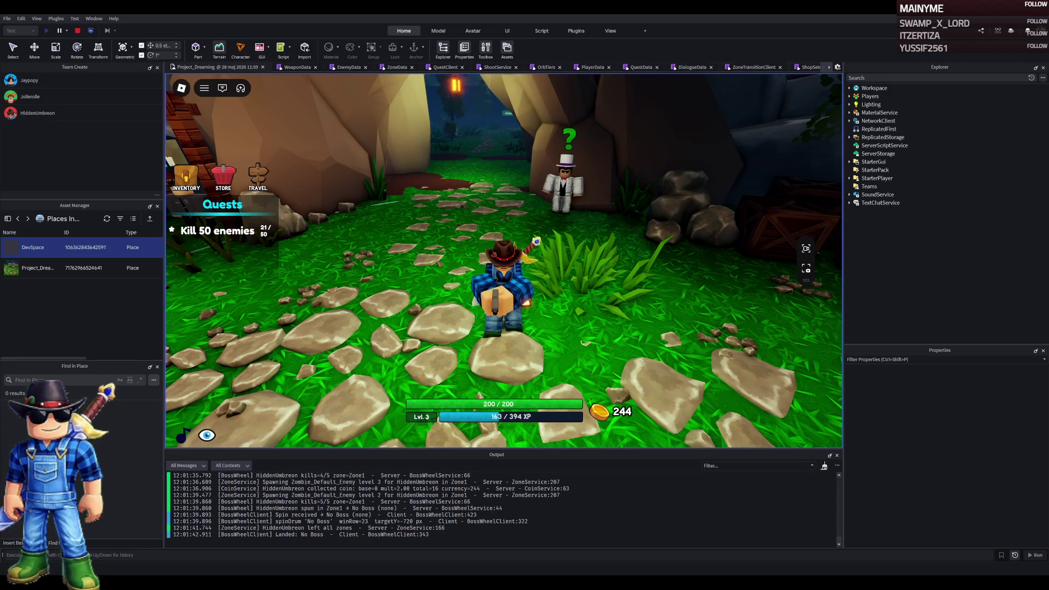
pyautogui.press('w')
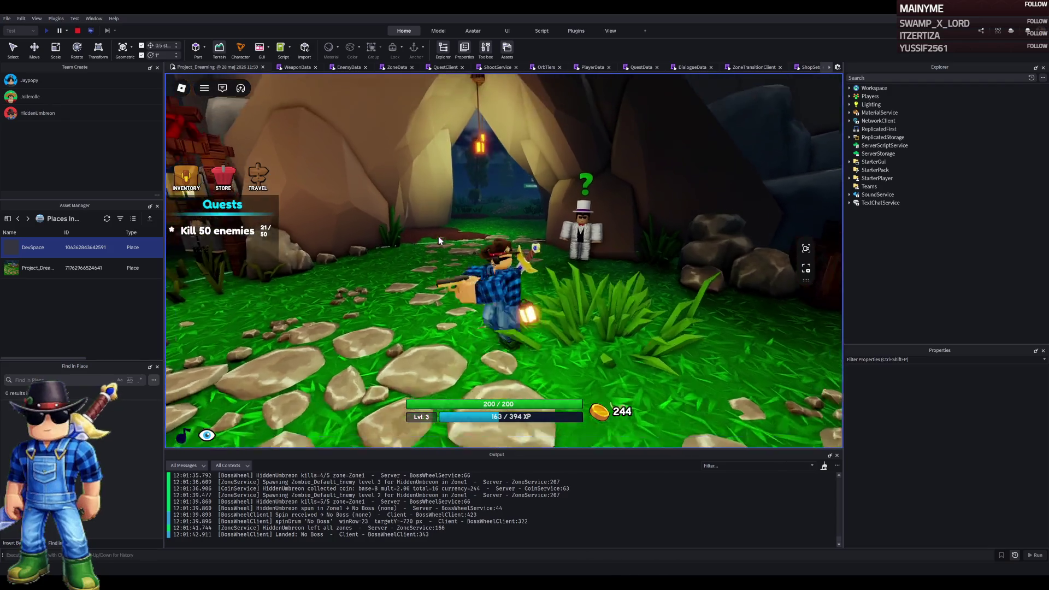
pyautogui.press('w')
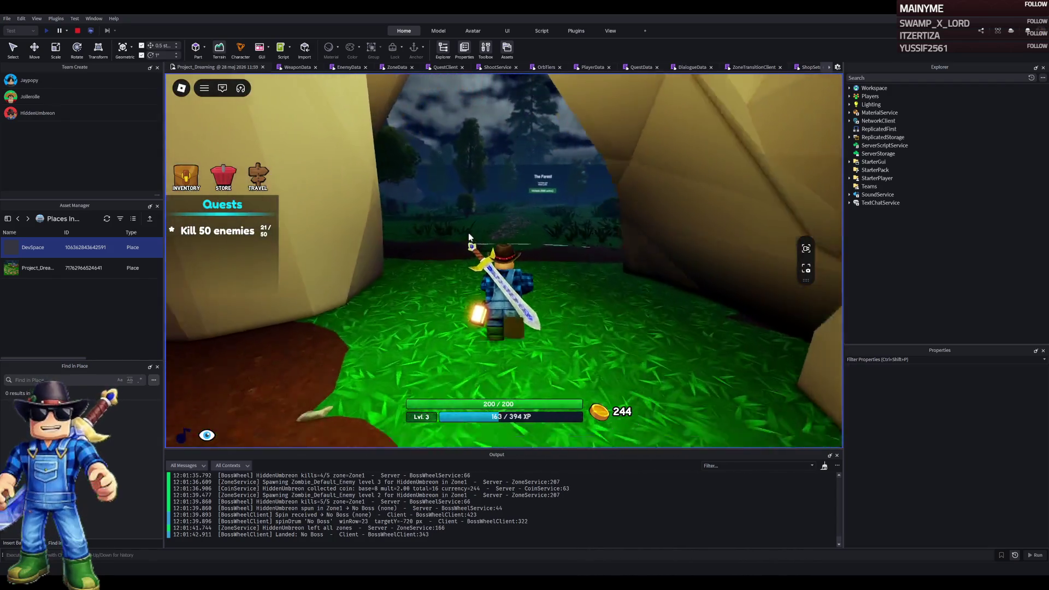
pyautogui.press('w')
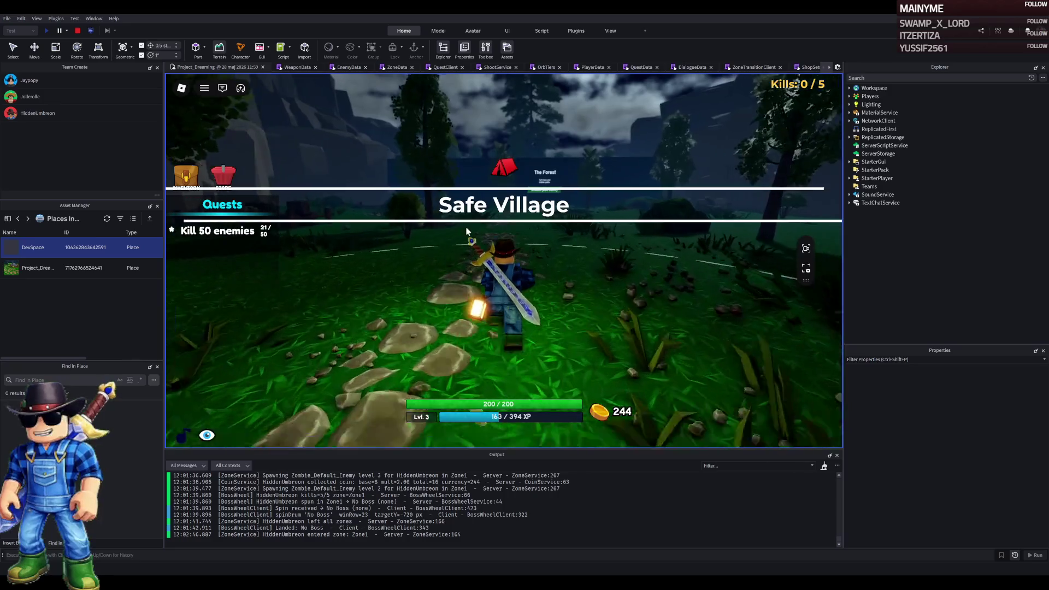
pyautogui.press('w')
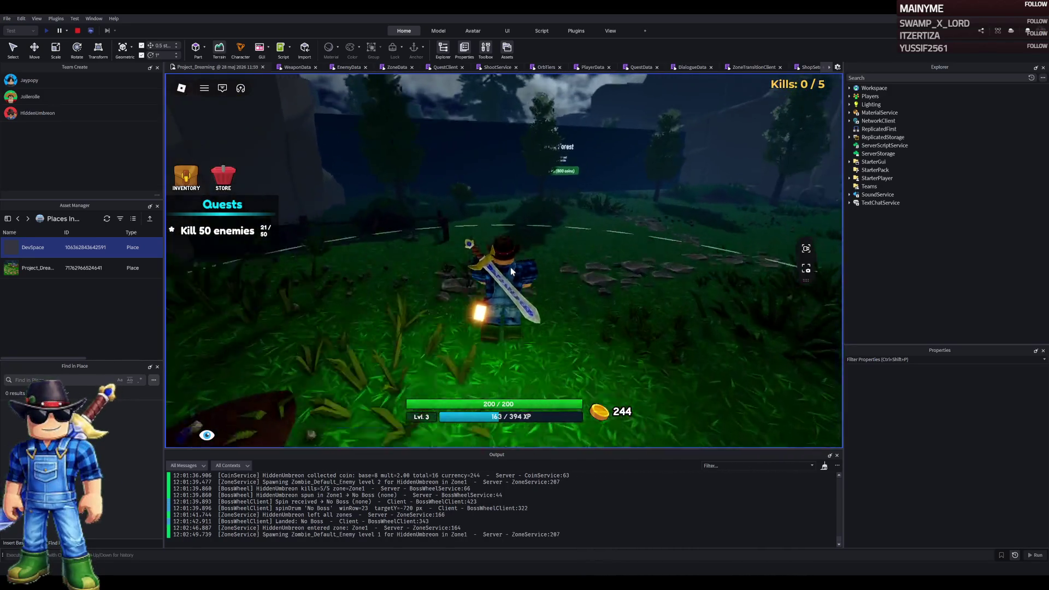
# Move toward the lit tent and kill five zombies to trigger the boss wheel
pyautogui.press('a')
pyautogui.press('w')
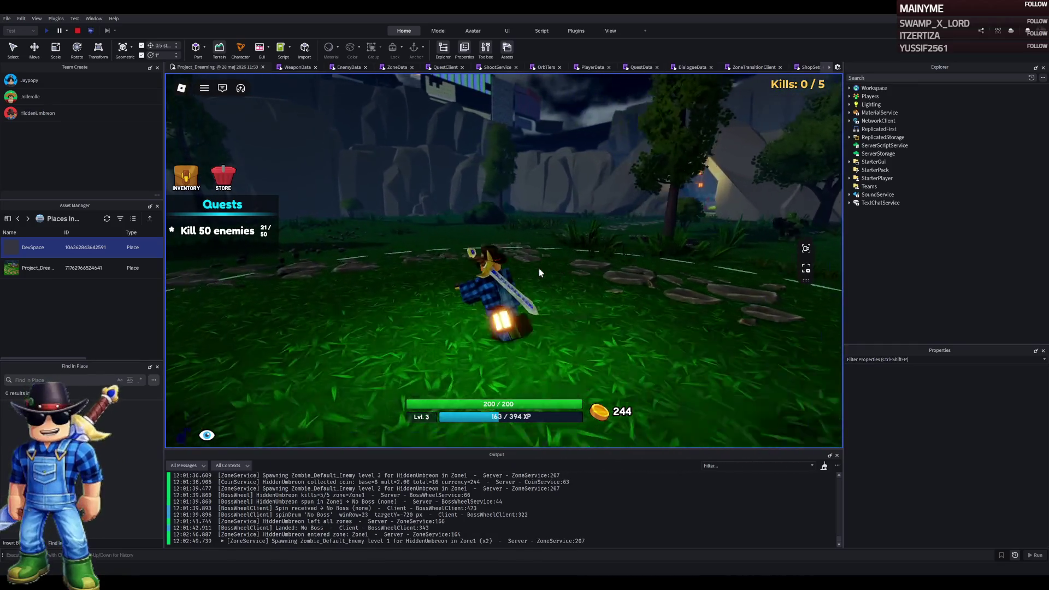
pyautogui.press('w')
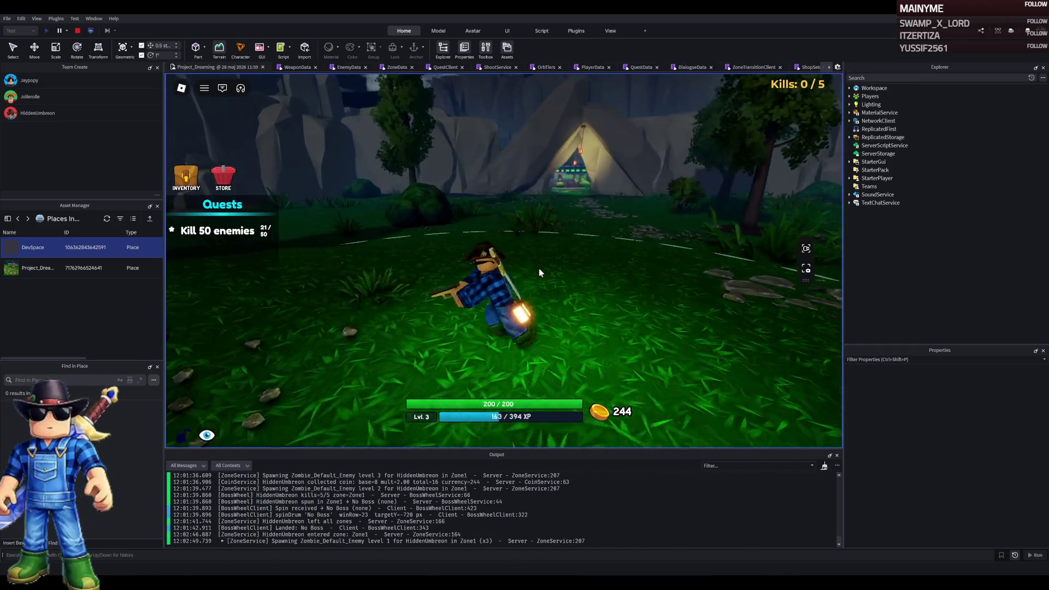
pyautogui.press('d')
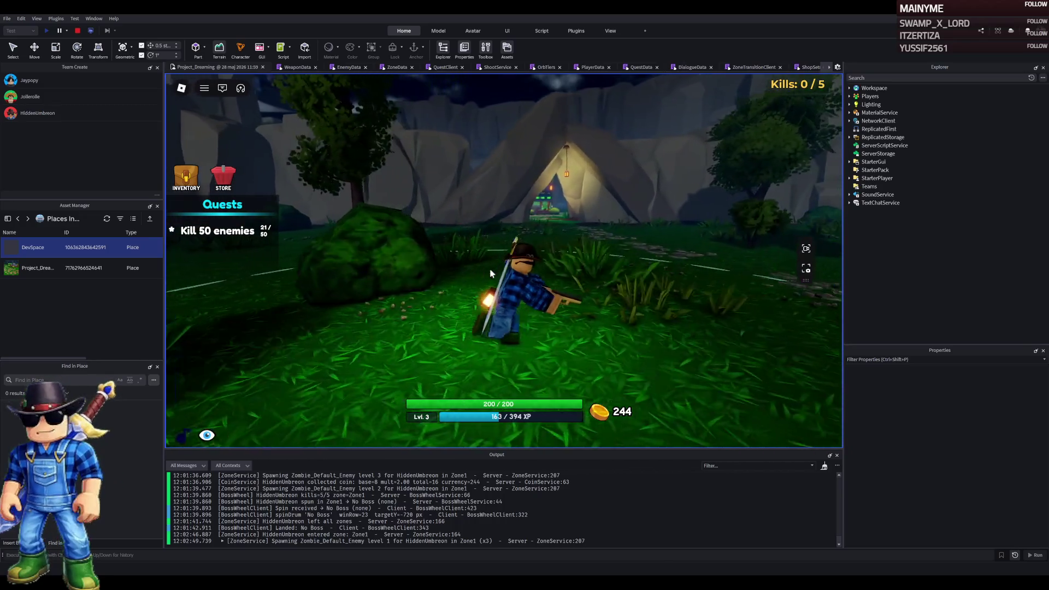
pyautogui.click(490, 273)
pyautogui.click(490, 273)
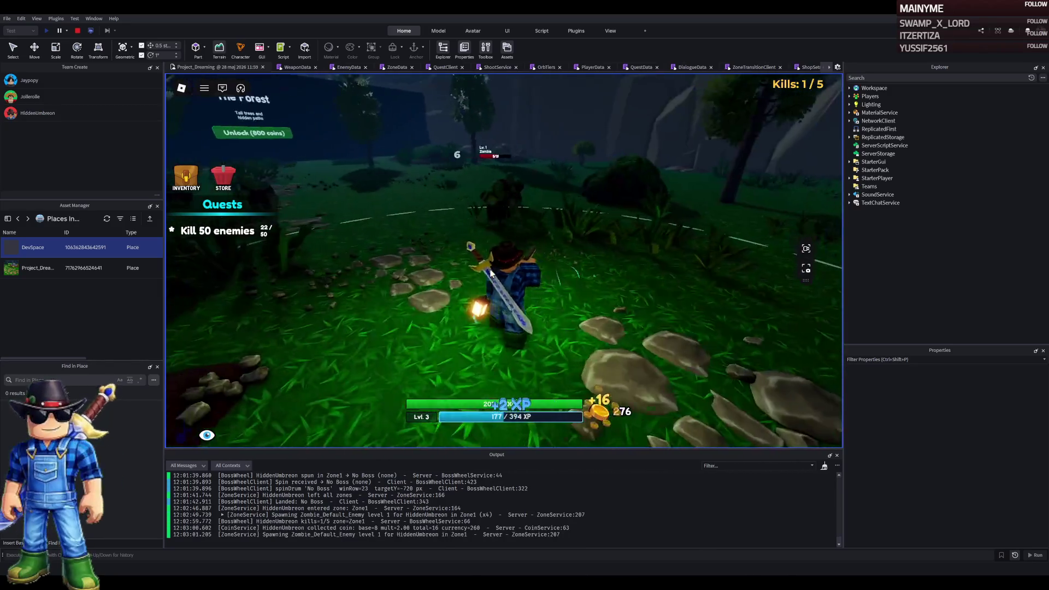
pyautogui.click(490, 273)
pyautogui.click(490, 273)
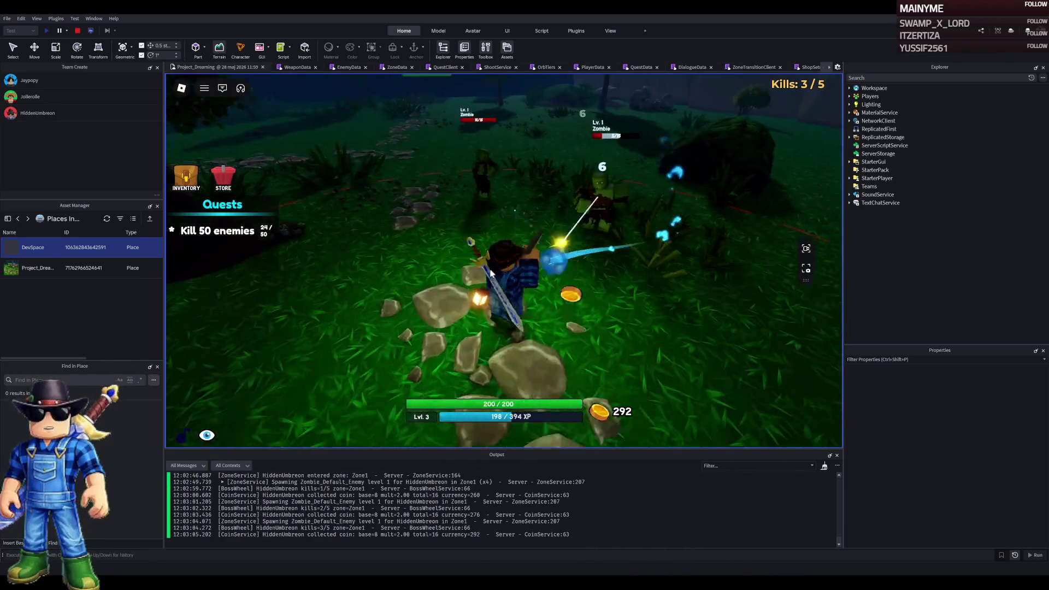
pyautogui.click(490, 273)
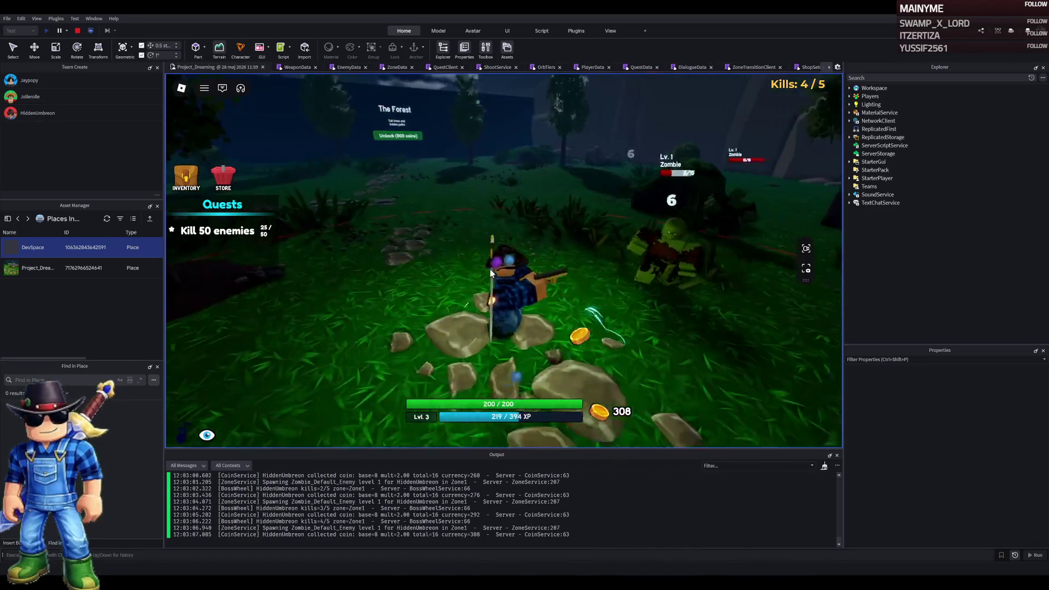
pyautogui.click(490, 273)
# Keep killing zombies while dodging the Small Boss beam, then switch weapons
pyautogui.click(490, 273)
pyautogui.click(490, 273)
pyautogui.click(490, 273)
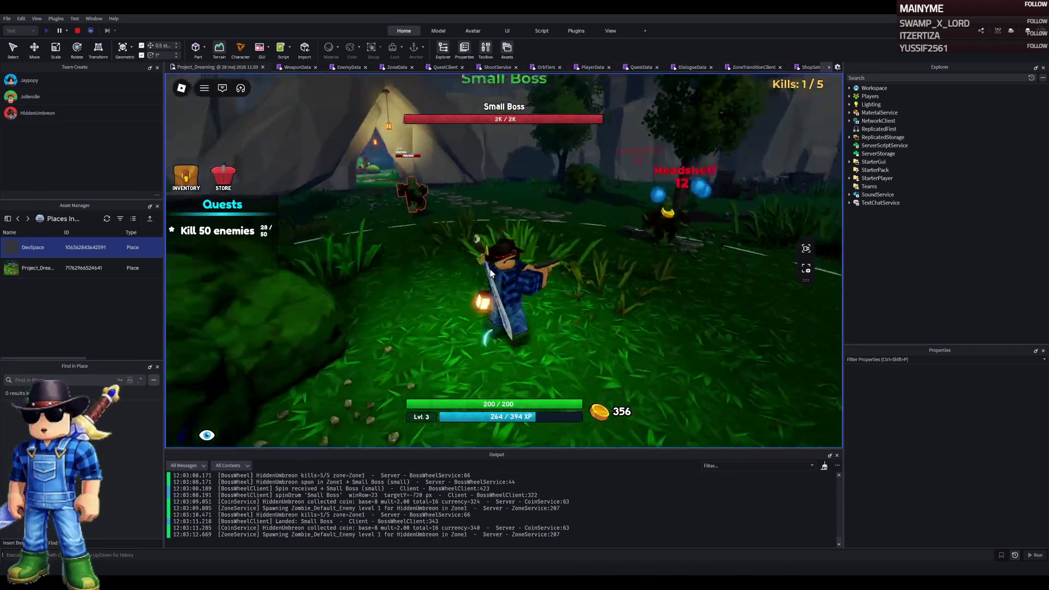
pyautogui.click(490, 273)
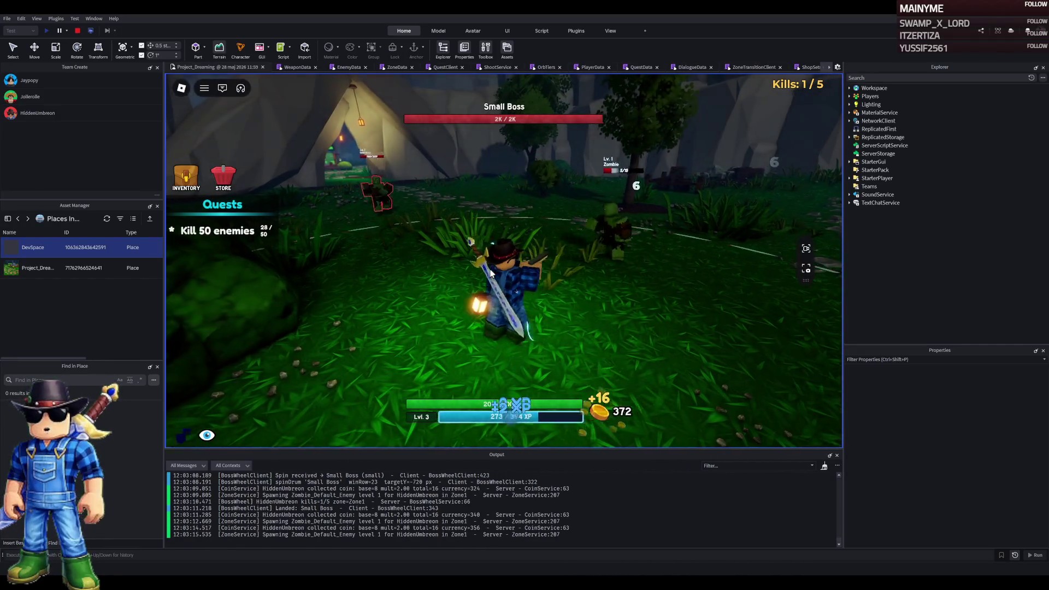
pyautogui.click(490, 273)
pyautogui.click(490, 273)
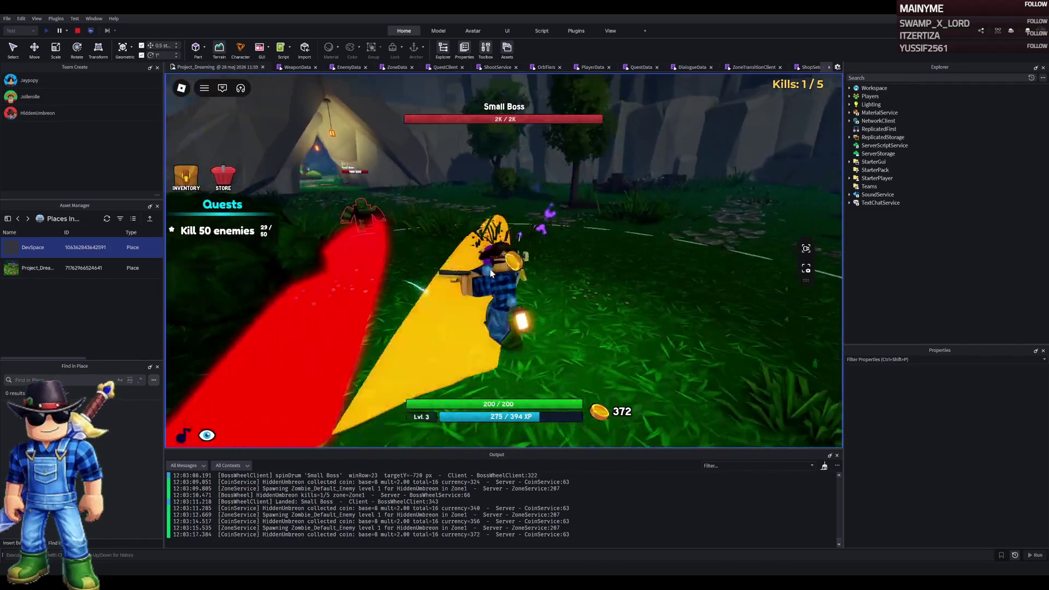
pyautogui.click(490, 273)
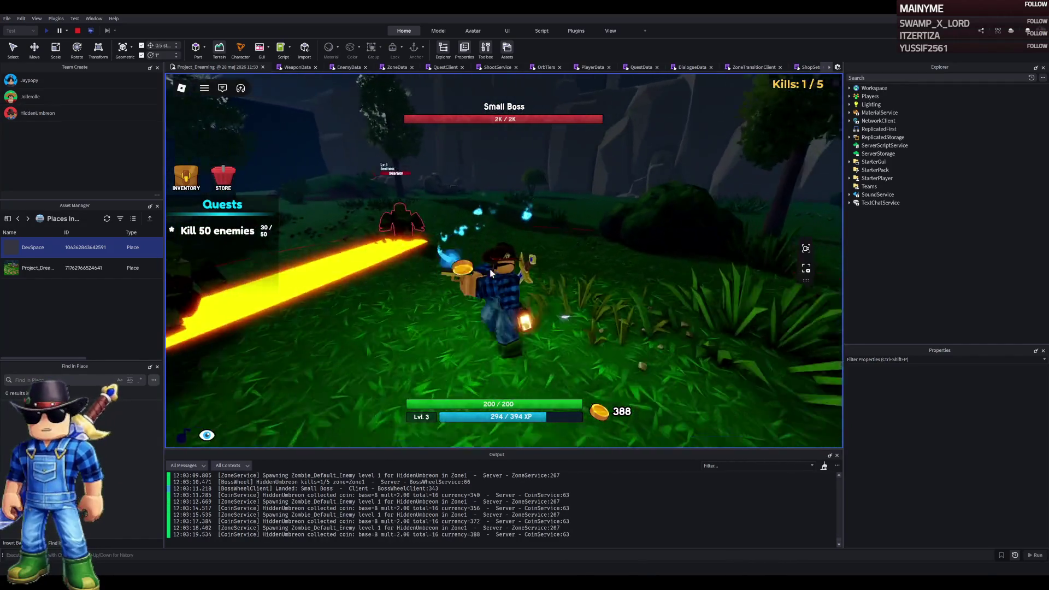
pyautogui.press('2')
pyautogui.click(490, 273)
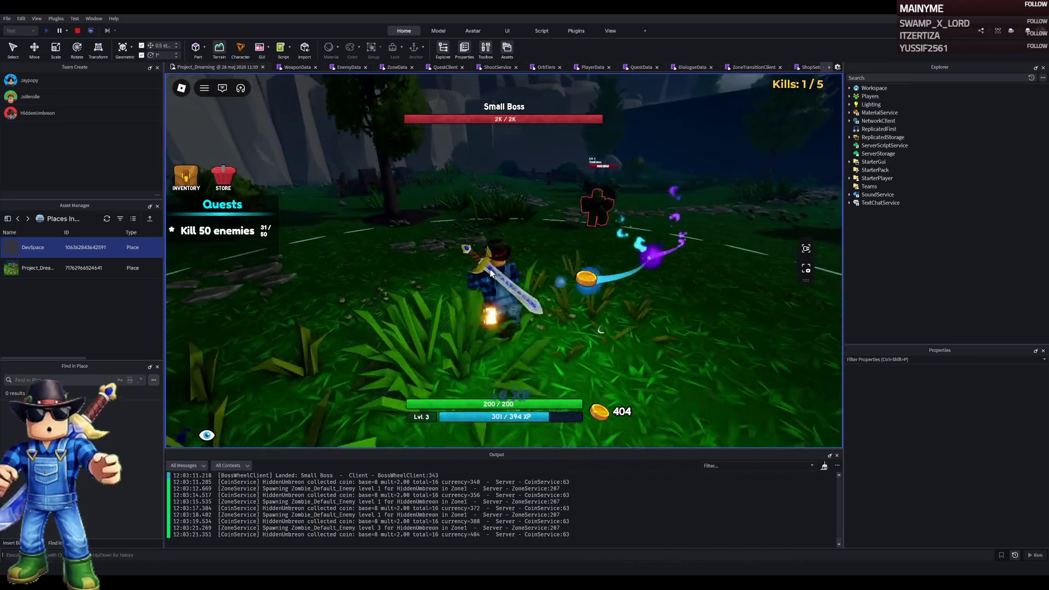
# Kill the last approaching zombies and run through the cave back to Safe Village
pyautogui.press('w')
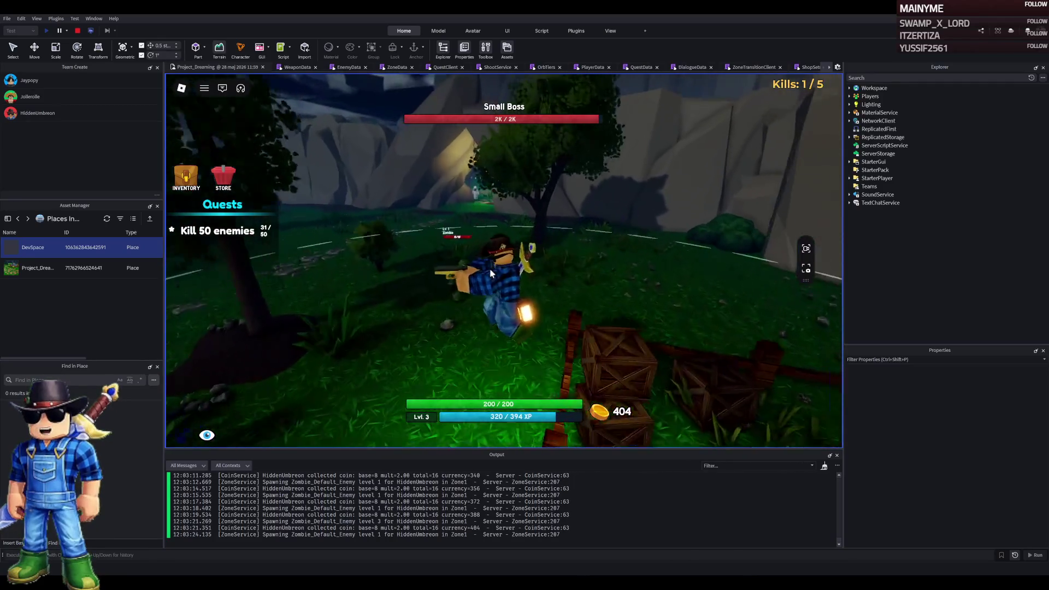
pyautogui.click(490, 273)
pyautogui.press('w')
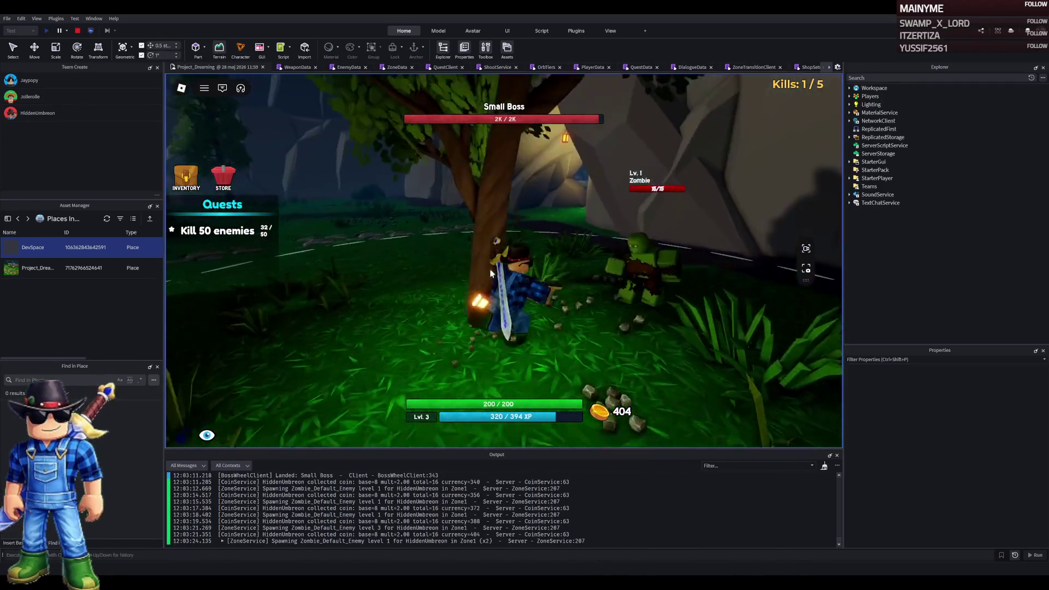
pyautogui.click(490, 273)
pyautogui.press('w')
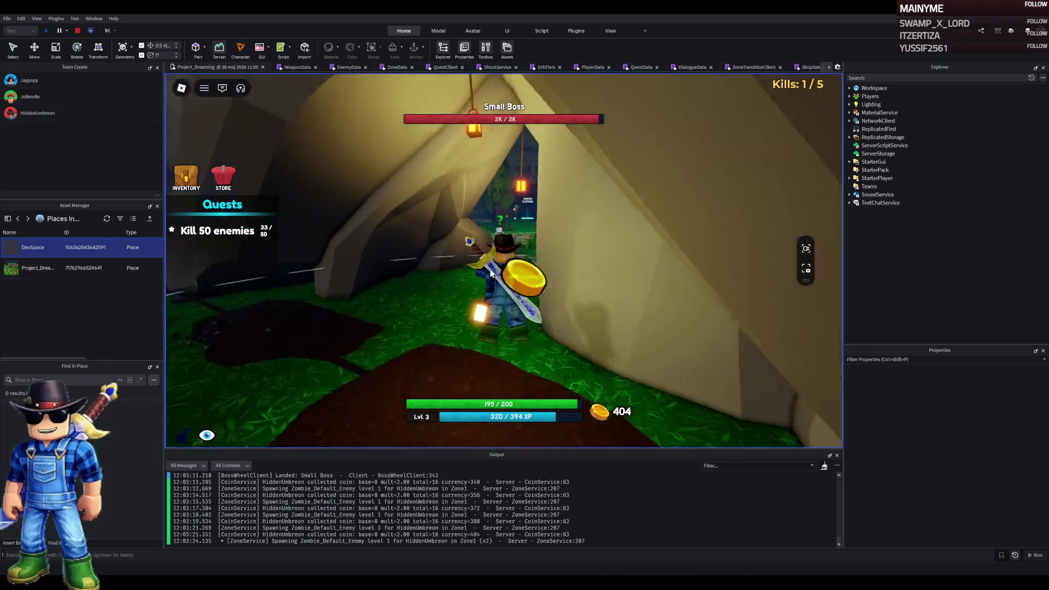
pyautogui.click(490, 273)
# Back into Safe Village and zoom into first-person view in the cave
pyautogui.press('s')
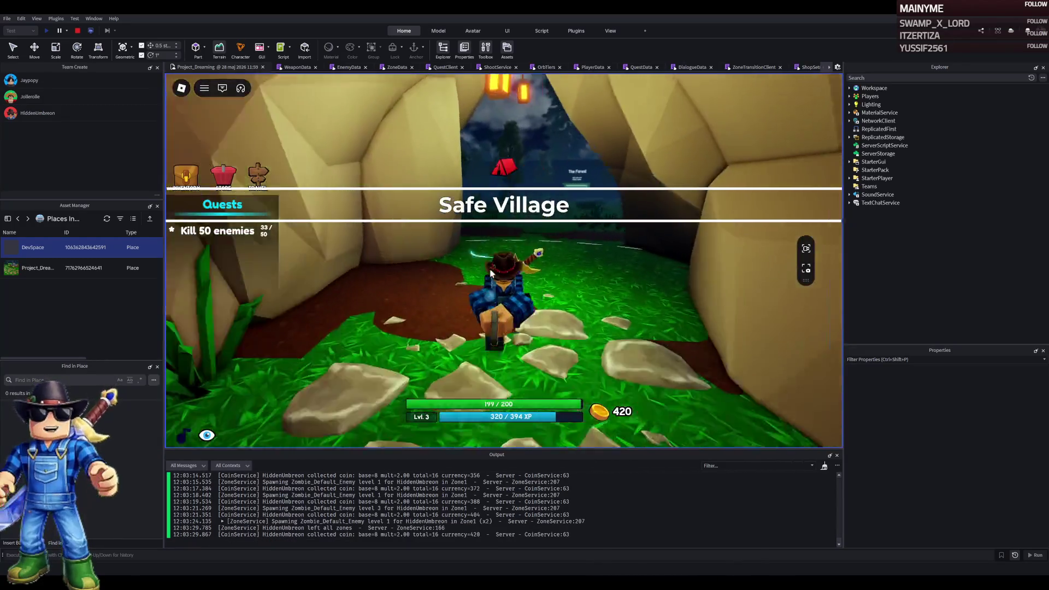
pyautogui.scroll(5, 503, 261)
pyautogui.press('w')
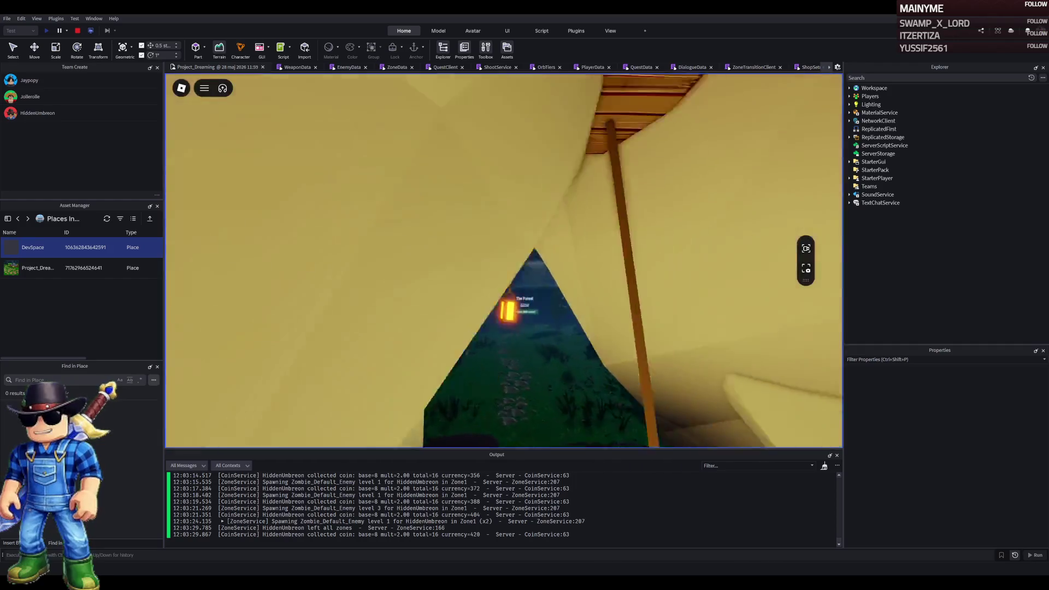
# Walk past The Forest sign to the rocks in first person, then stop the playtest
pyautogui.press('w')
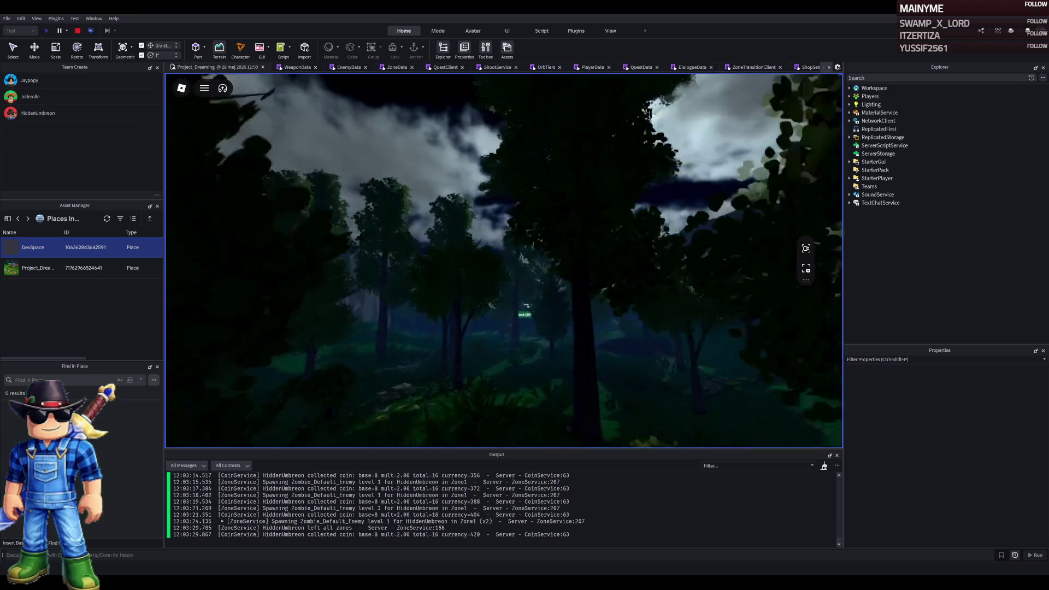
pyautogui.press('w')
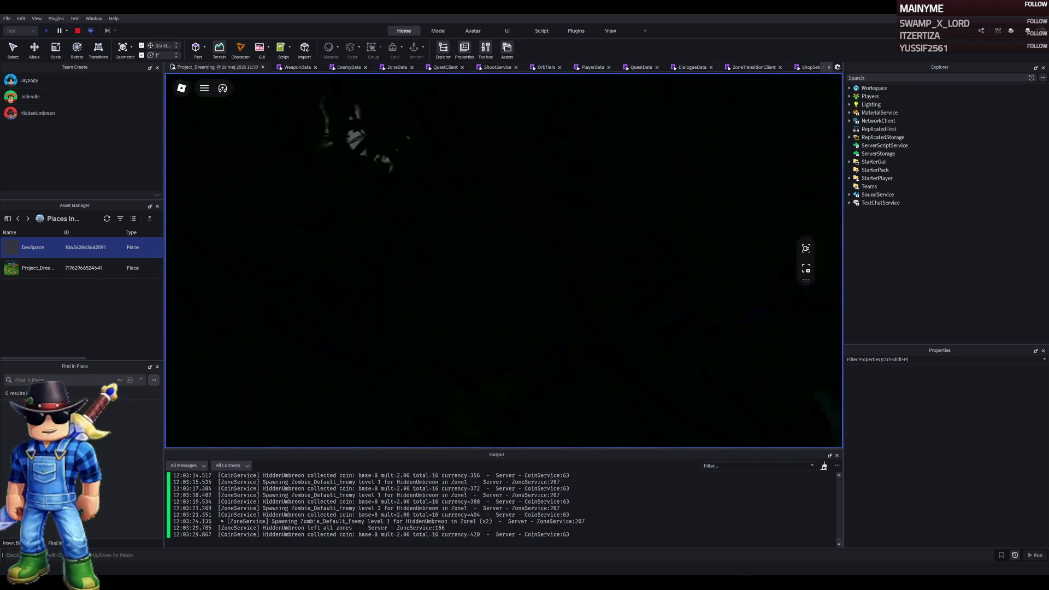
pyautogui.press('w')
pyautogui.press('w')
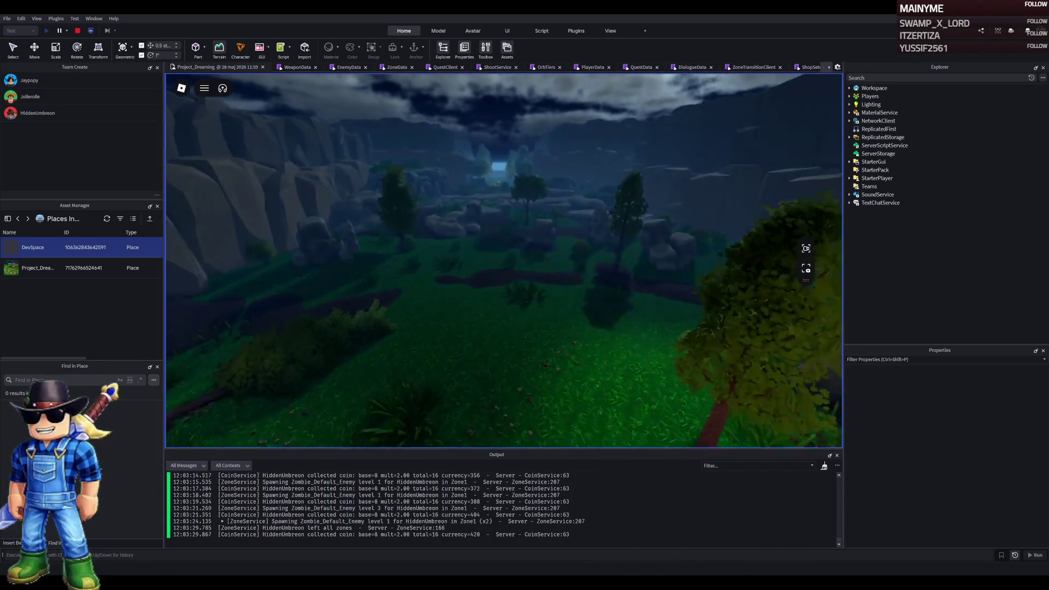
pyautogui.press('w')
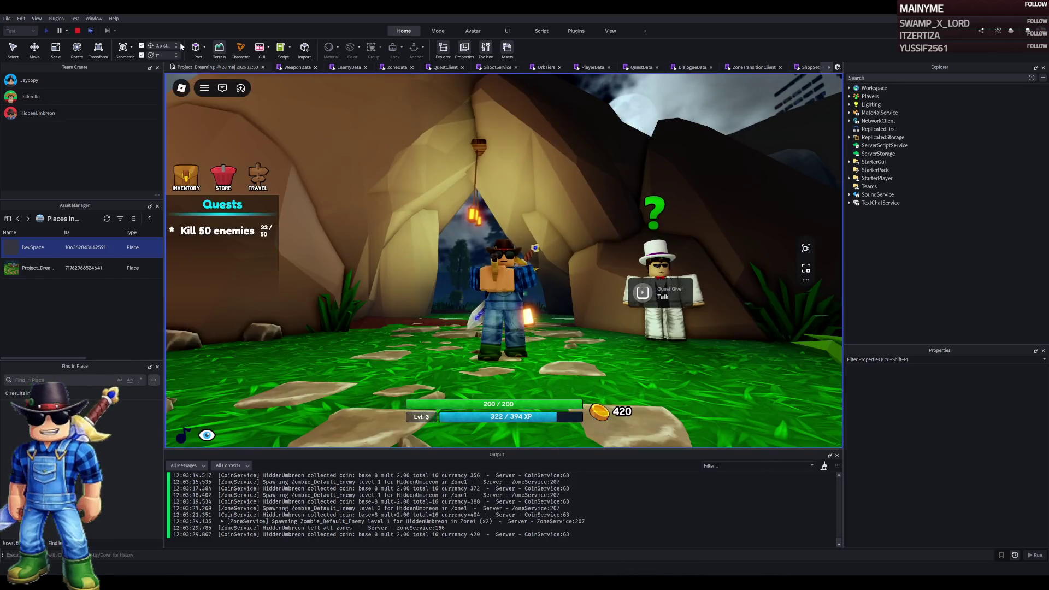
pyautogui.click(77, 31)
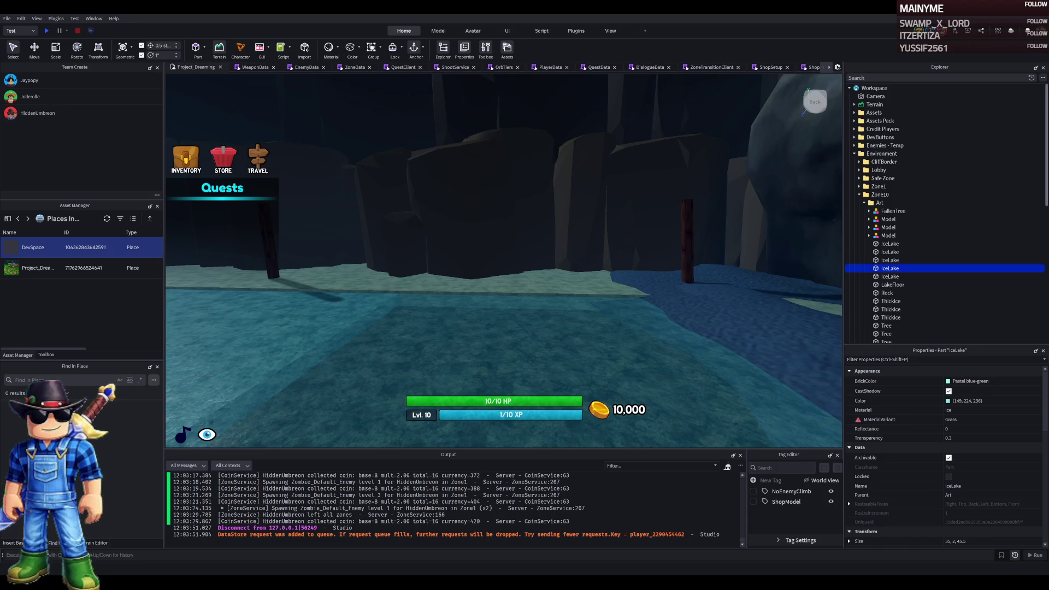
pyautogui.press('f')
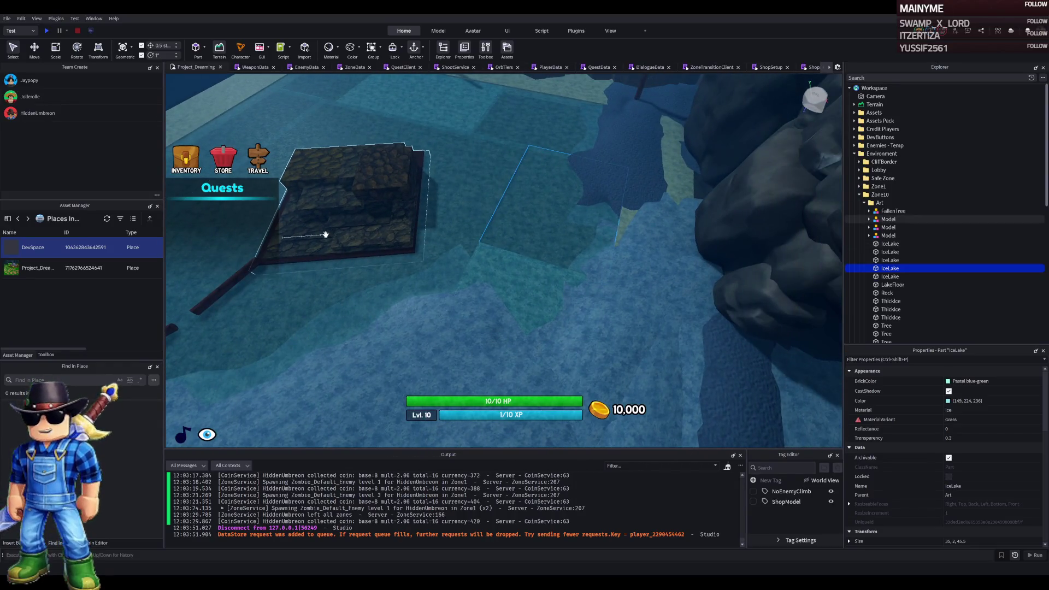
pyautogui.press('w')
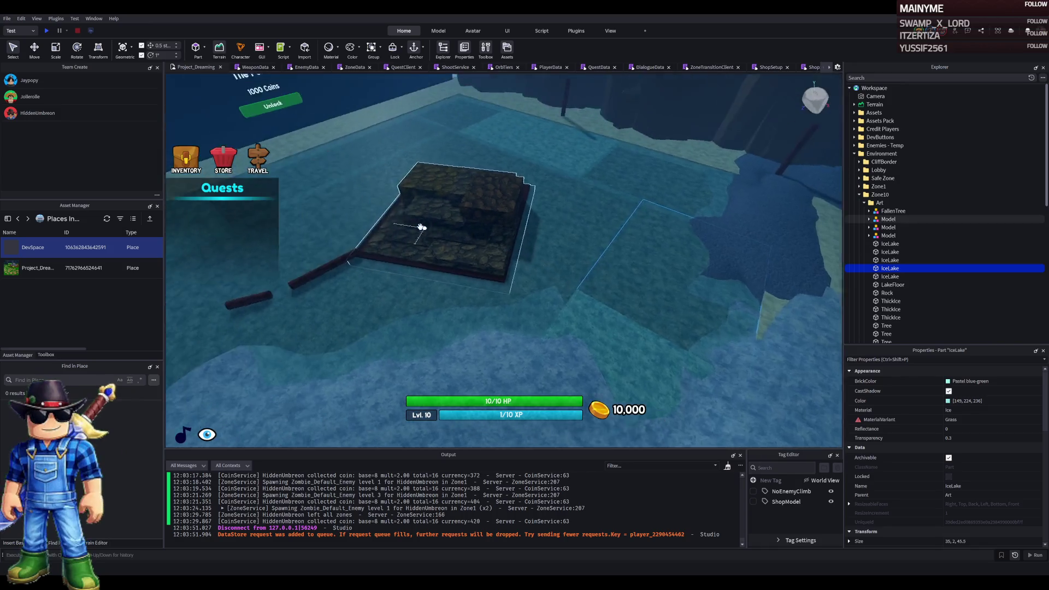
pyautogui.press('s')
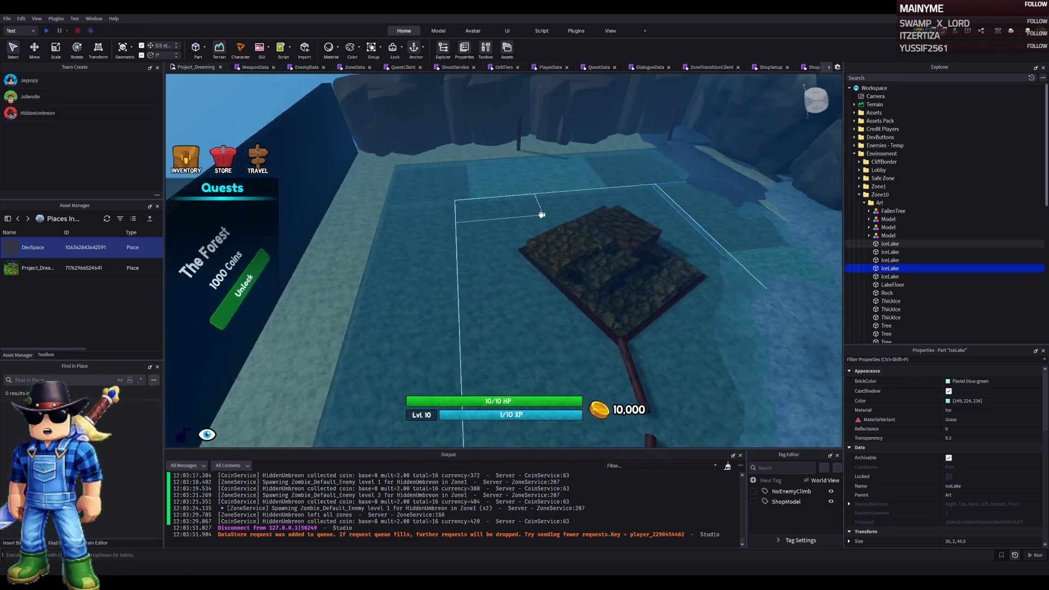
pyautogui.press('w')
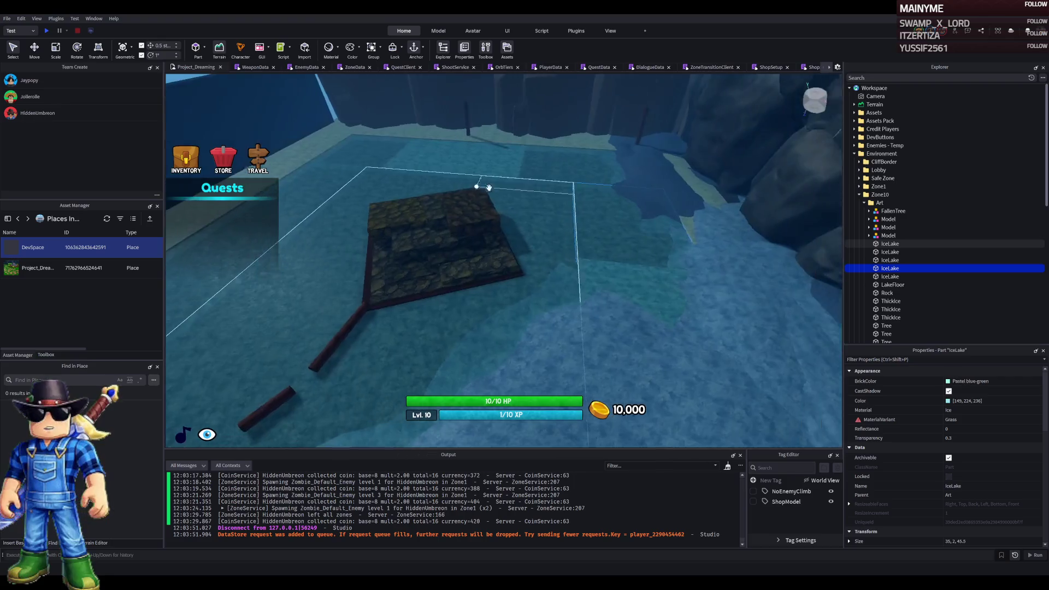
pyautogui.press('w')
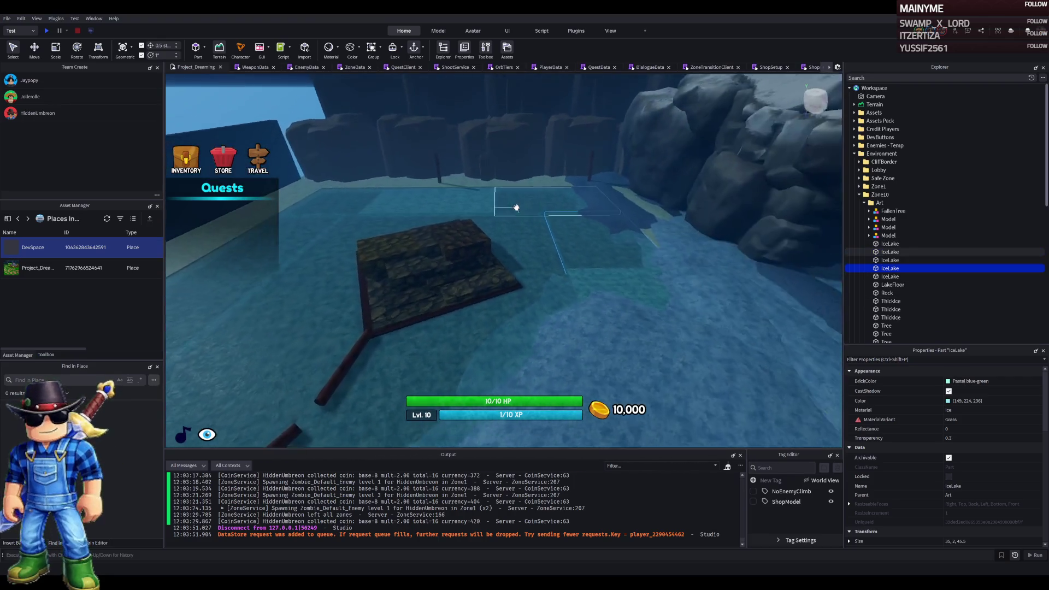
pyautogui.click(328, 398)
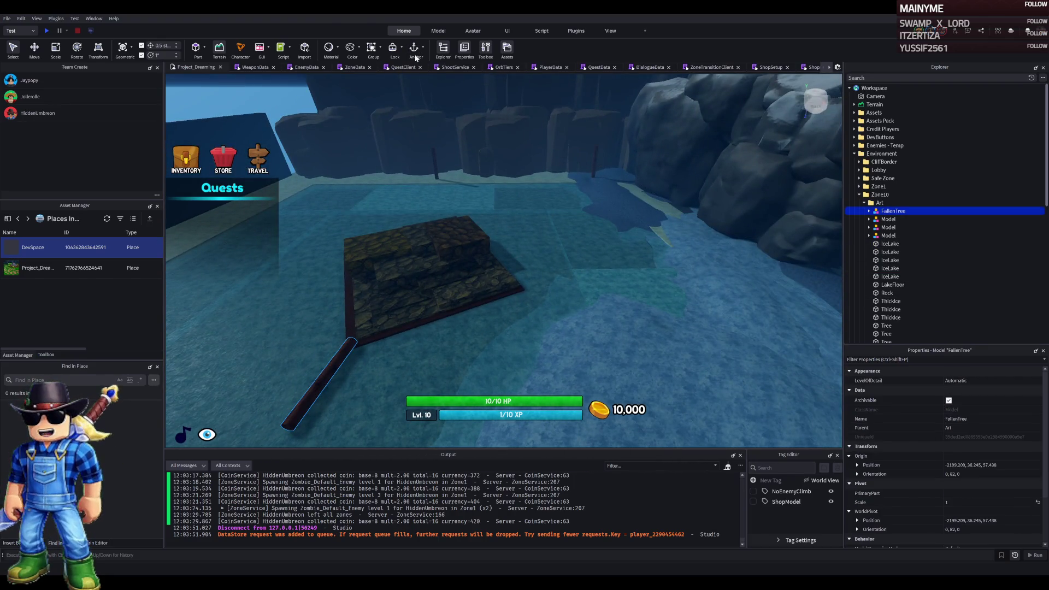
pyautogui.press('w')
pyautogui.click(645, 213)
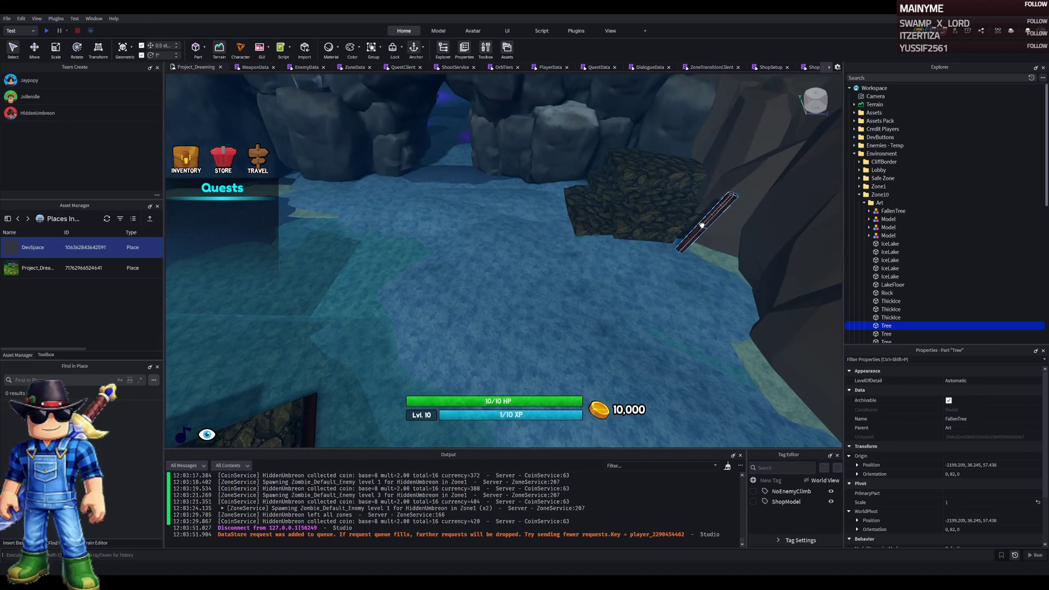
pyautogui.click(519, 239)
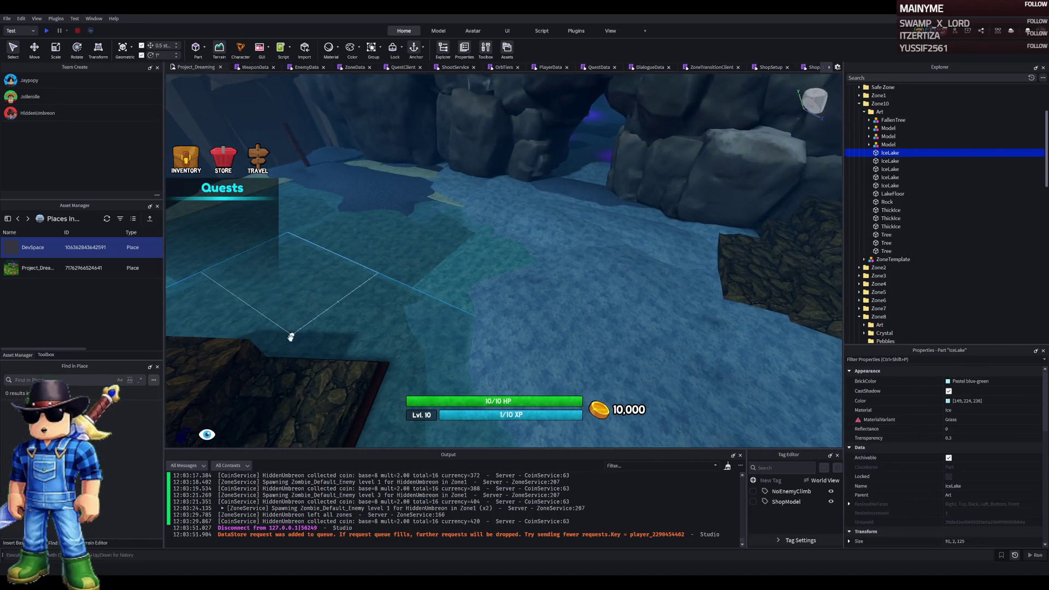
pyautogui.click(339, 342)
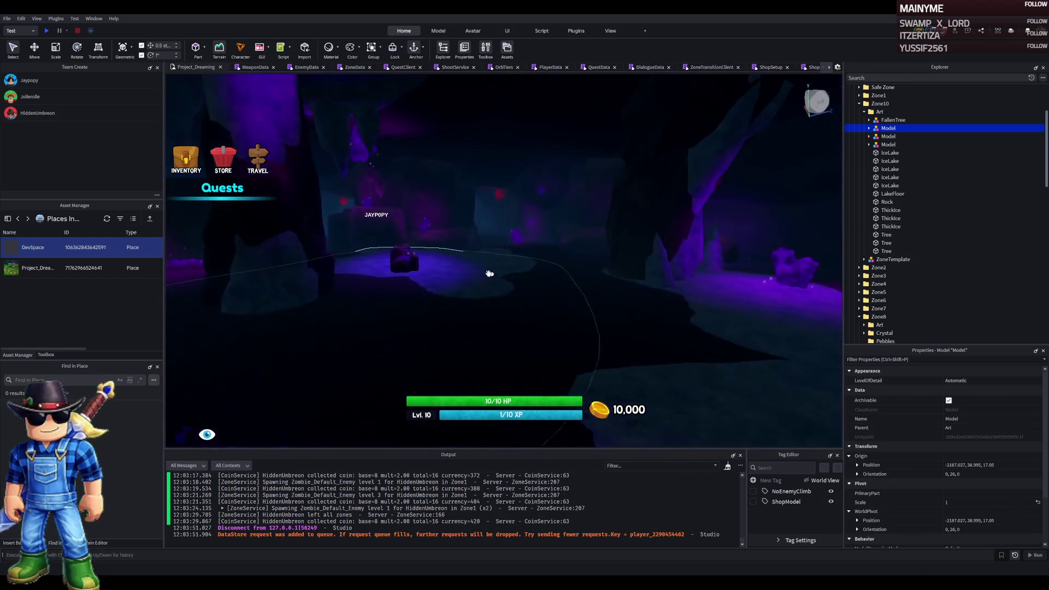
# Zoom the viewport out through the crystal cave toward the forest valley
pyautogui.scroll(3, 489, 273)
pyautogui.scroll(5, 489, 273)
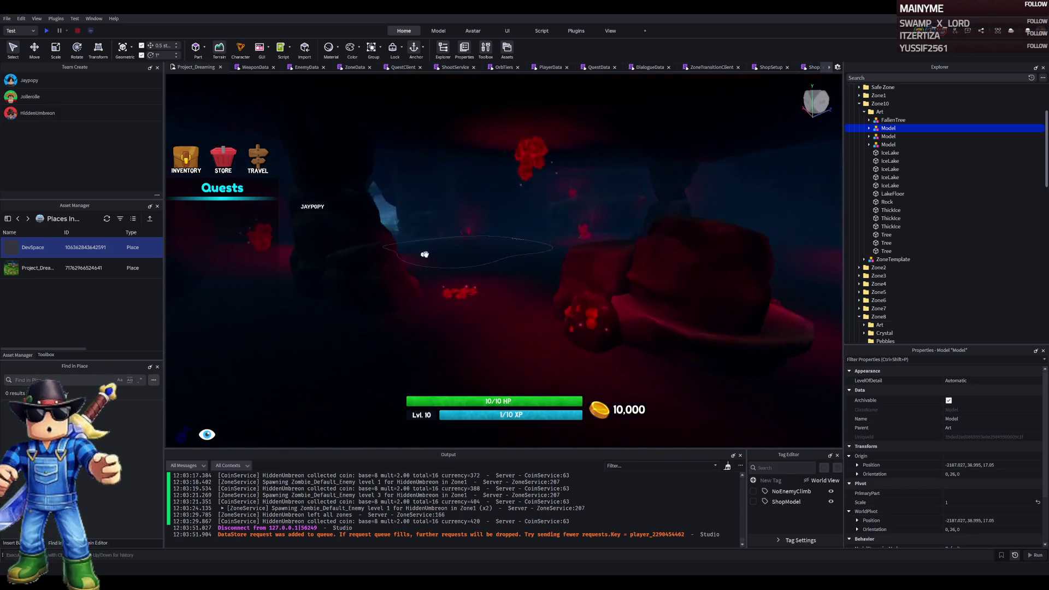
pyautogui.scroll(-6, 479, 255)
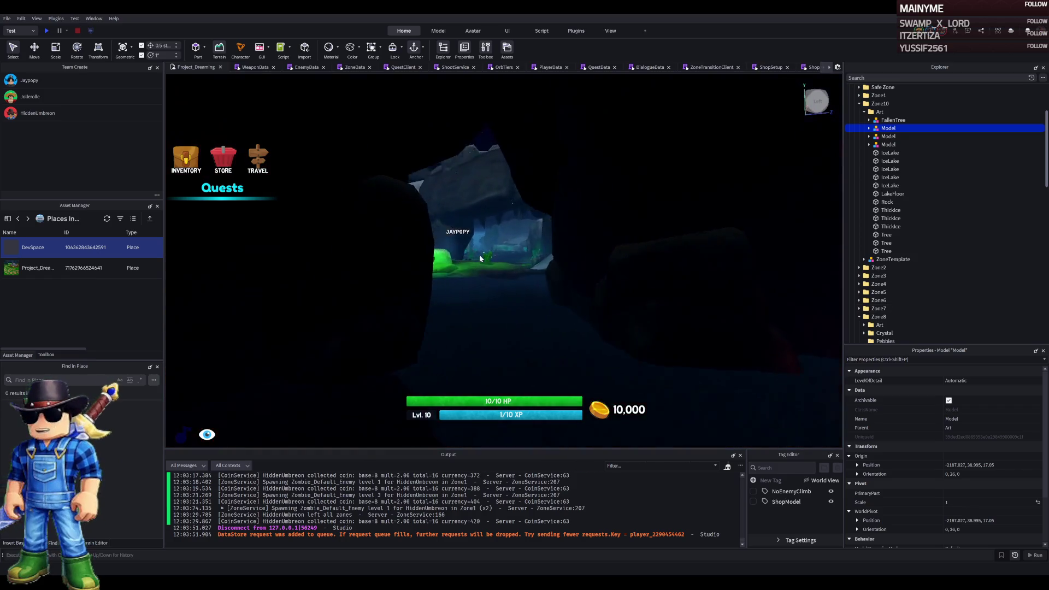
pyautogui.scroll(5, 480, 257)
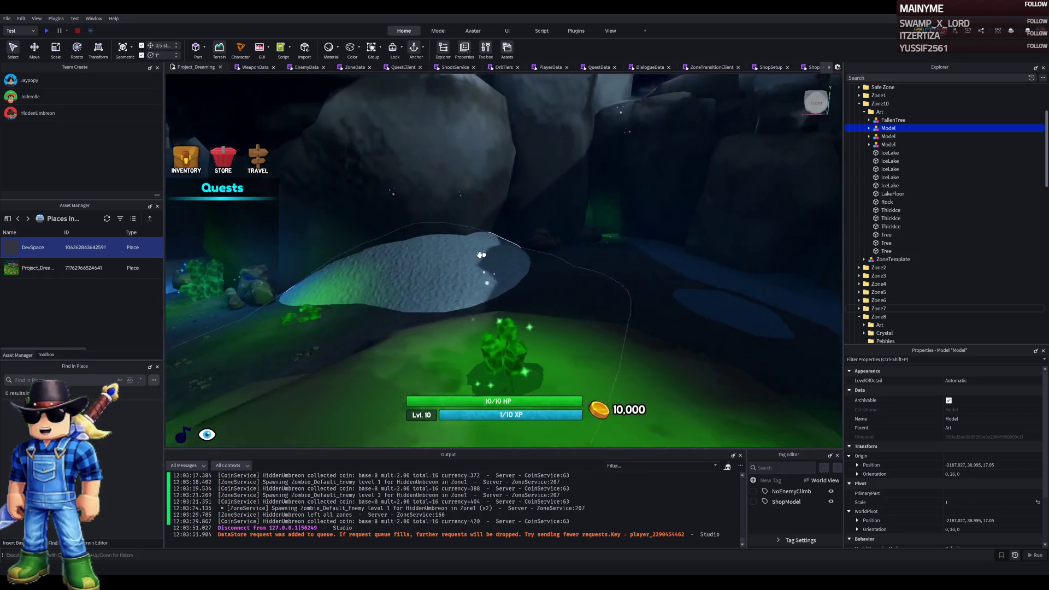
pyautogui.scroll(6, 480, 255)
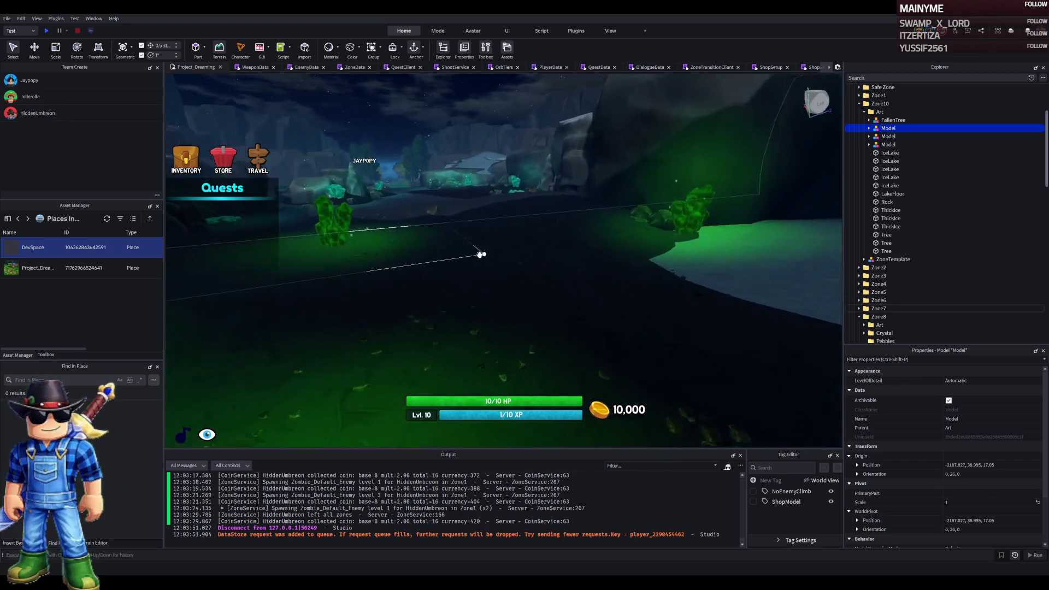
pyautogui.scroll(-6, 480, 257)
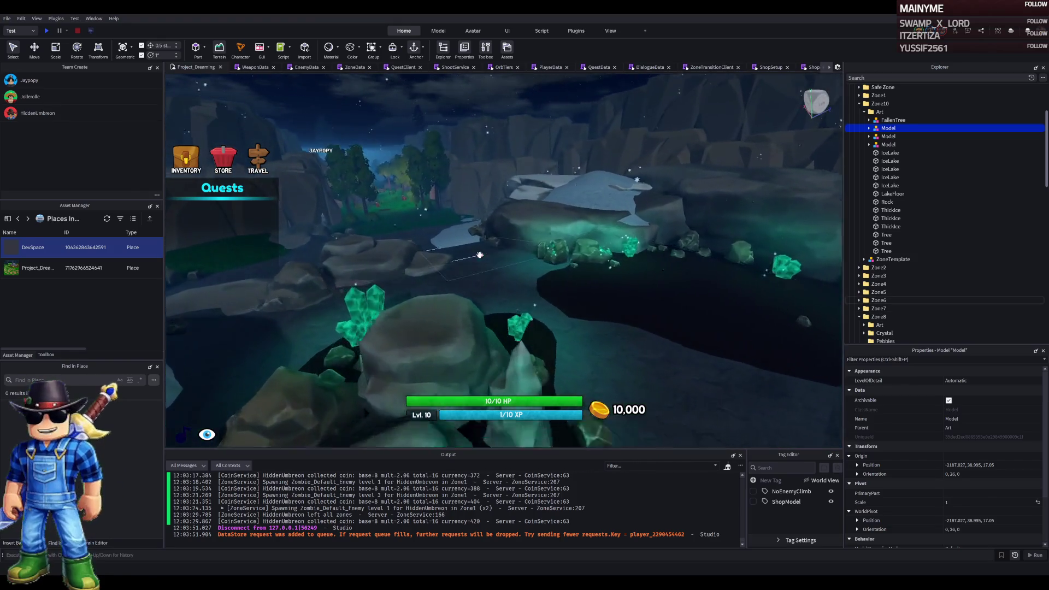
pyautogui.scroll(5, 480, 255)
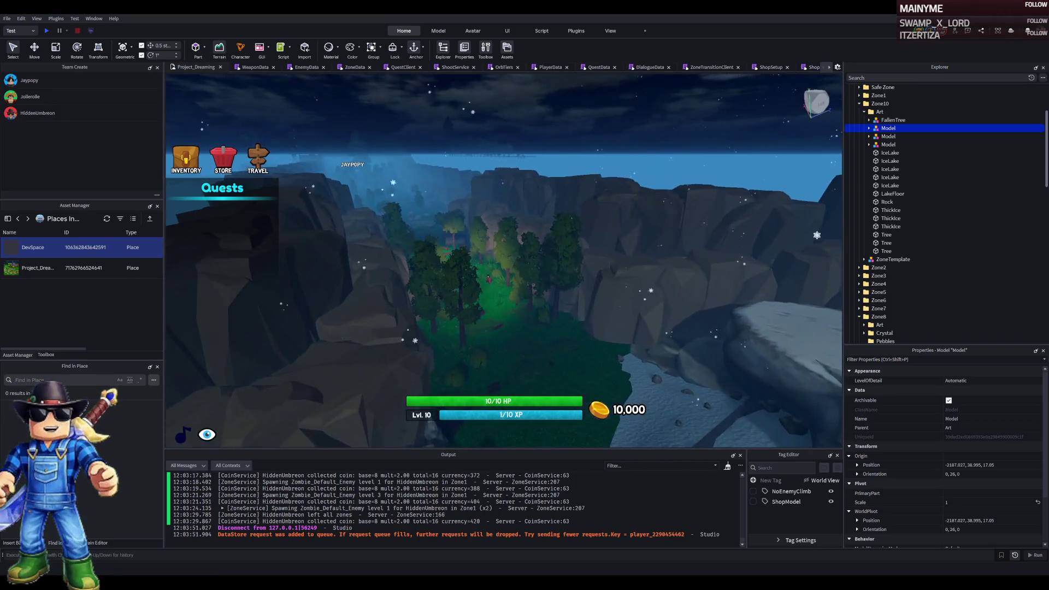
pyautogui.scroll(2, 478, 269)
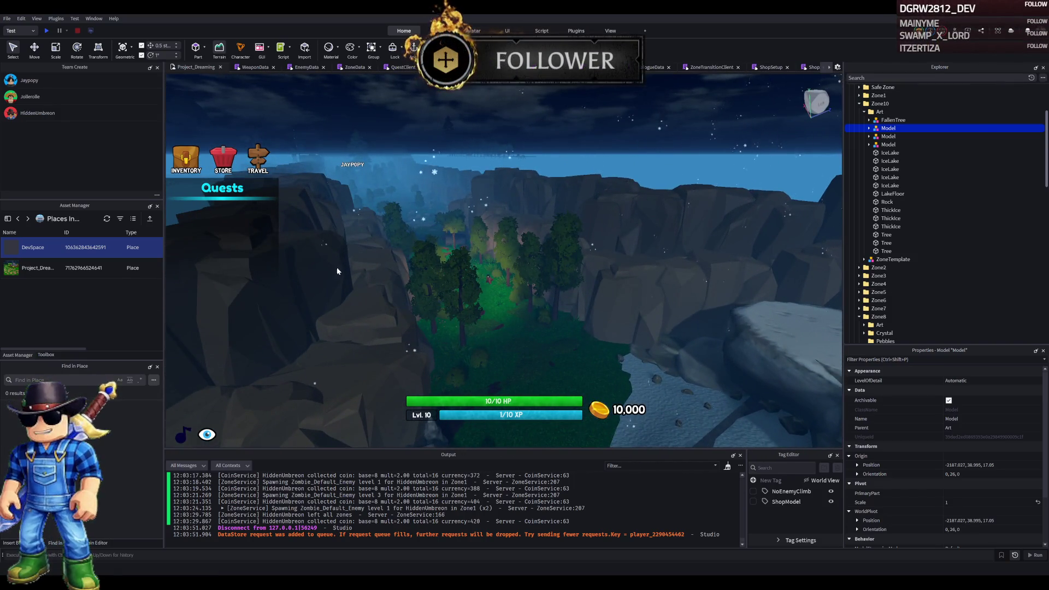
pyautogui.scroll(2, 478, 269)
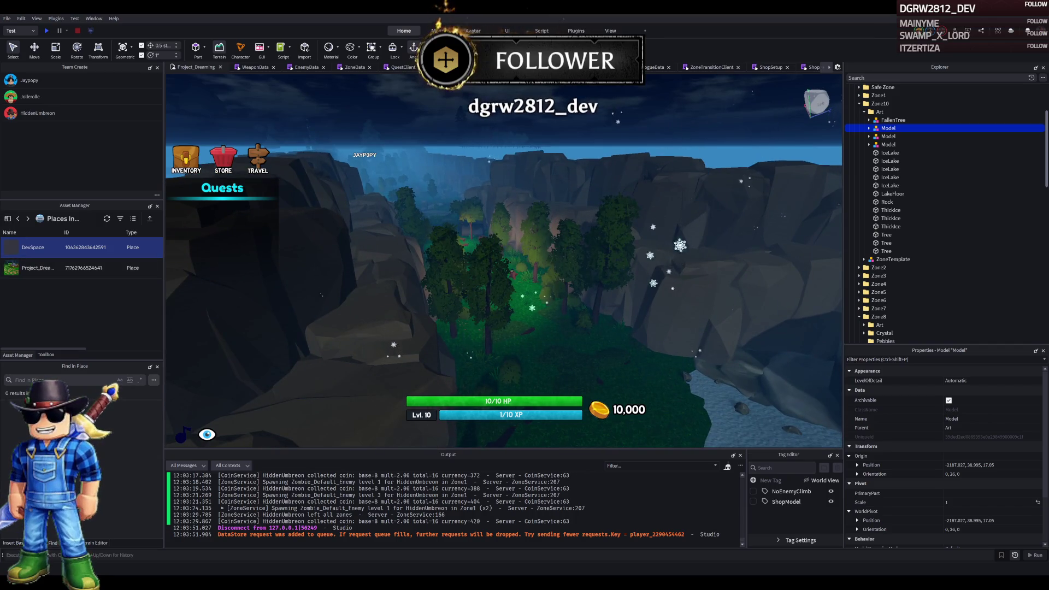
# Fly up and left over the forest, then forward along the cliff wall and rocky valley
pyautogui.press('a')
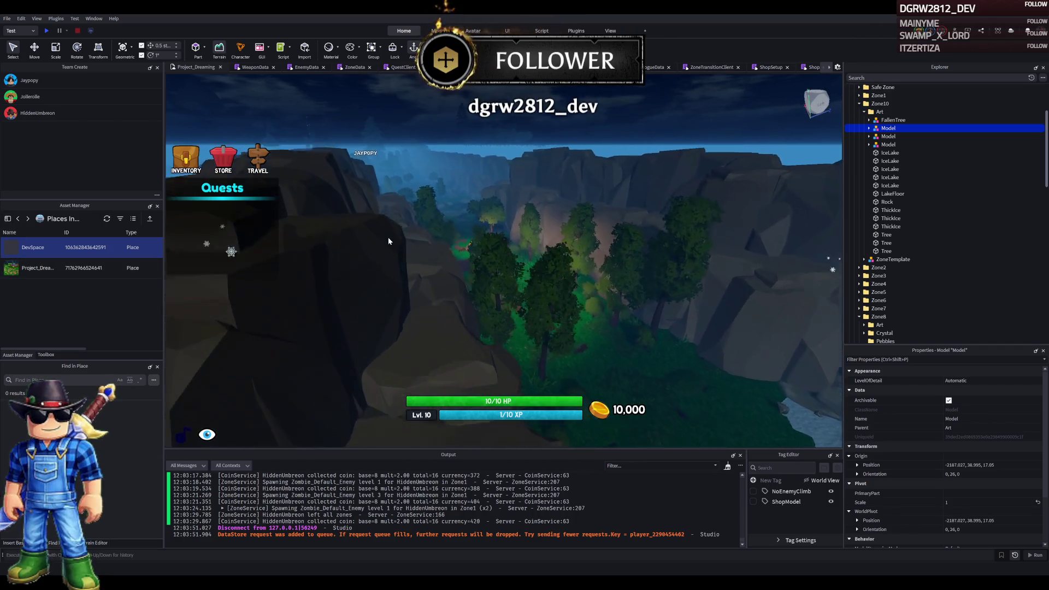
pyautogui.scroll(5, 388, 238)
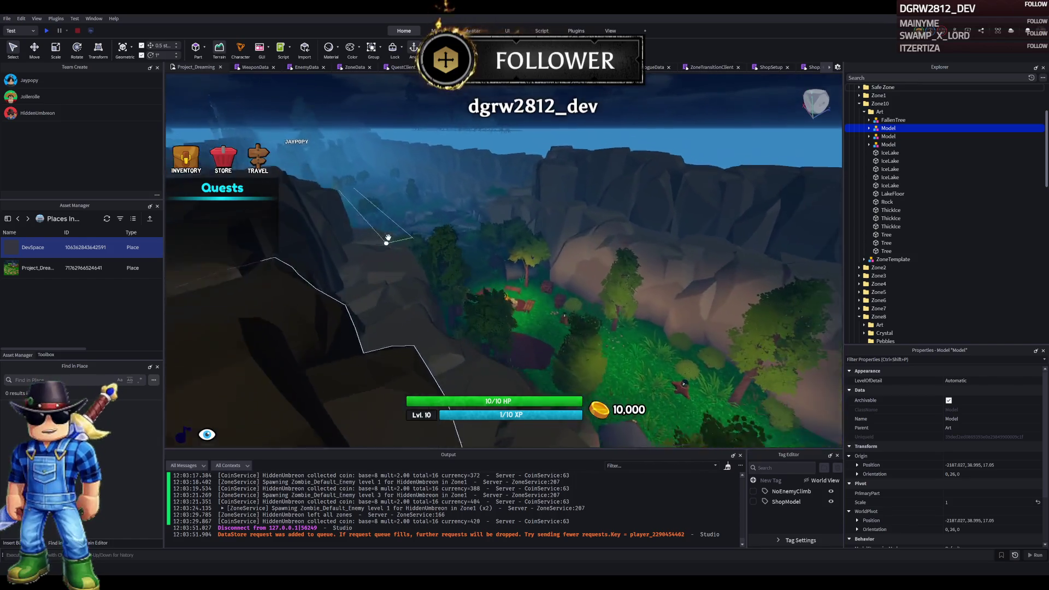
pyautogui.press('e')
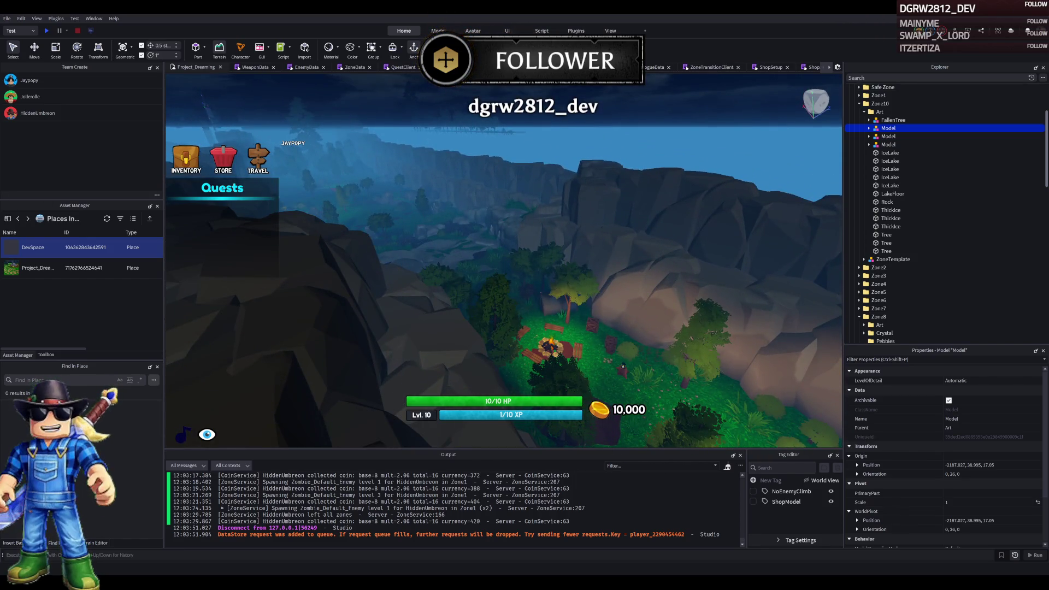
pyautogui.press('a')
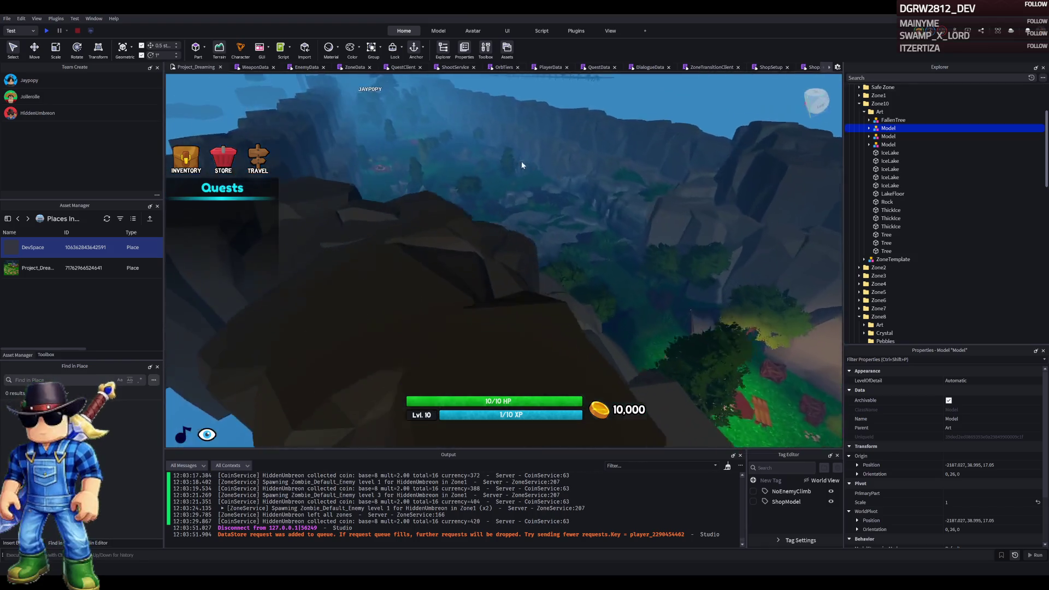
pyautogui.press('w')
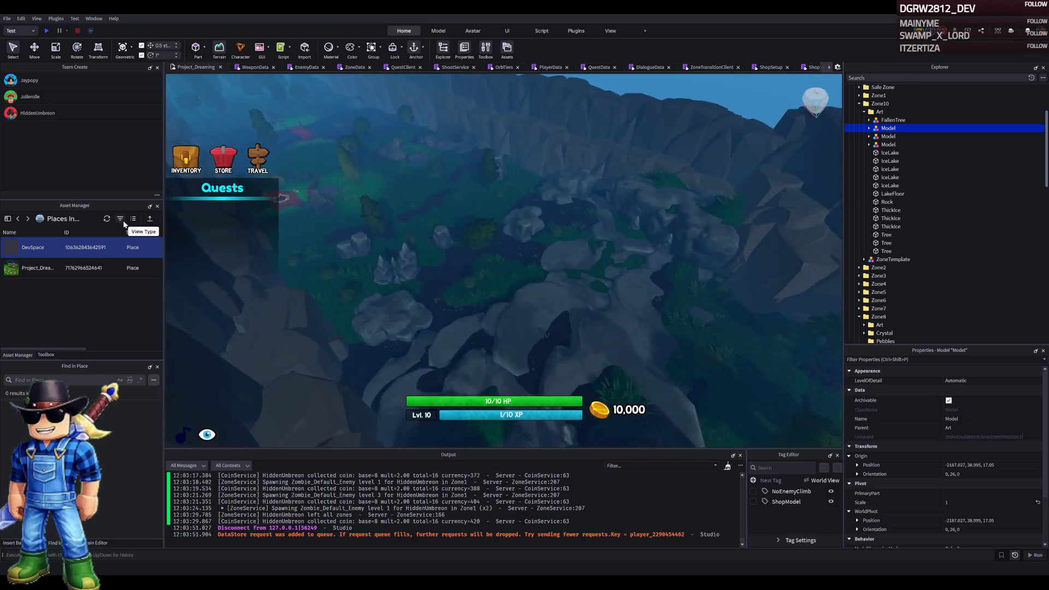
pyautogui.press('w')
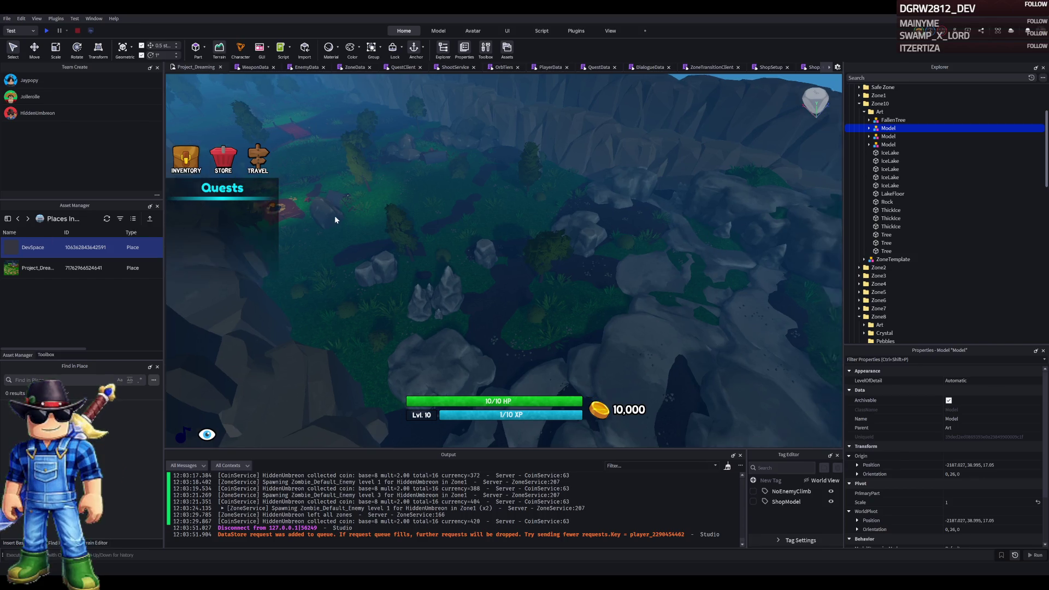
pyautogui.press('s')
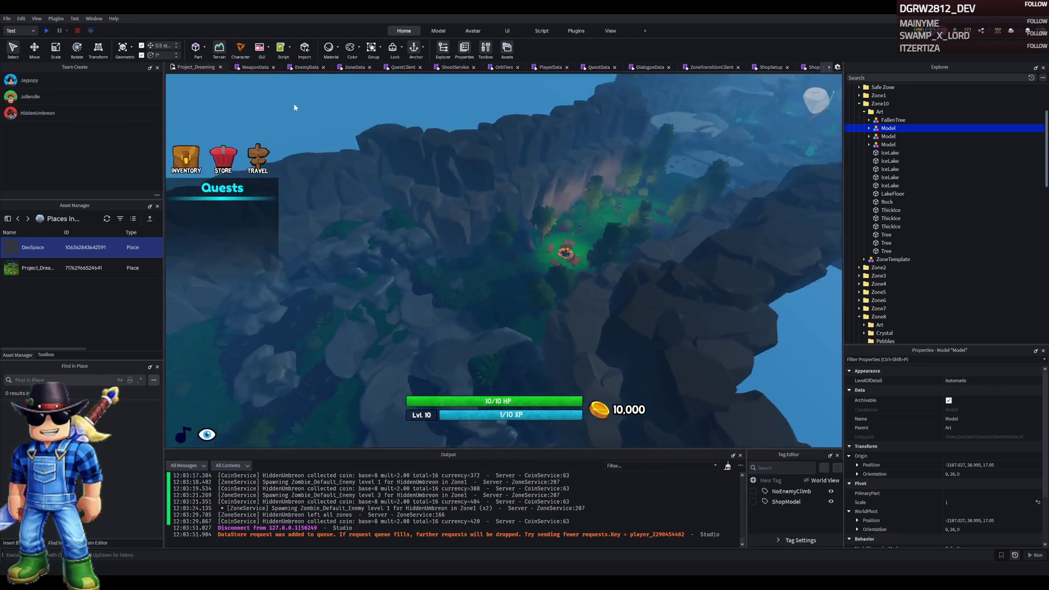
pyautogui.press('w')
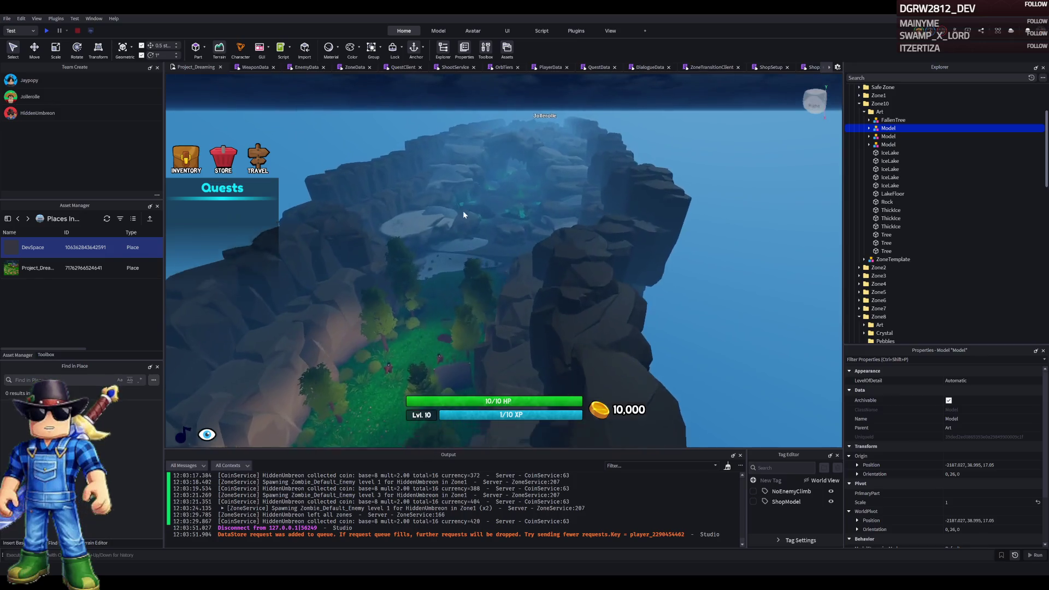
pyautogui.press('w')
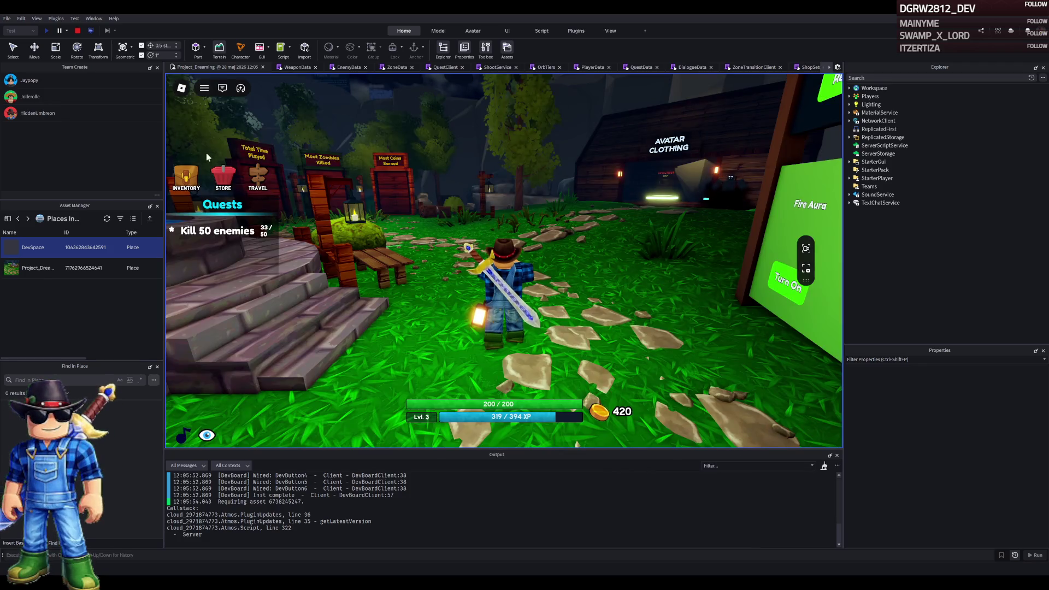
# Open the in-game store, flip between Inventory and Quests, review the quest list, then close it
pyautogui.click(219, 181)
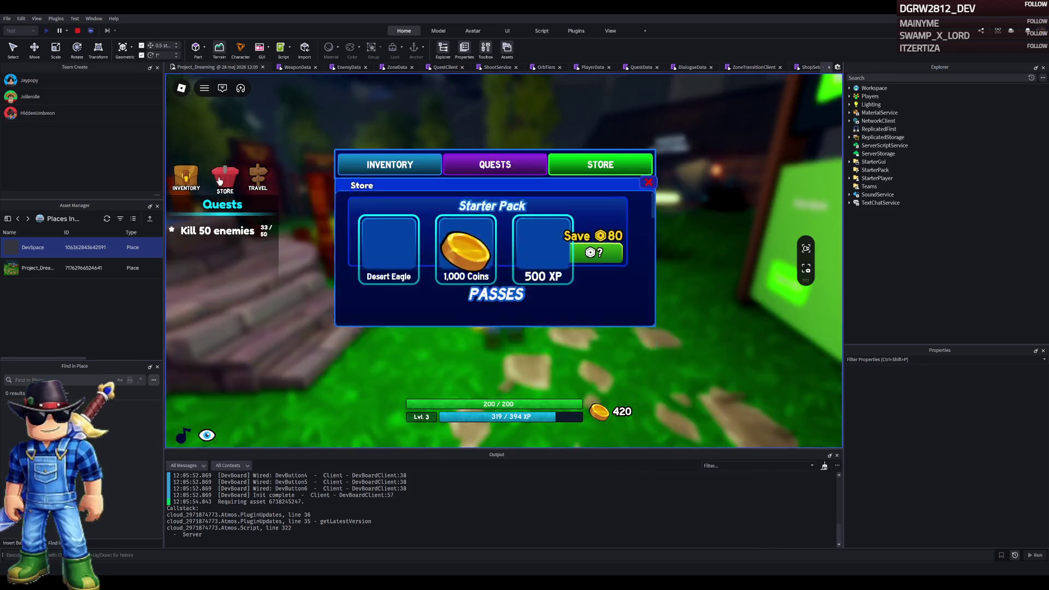
pyautogui.click(415, 165)
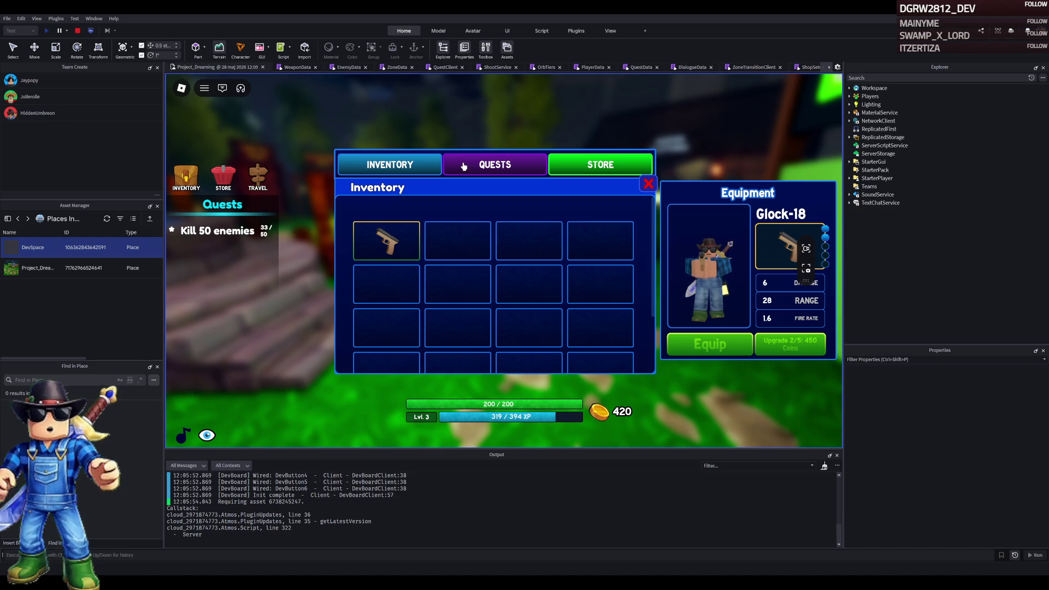
pyautogui.click(463, 166)
pyautogui.click(386, 164)
pyautogui.click(508, 166)
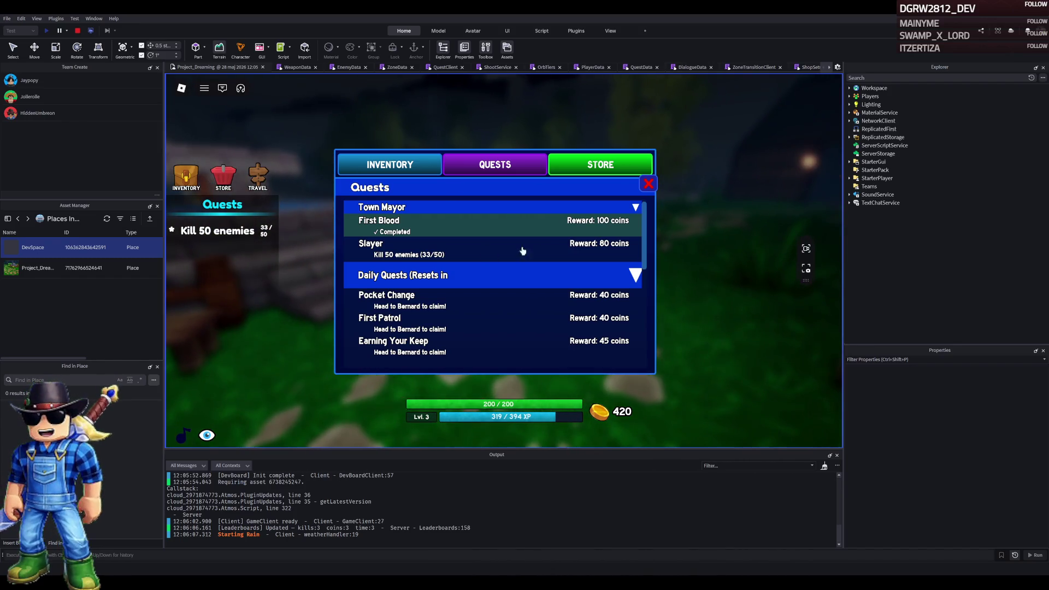
pyautogui.click(655, 187)
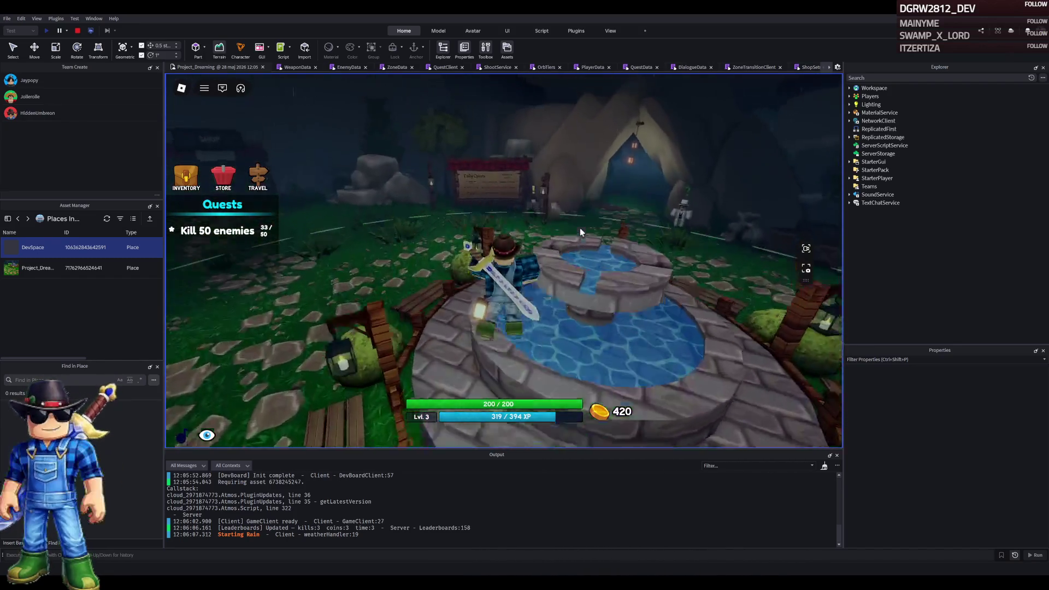
# Walk around the fountain toward the Daily Quests board and leaderboards, then into the cave
pyautogui.press('w')
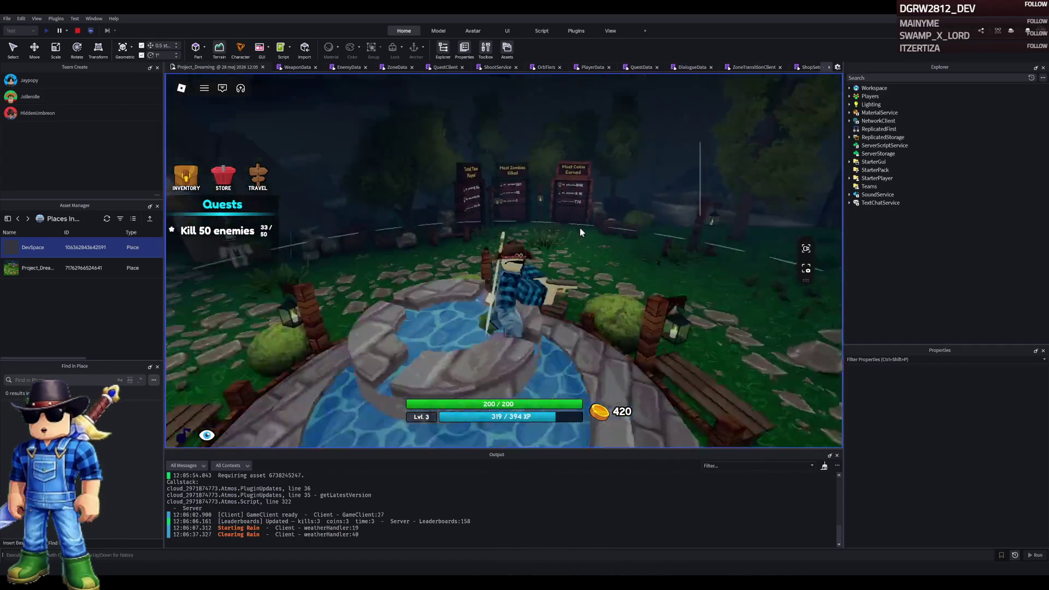
pyautogui.press('w')
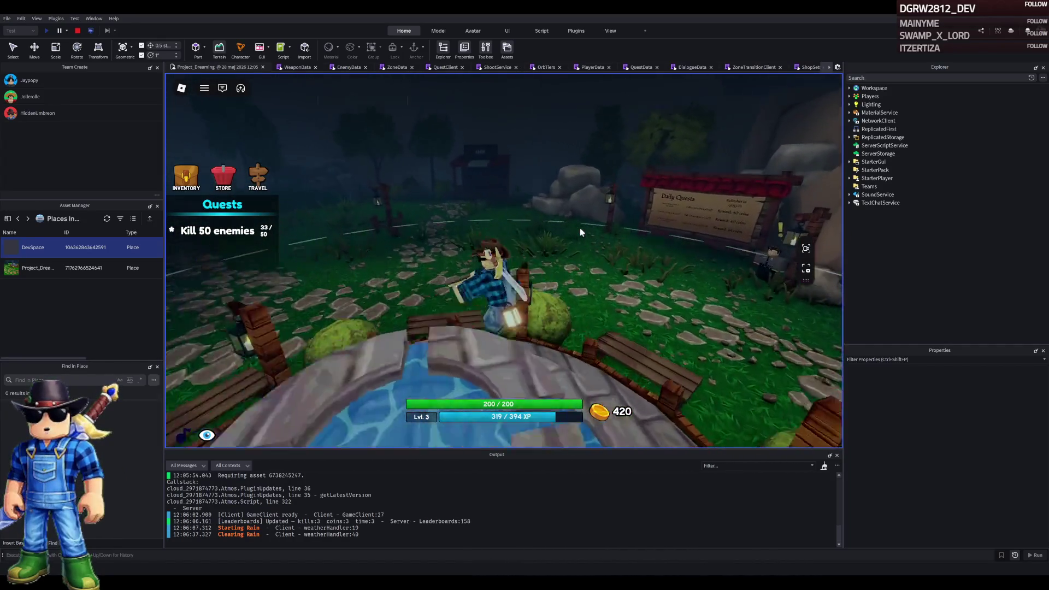
pyautogui.press('a')
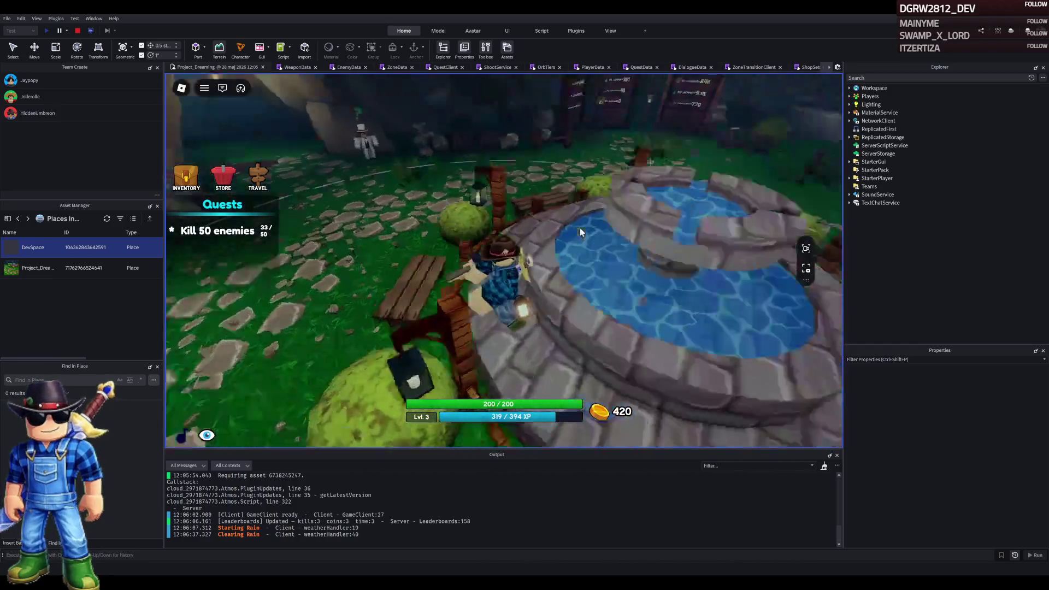
pyautogui.press('w')
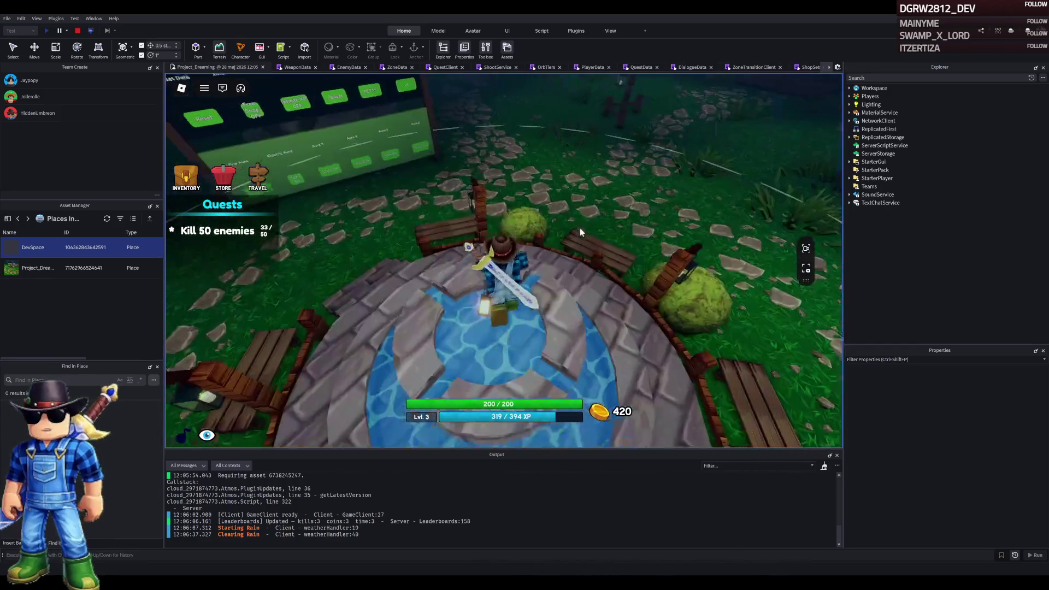
pyautogui.press('s')
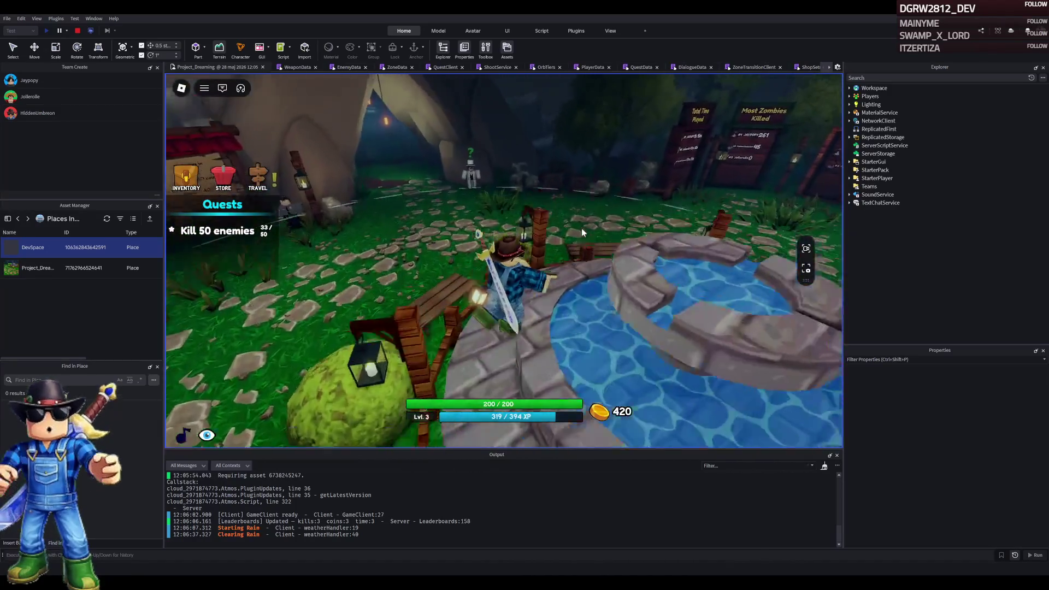
pyautogui.press('w')
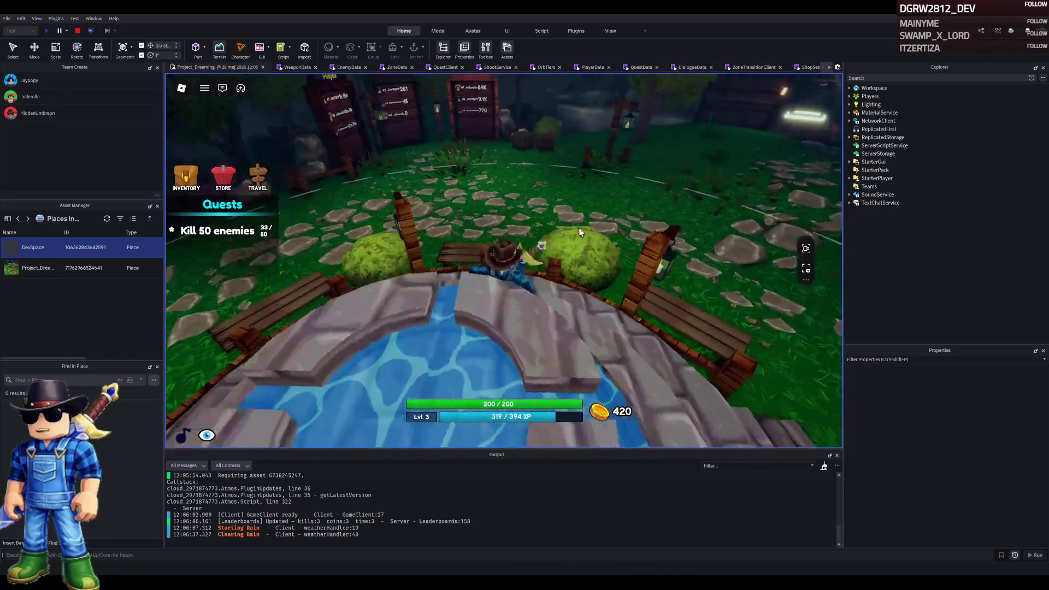
pyautogui.press('s')
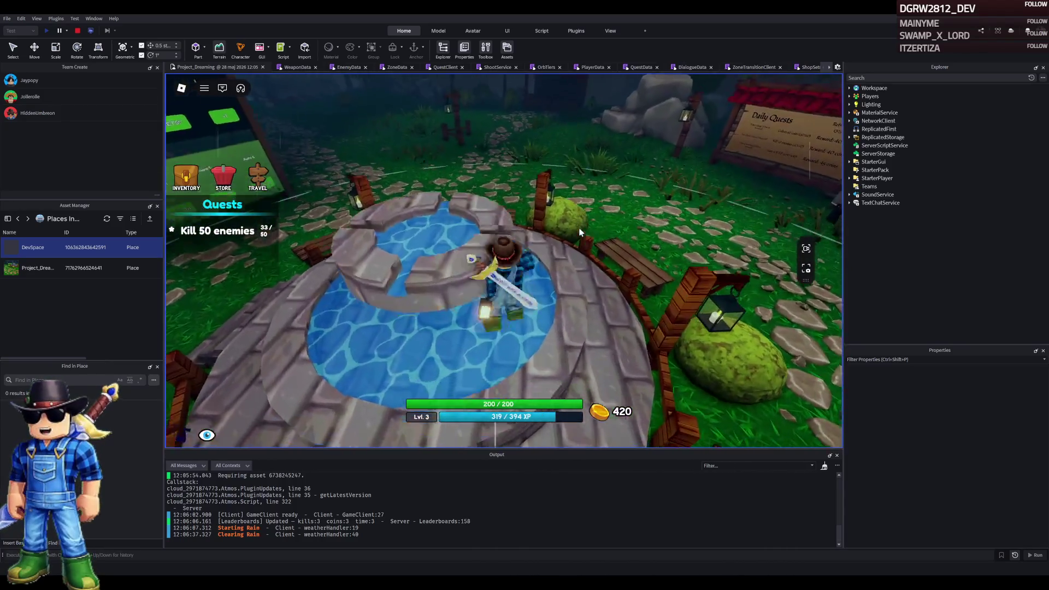
pyautogui.press('w')
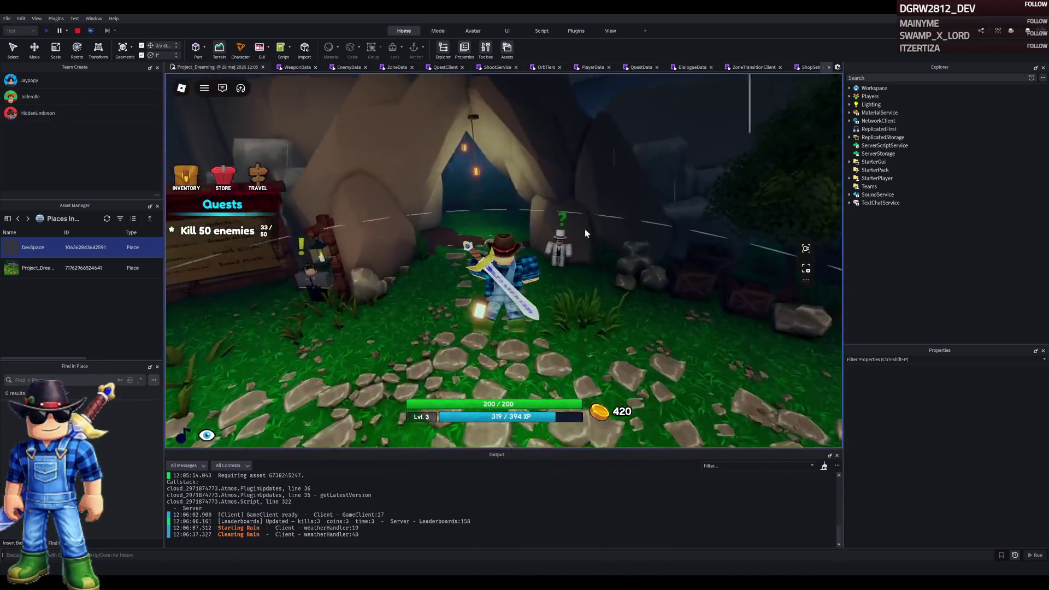
pyautogui.press('w')
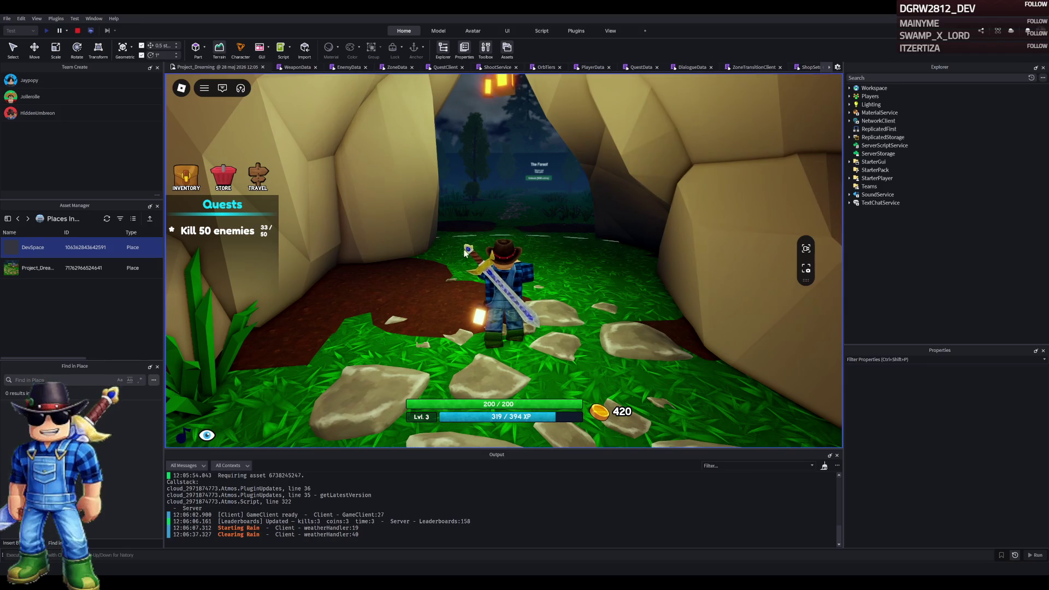
# Walk back across the fountain and run past the Quest Giver into the cave passage
pyautogui.press('w')
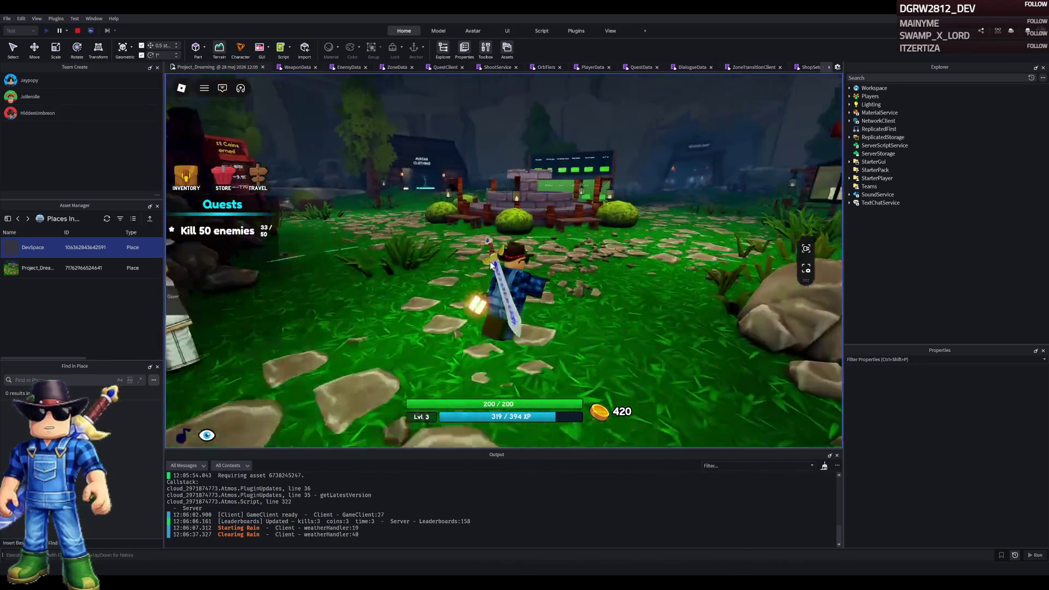
pyautogui.press('w')
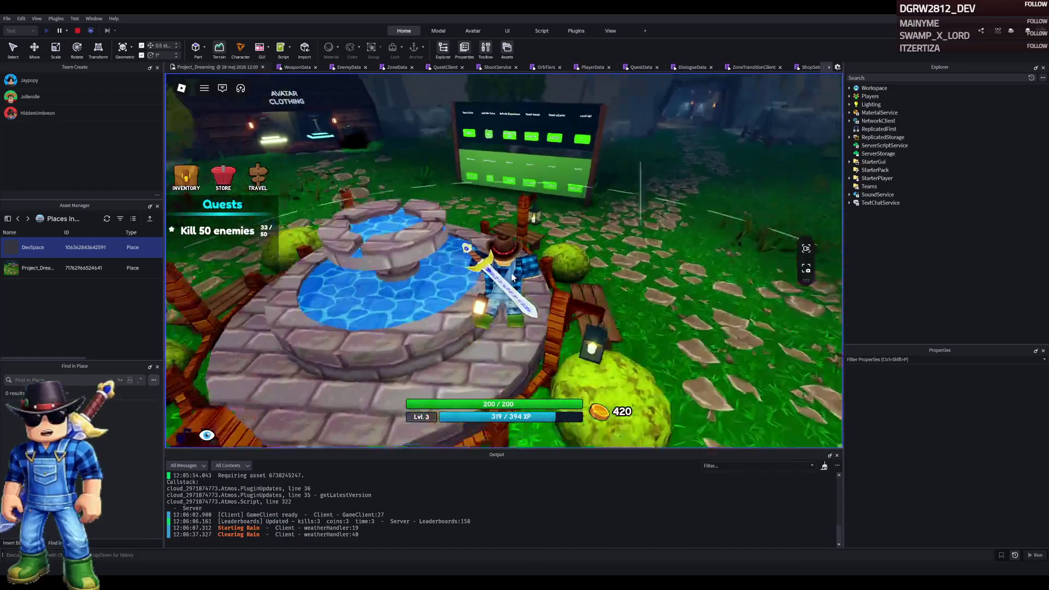
pyautogui.press('w')
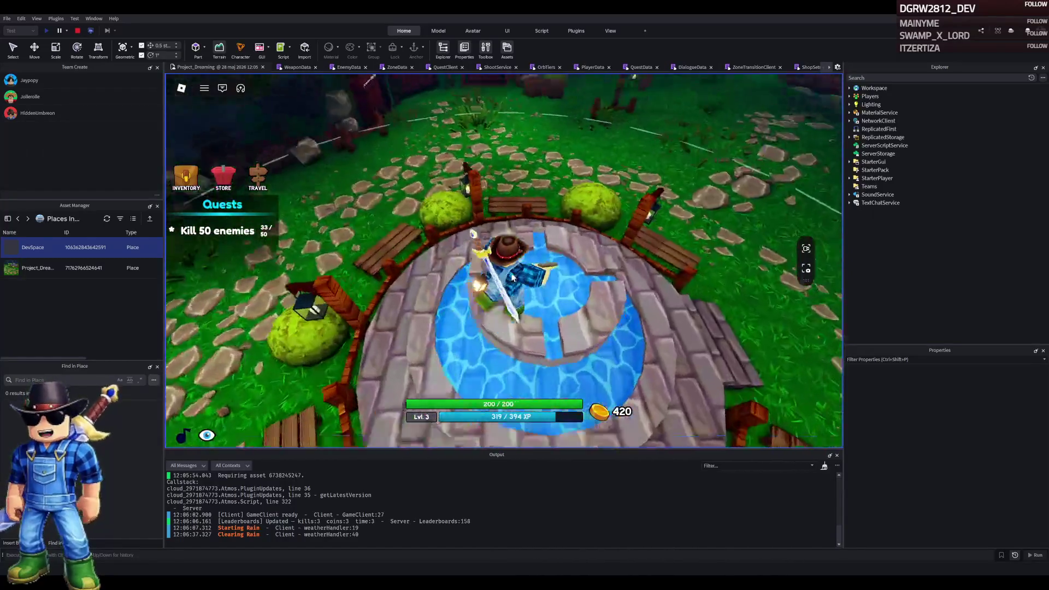
pyautogui.press('w')
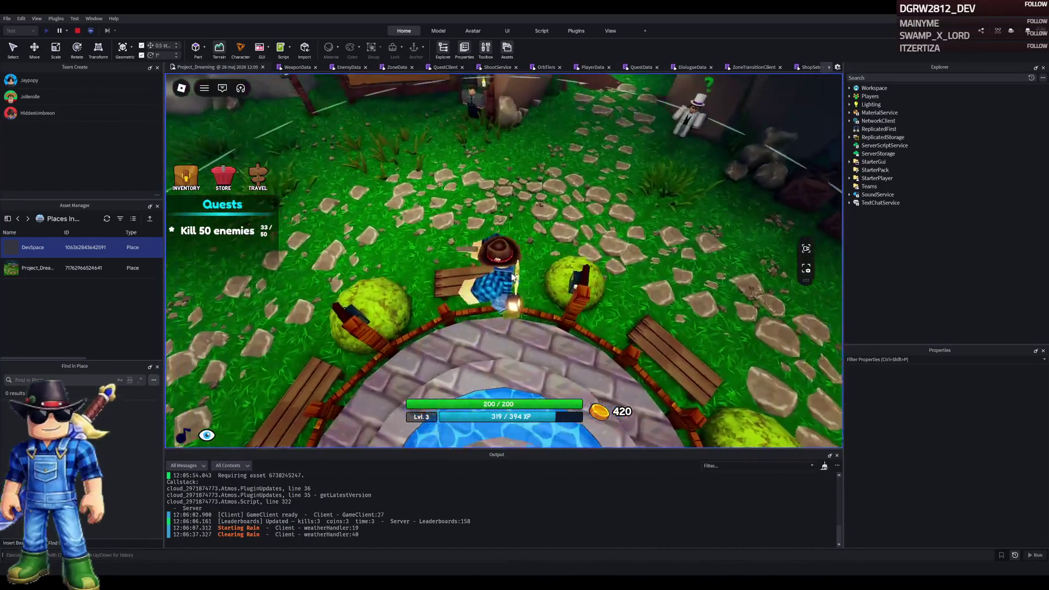
pyautogui.press('w')
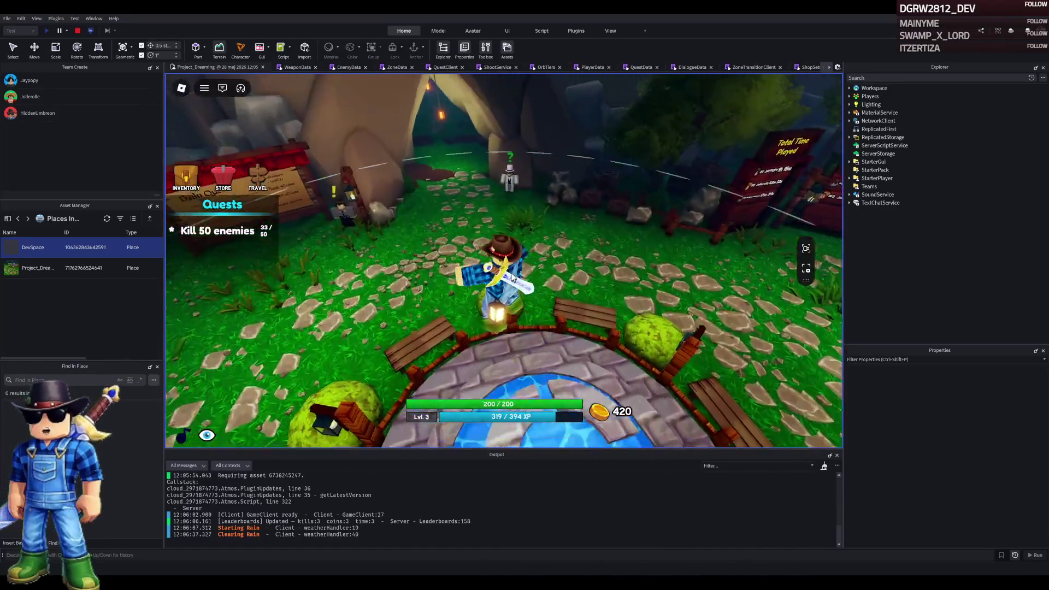
pyautogui.press('w')
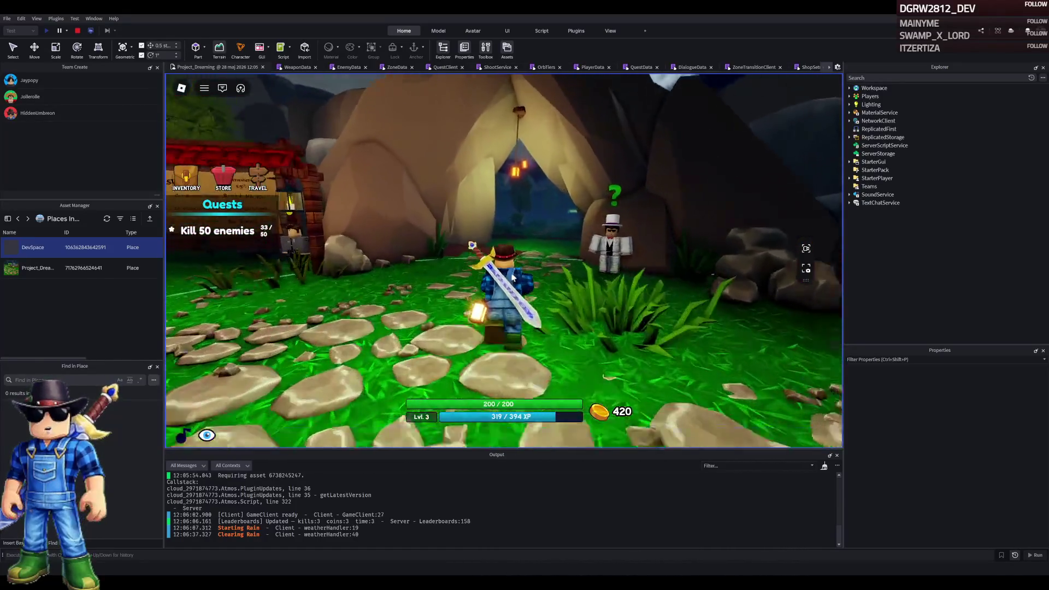
pyautogui.press('w')
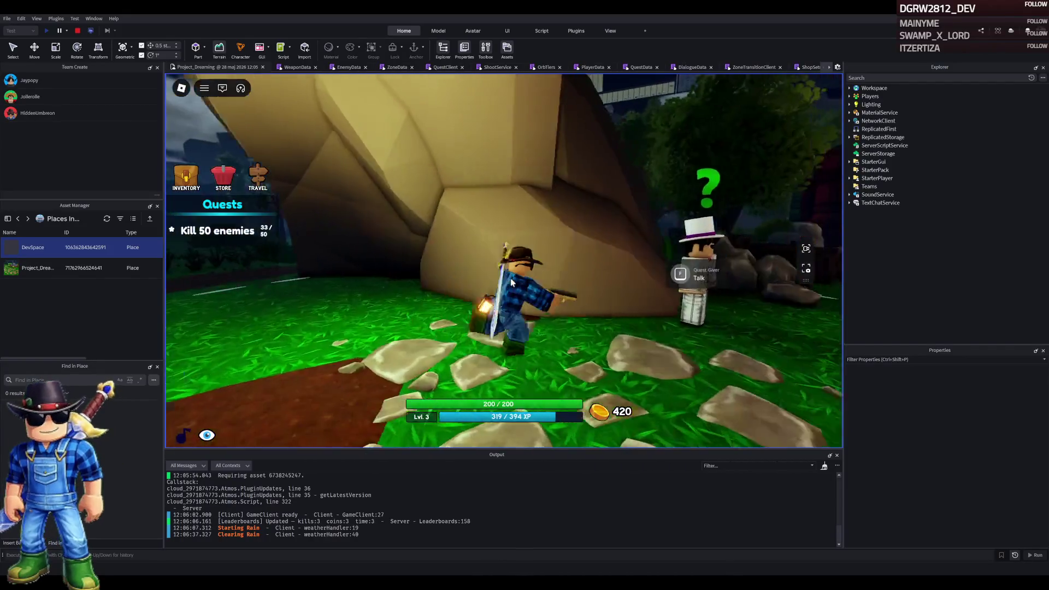
pyautogui.press('w')
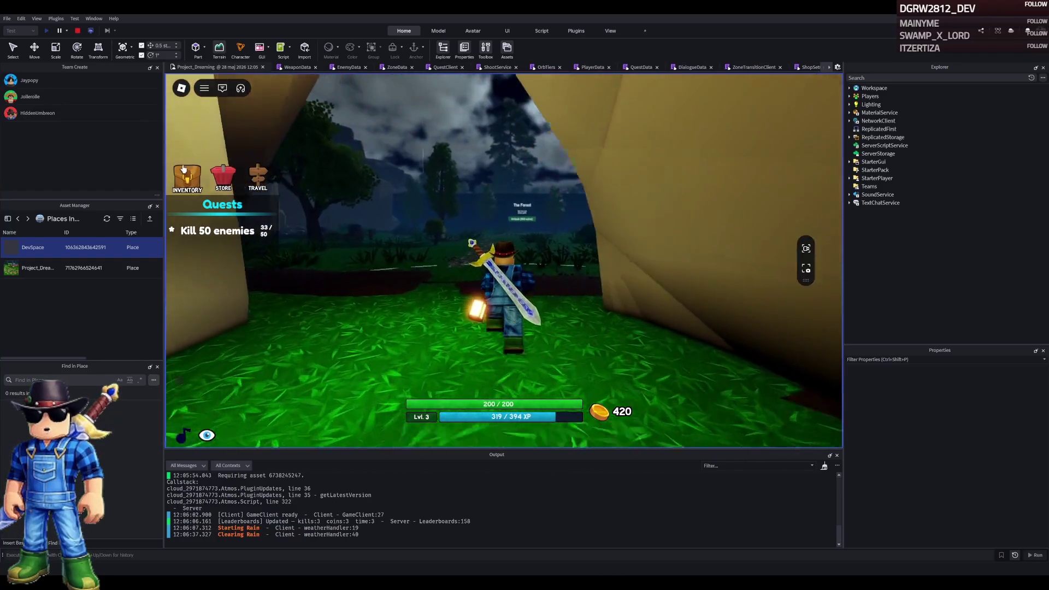
# Walk into the new zone toward the cliffs and shoot the first two zombies
pyautogui.click(192, 181)
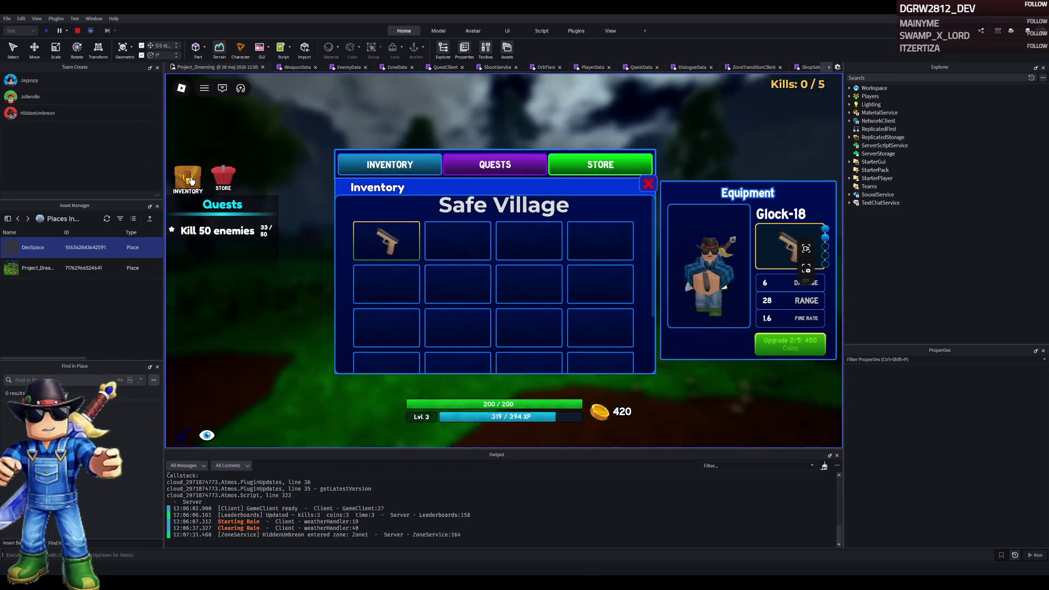
pyautogui.click(191, 180)
pyautogui.press('w')
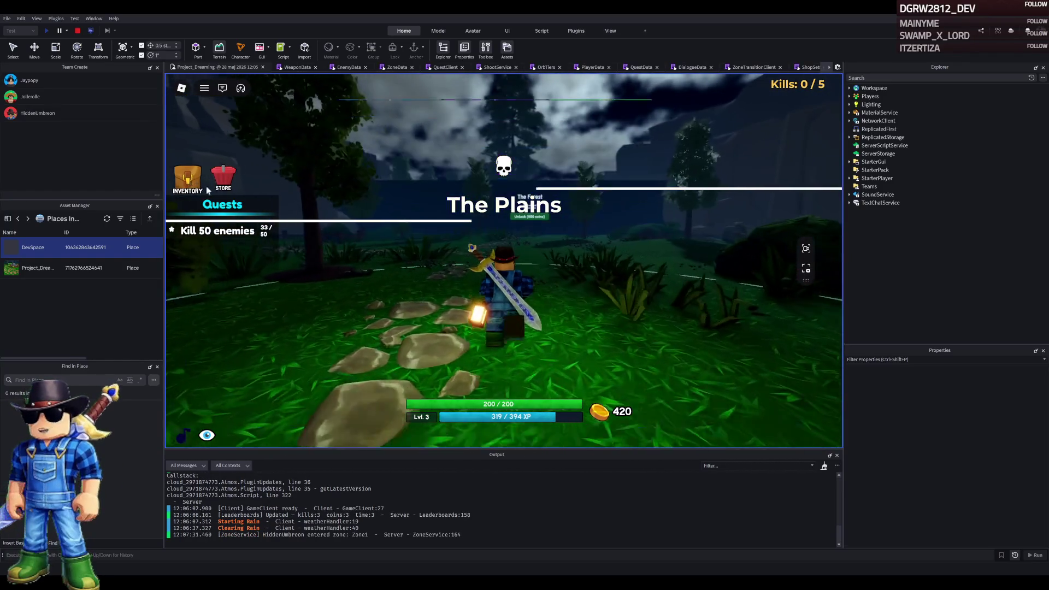
pyautogui.press('w')
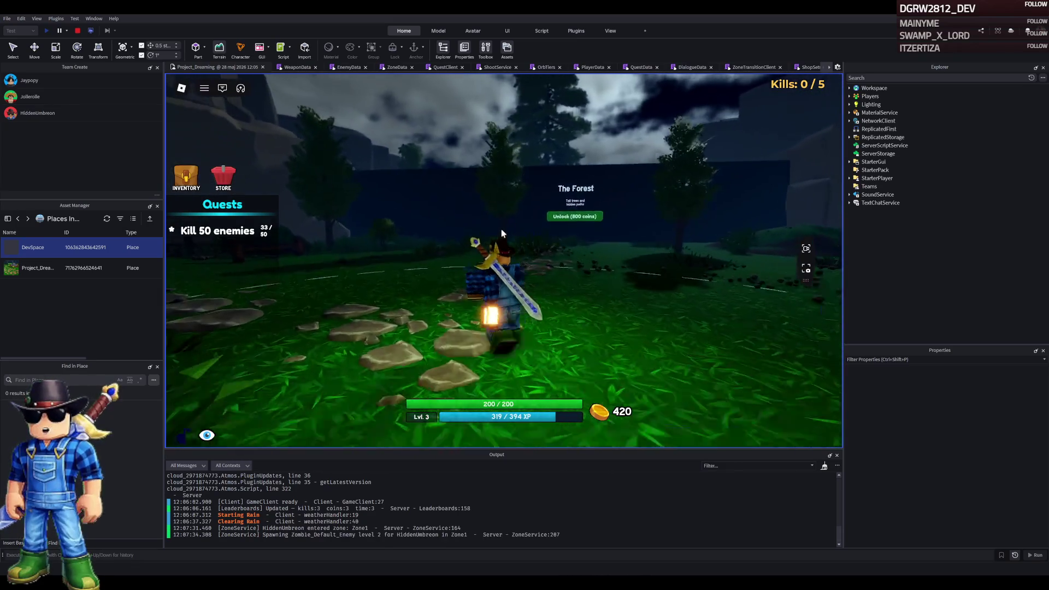
pyautogui.press('a')
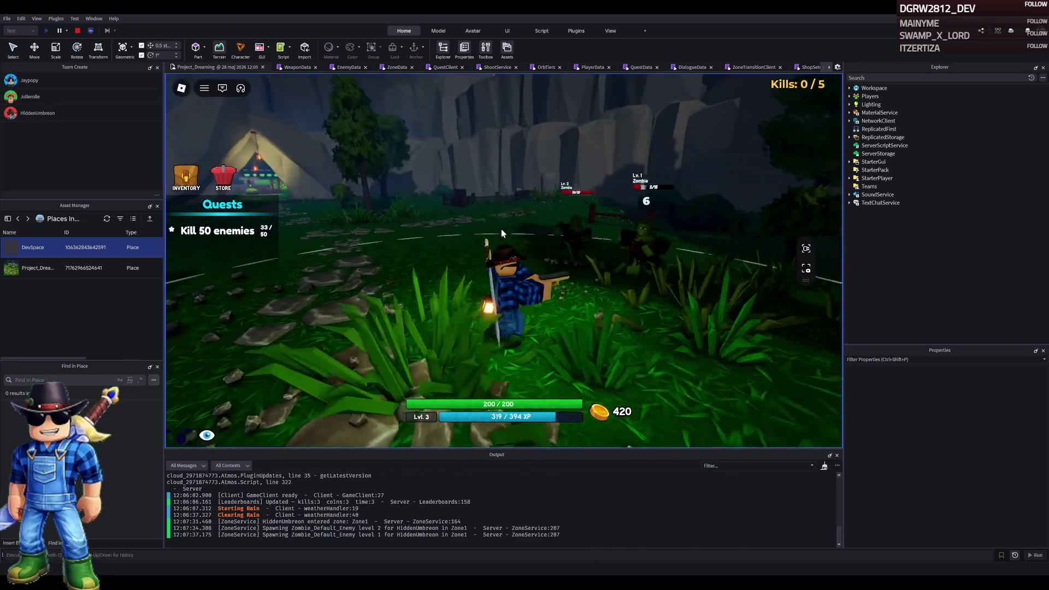
pyautogui.click(501, 230)
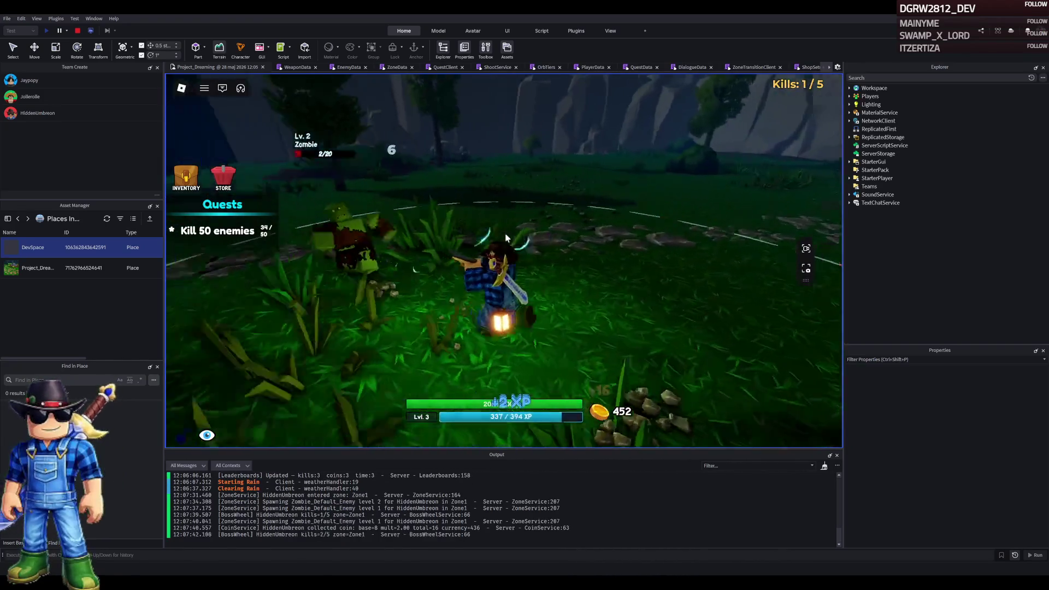
pyautogui.click(505, 237)
pyautogui.press('w')
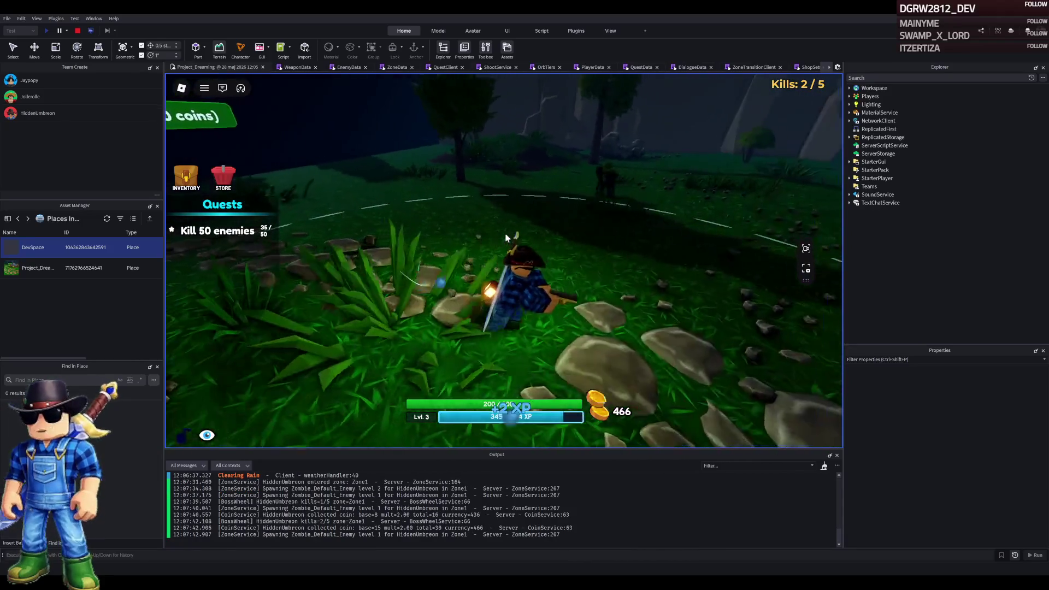
# Upgrade the Glock-18 to level 3 from the inventory panel
pyautogui.click(186, 176)
pyautogui.click(780, 344)
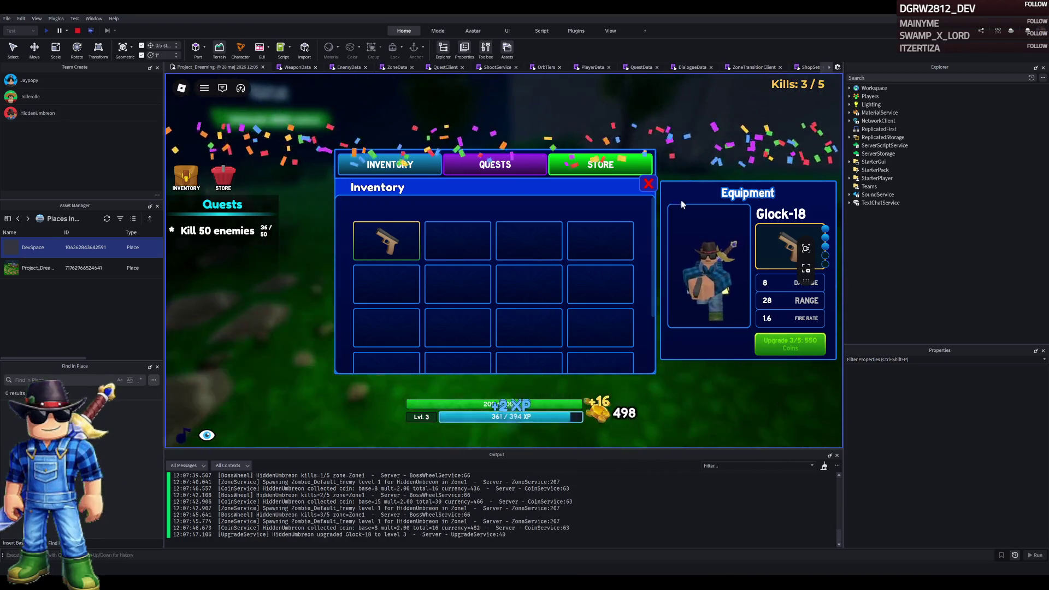
pyautogui.click(648, 183)
# Run to the clearing by the cliffs and kill the zombie wave with the sword
pyautogui.press('w')
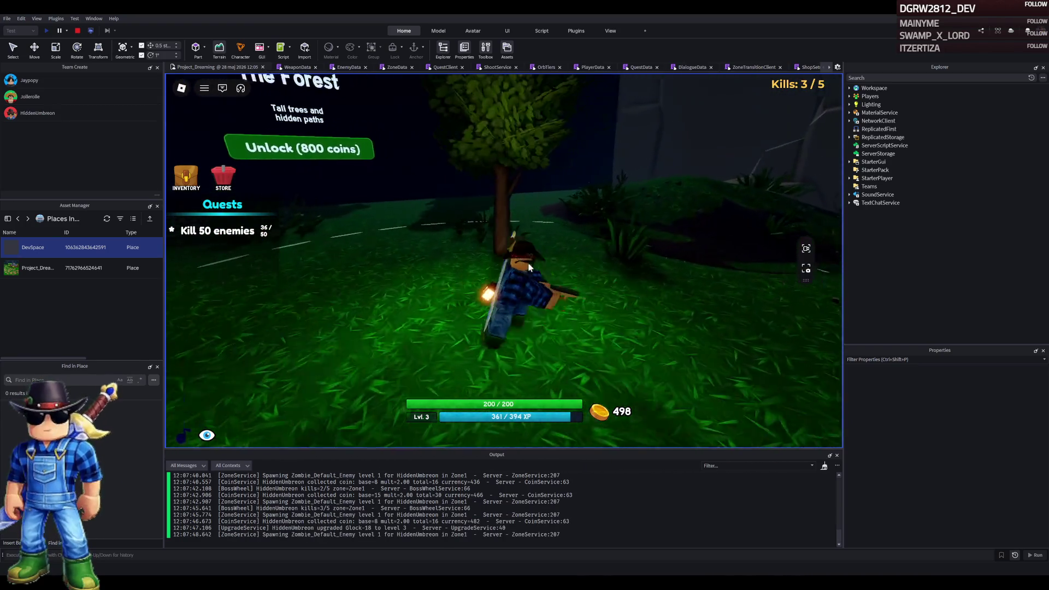
pyautogui.click(529, 267)
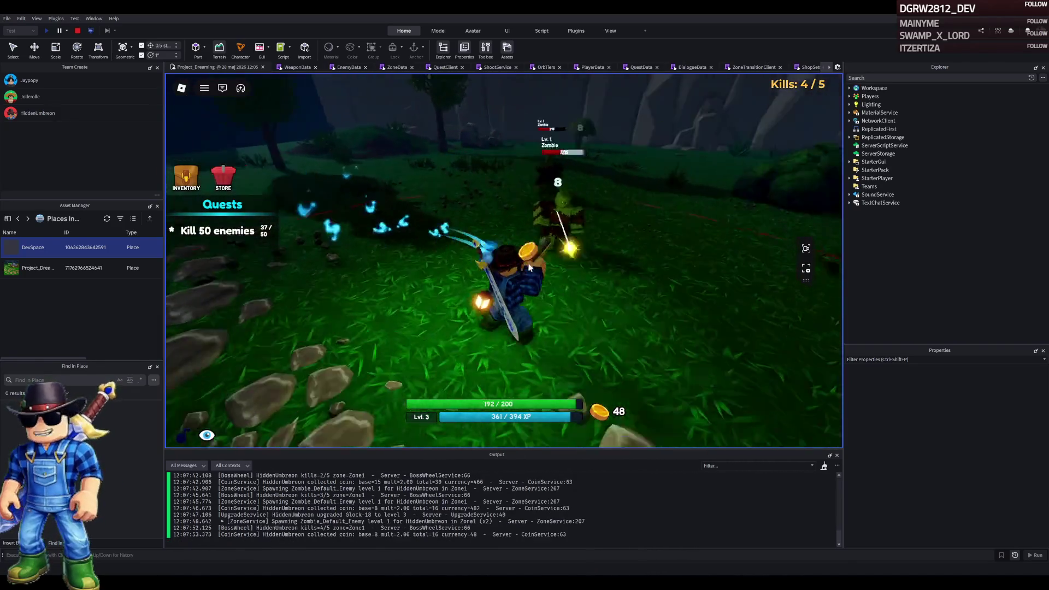
pyautogui.click(529, 268)
pyautogui.click(528, 268)
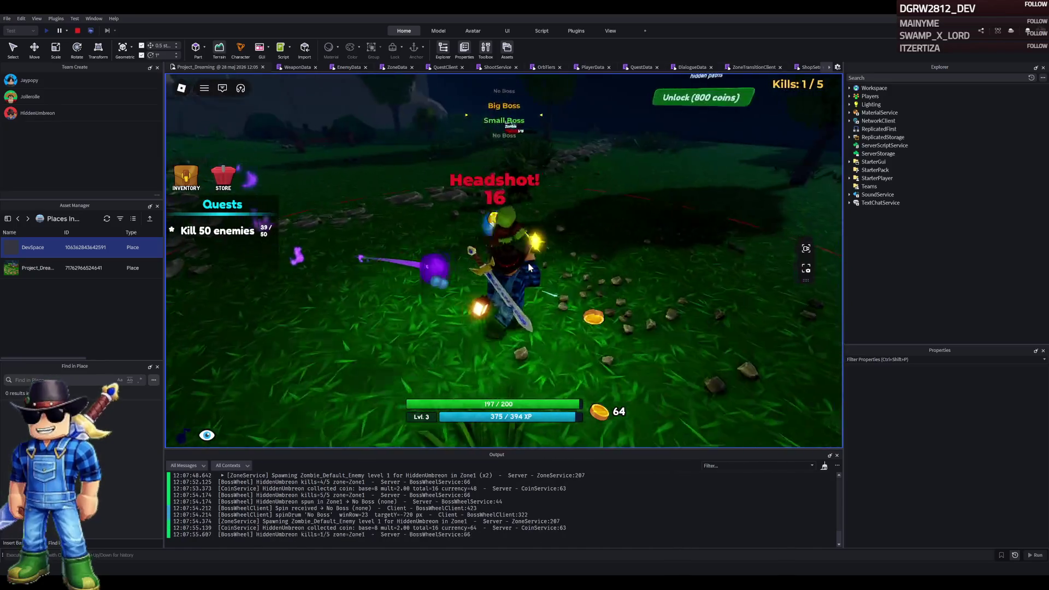
pyautogui.click(529, 268)
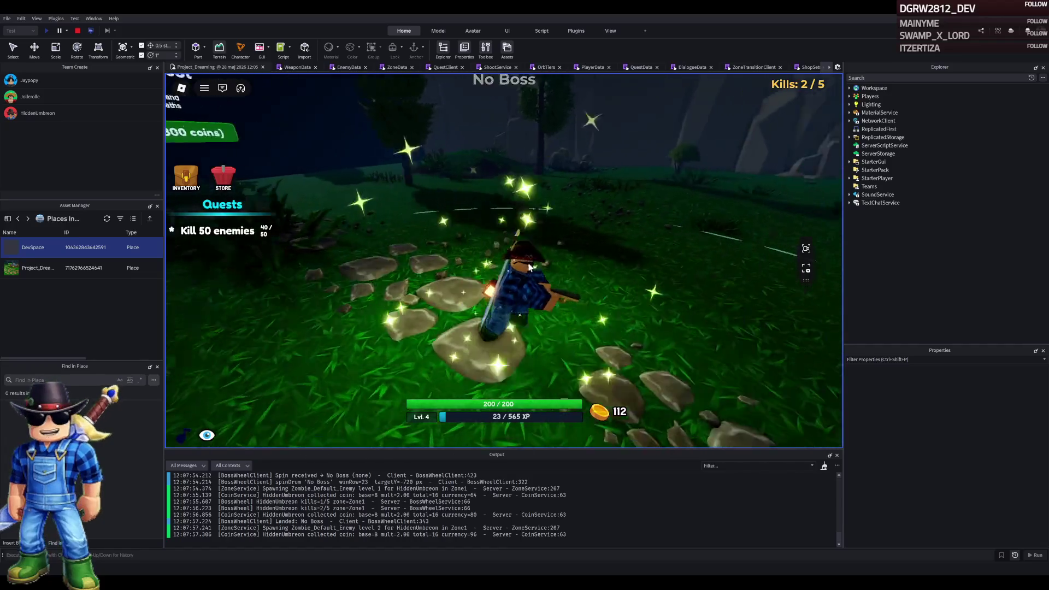
pyautogui.click(529, 268)
pyautogui.click(529, 267)
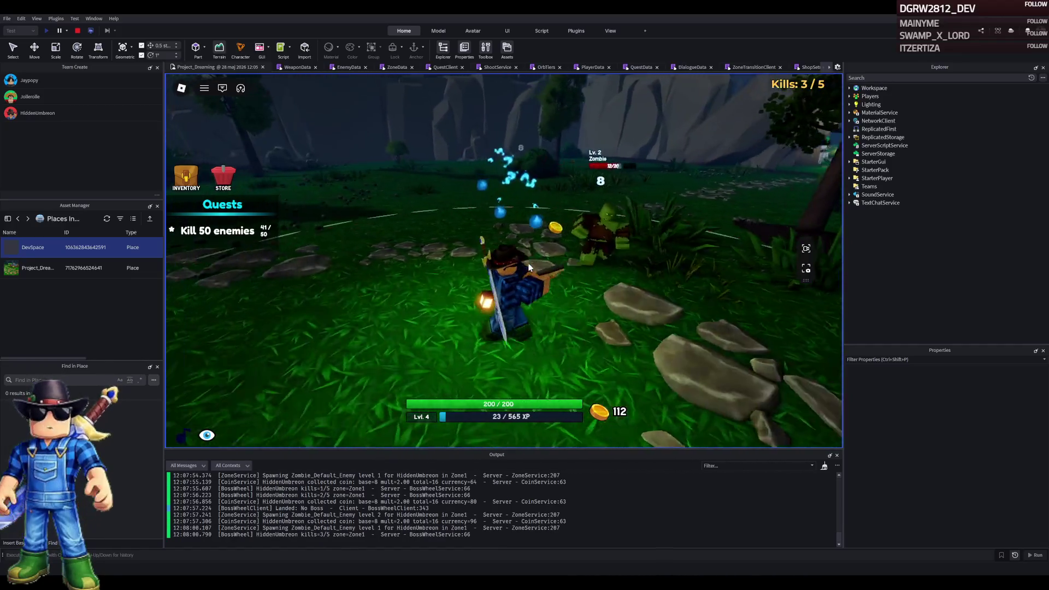
pyautogui.click(529, 268)
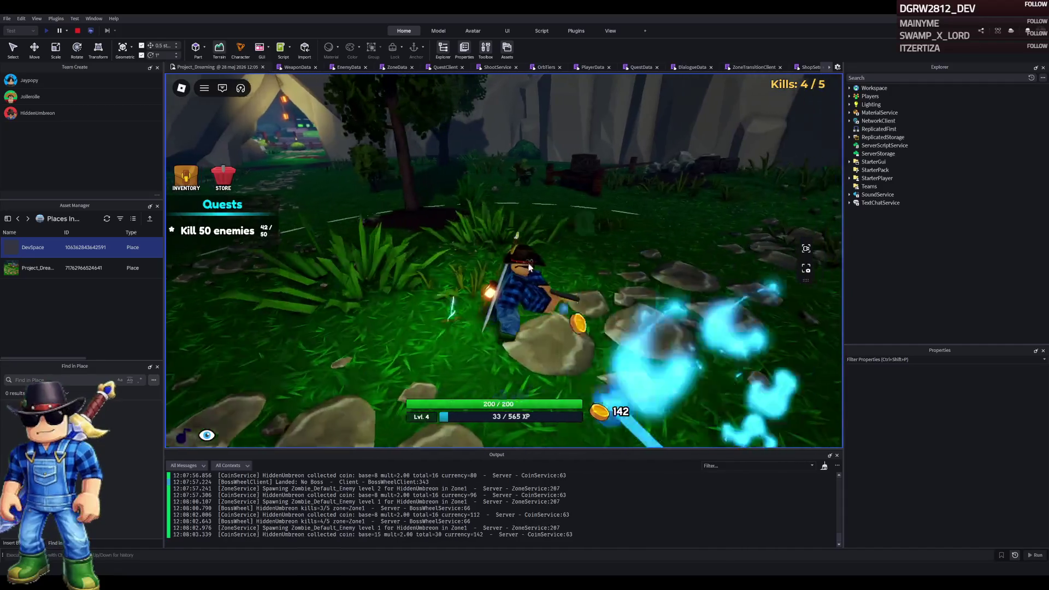
# Walk off the rocks and through the tent, striking a zombie on the way
pyautogui.press('a')
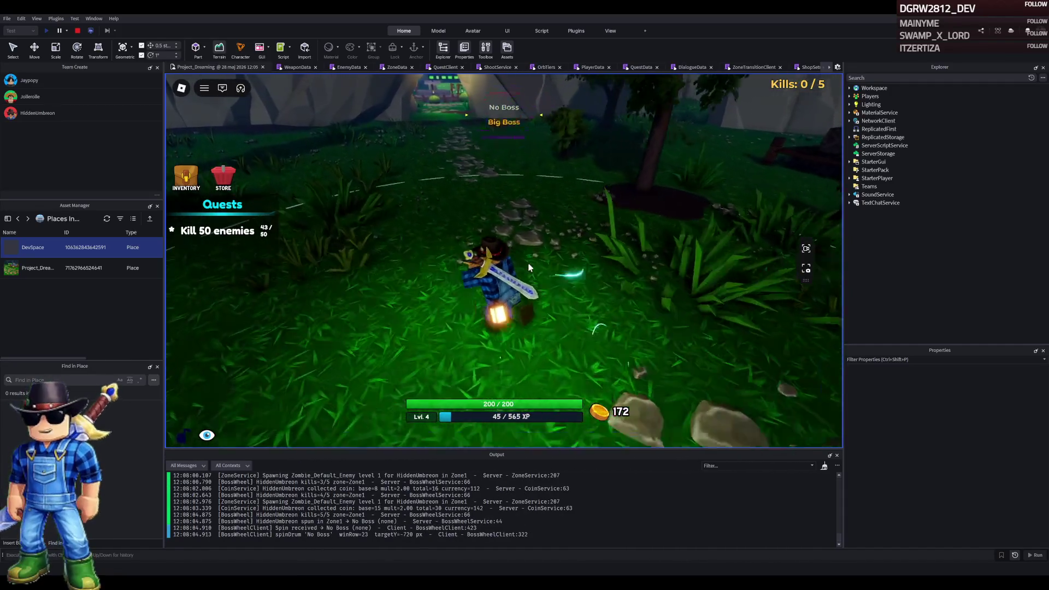
pyautogui.press('w')
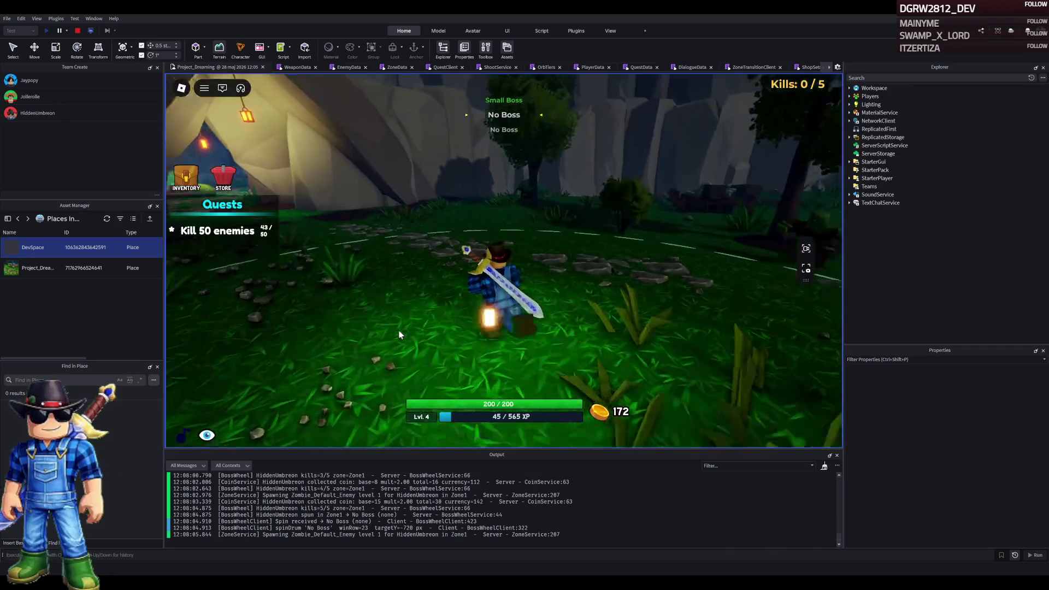
pyautogui.press('w')
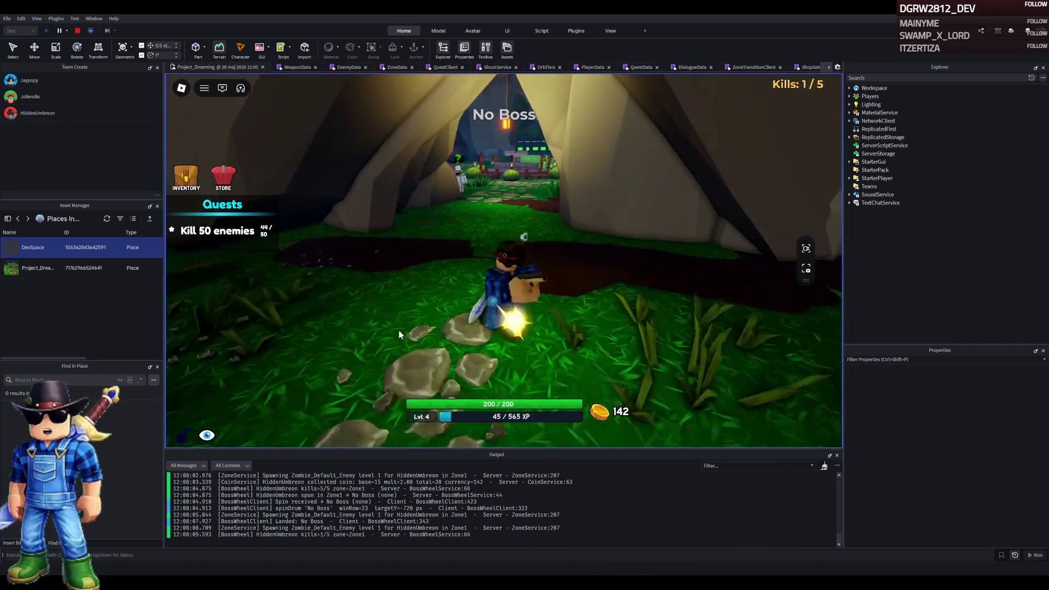
pyautogui.click(399, 335)
# Walk back into the Safe Village toward the tent, switch to the gun, and stop the playtest
pyautogui.press('s')
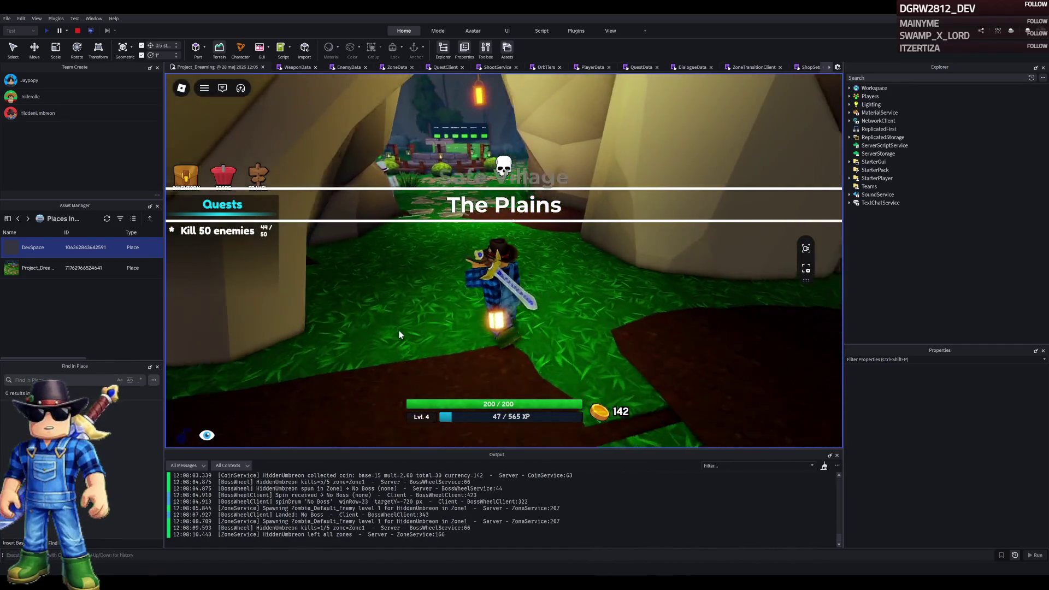
pyautogui.press('w')
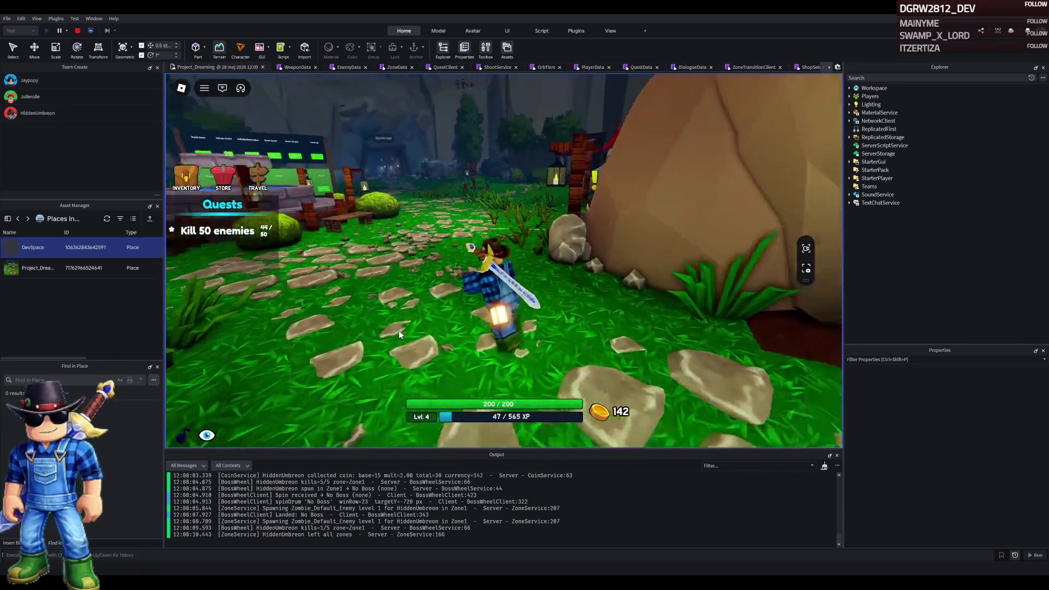
pyautogui.press('w')
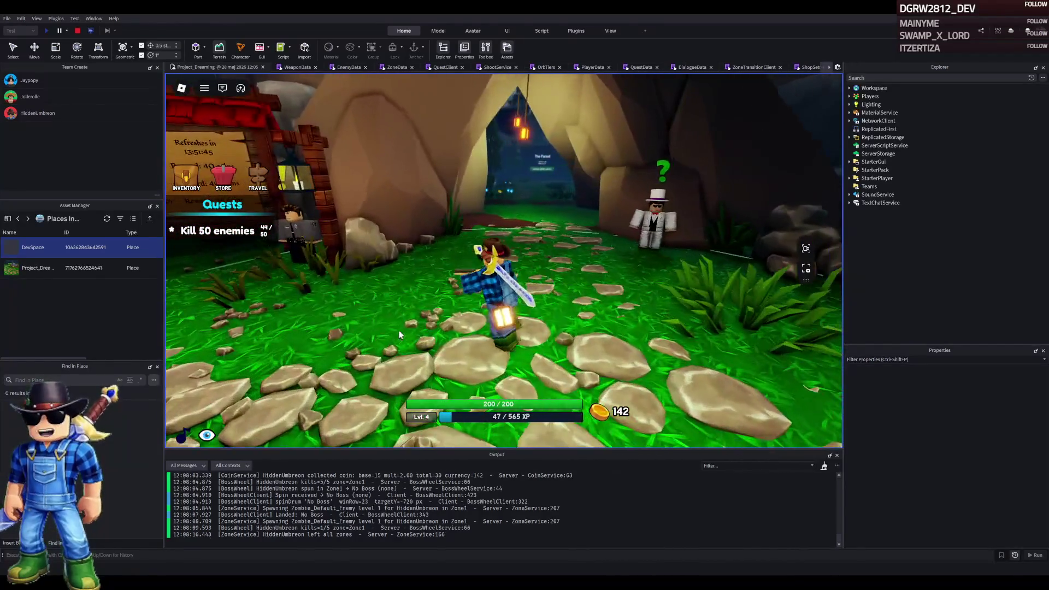
pyautogui.press('2')
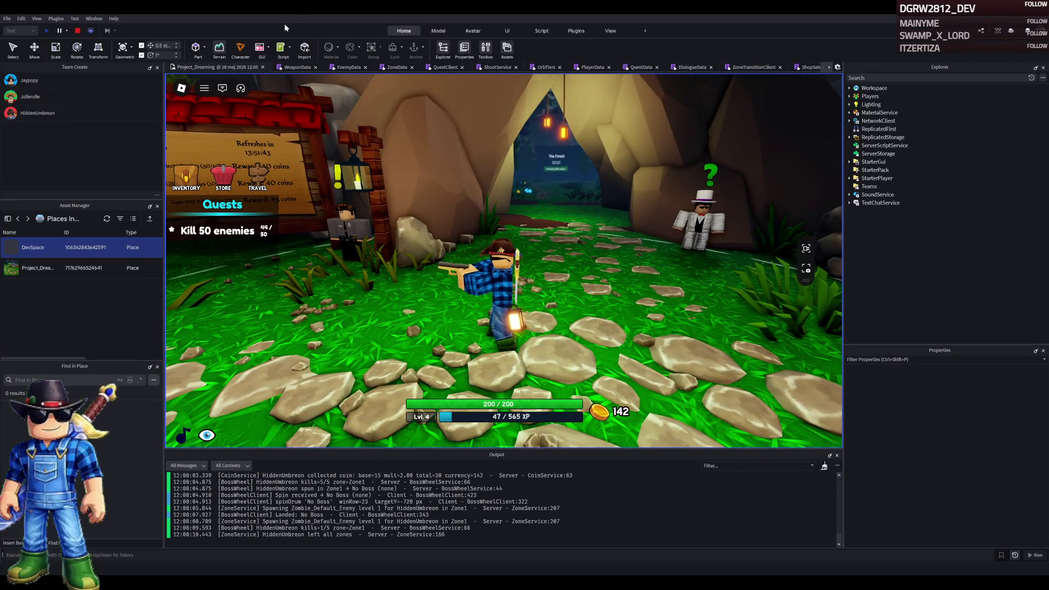
pyautogui.click(77, 30)
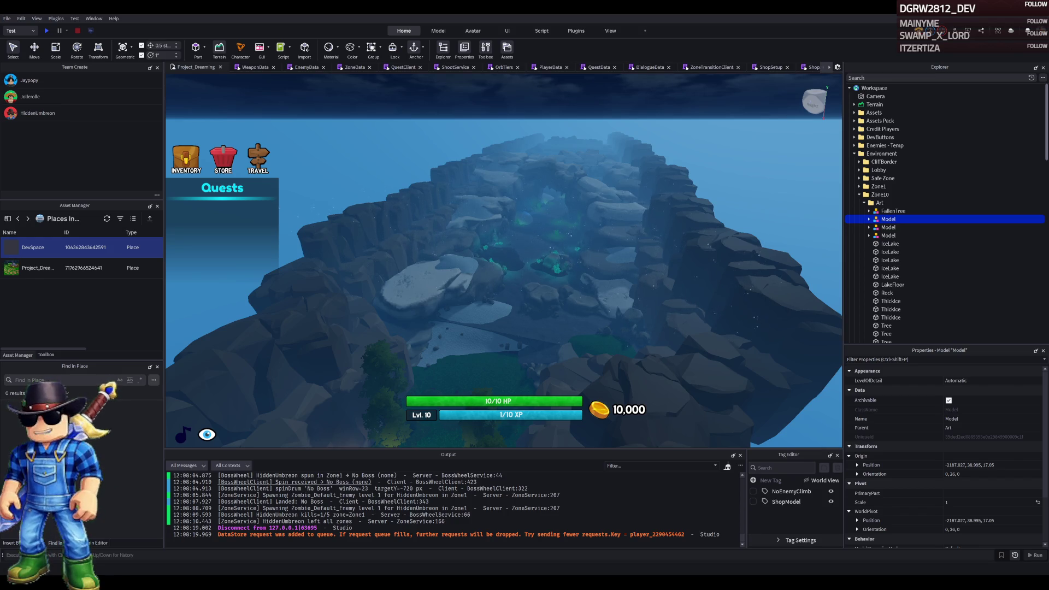
# Select a Rock_Big part and focus the view on the stone platform by The Forest gate
pyautogui.click(580, 140)
pyautogui.press('w')
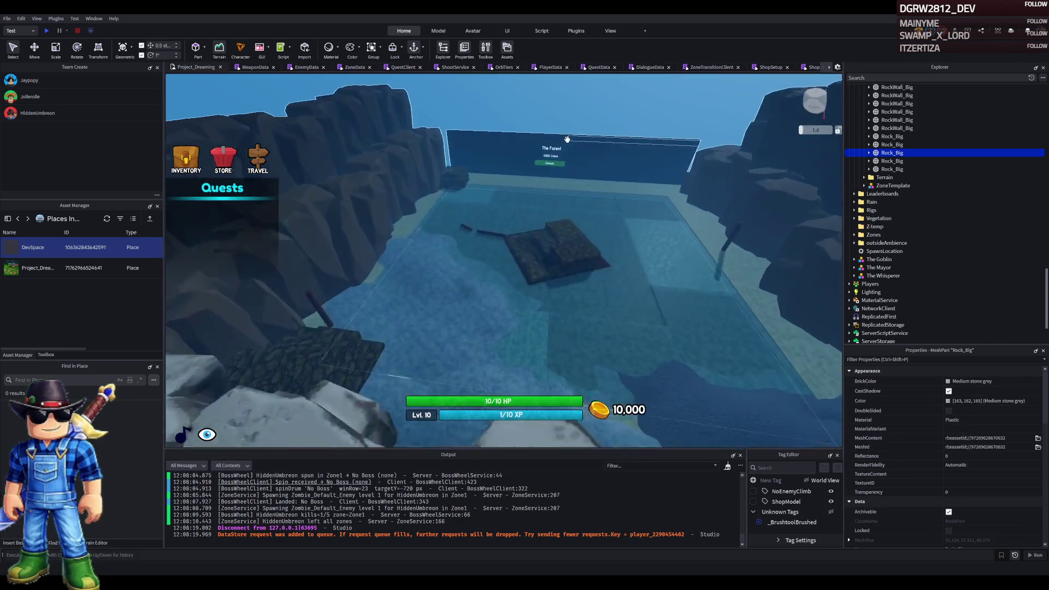
pyautogui.press('f')
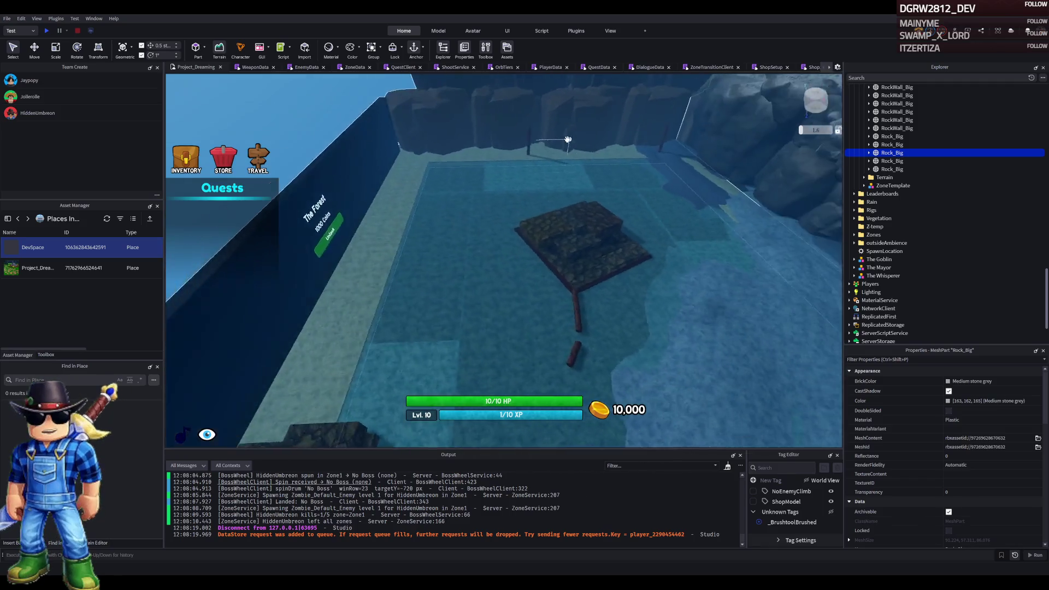
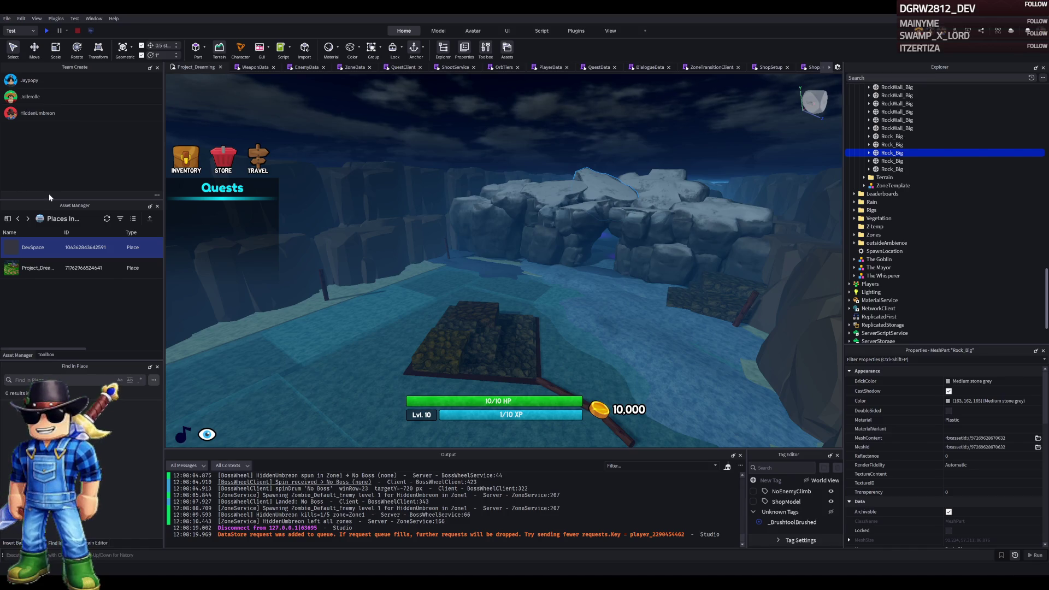
# Tilt the camera up toward the rock arch in the hub village
pyautogui.moveTo(538, 229)
pyautogui.mouseDown()
pyautogui.moveTo(593, 219)
pyautogui.moveTo(517, 237)
pyautogui.mouseUp()
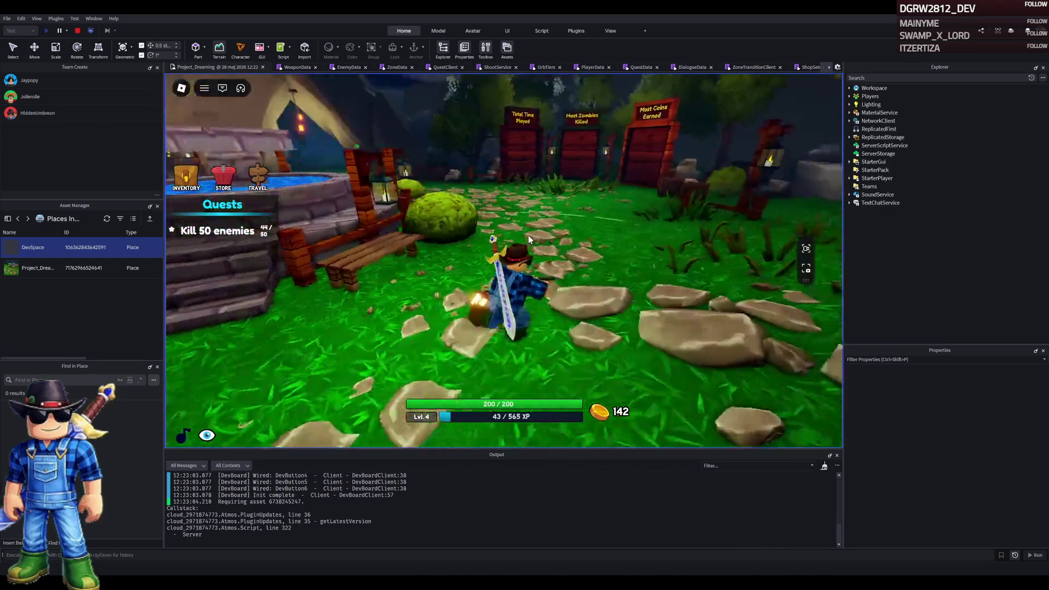
# Walk the character through the cave into The Forest toward the approaching zombies
pyautogui.press('Left')
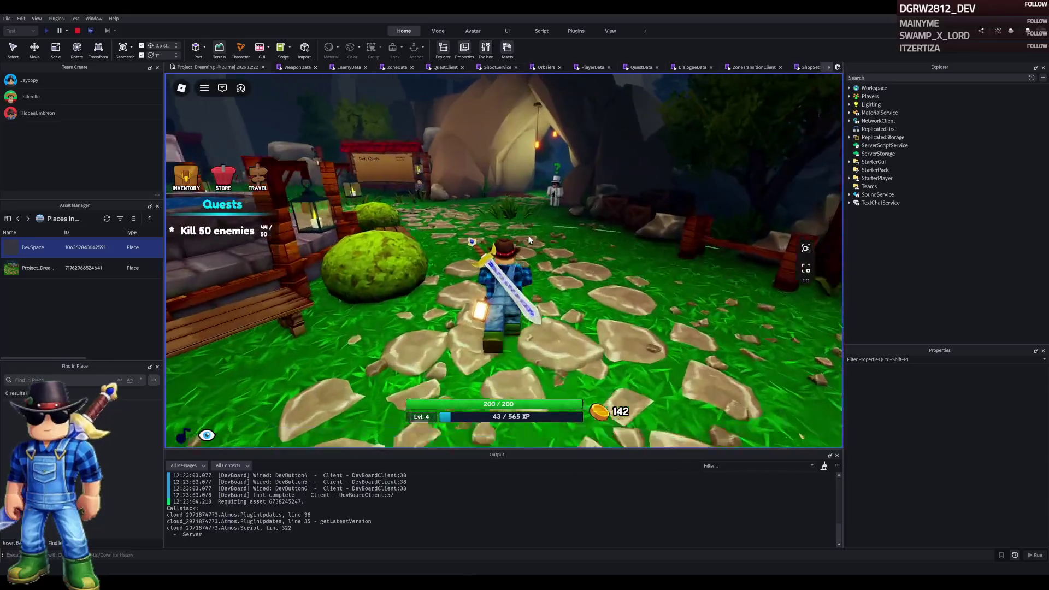
pyautogui.press('w')
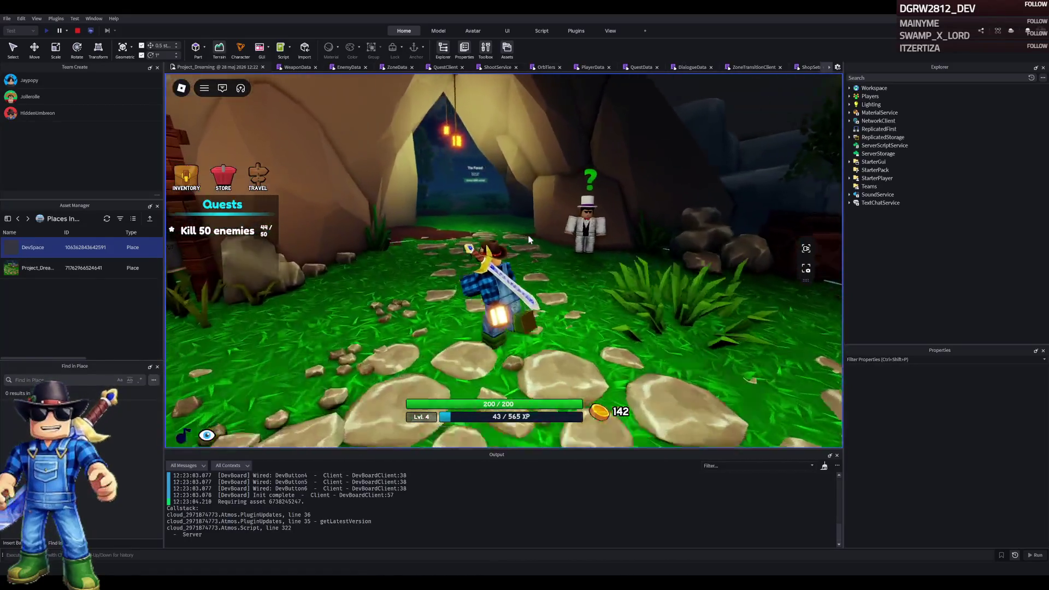
pyautogui.press('w')
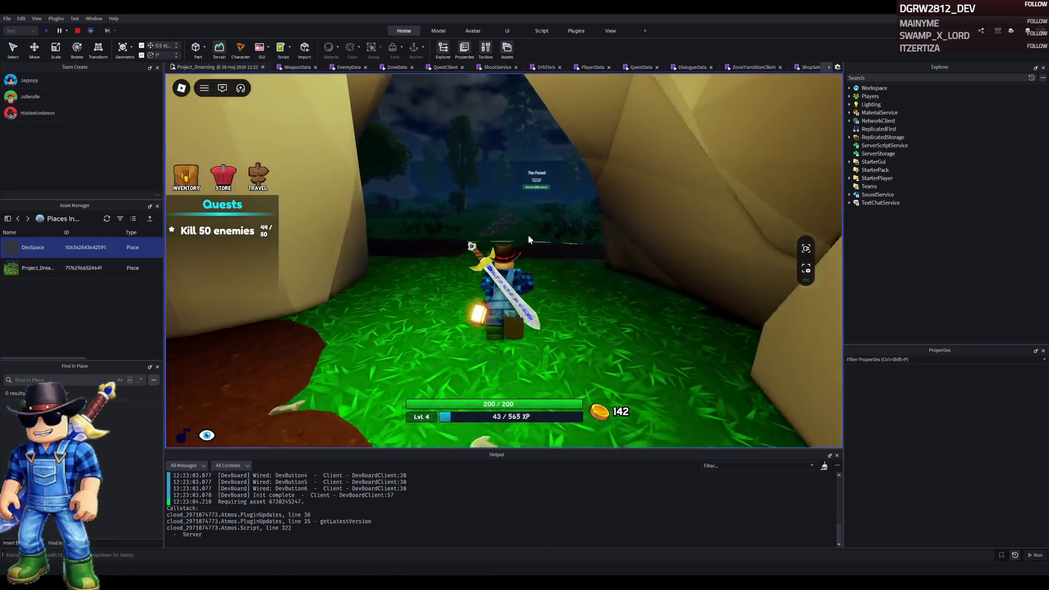
pyautogui.press('w')
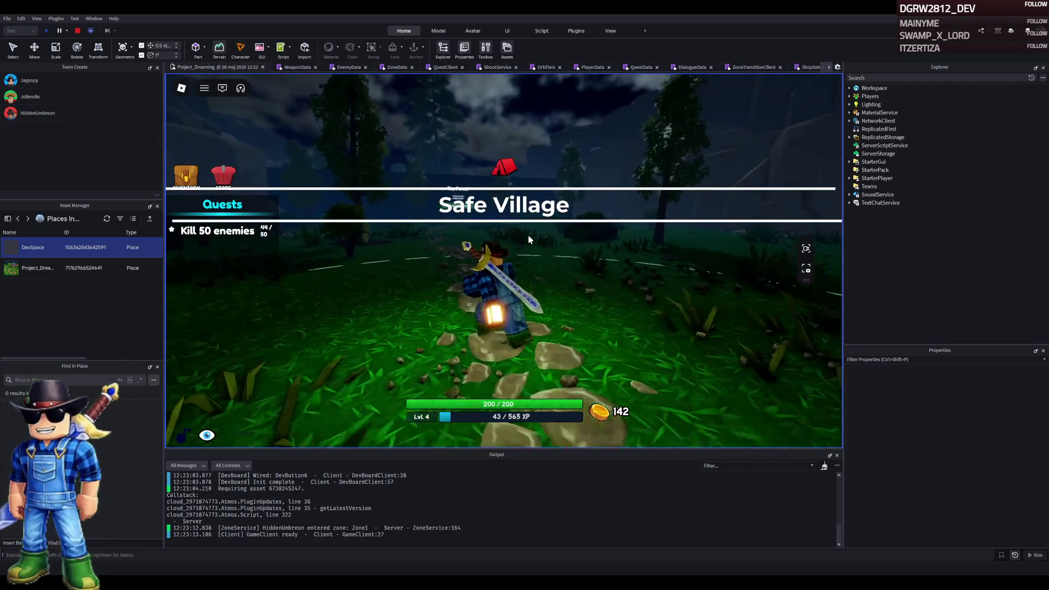
pyautogui.press('w')
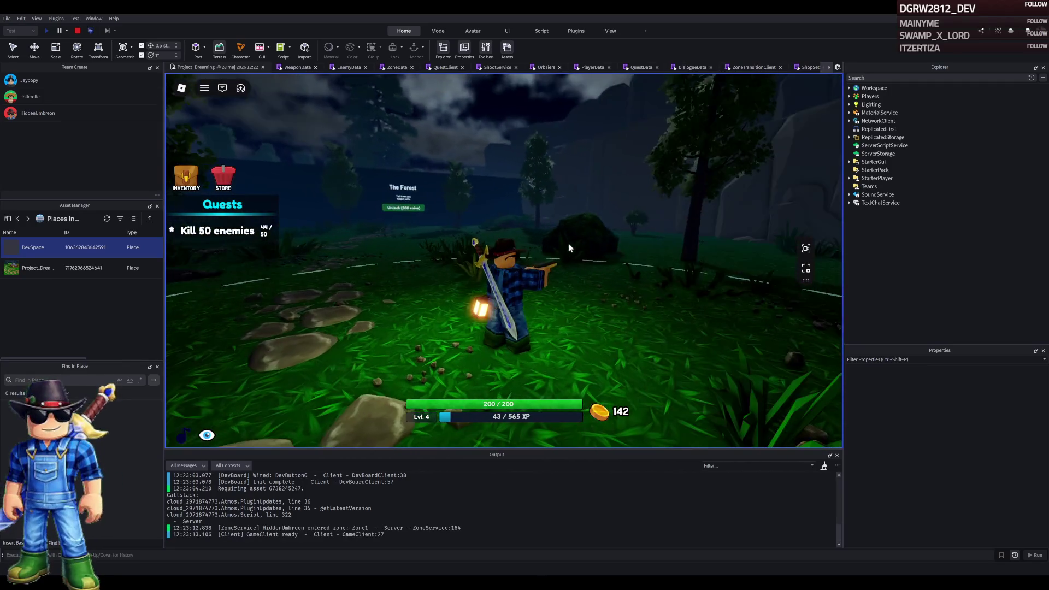
pyautogui.press('w')
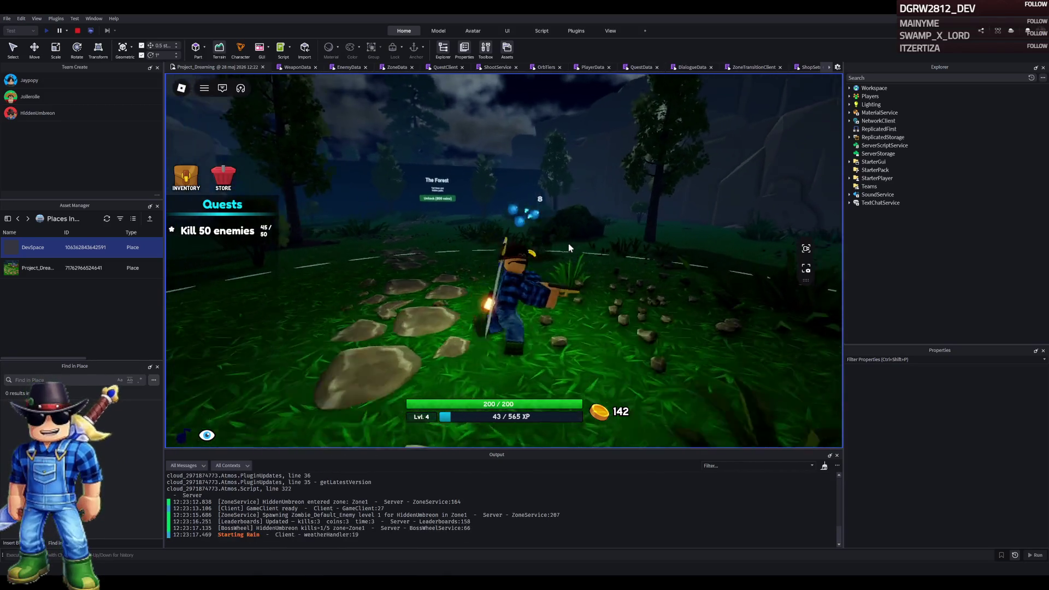
pyautogui.press('w')
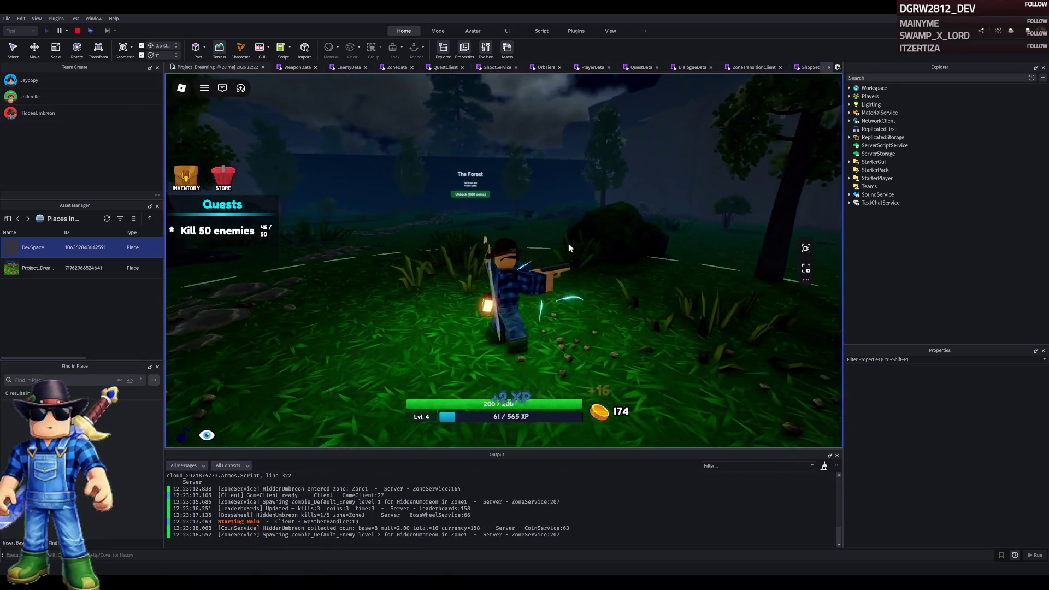
pyautogui.press('w')
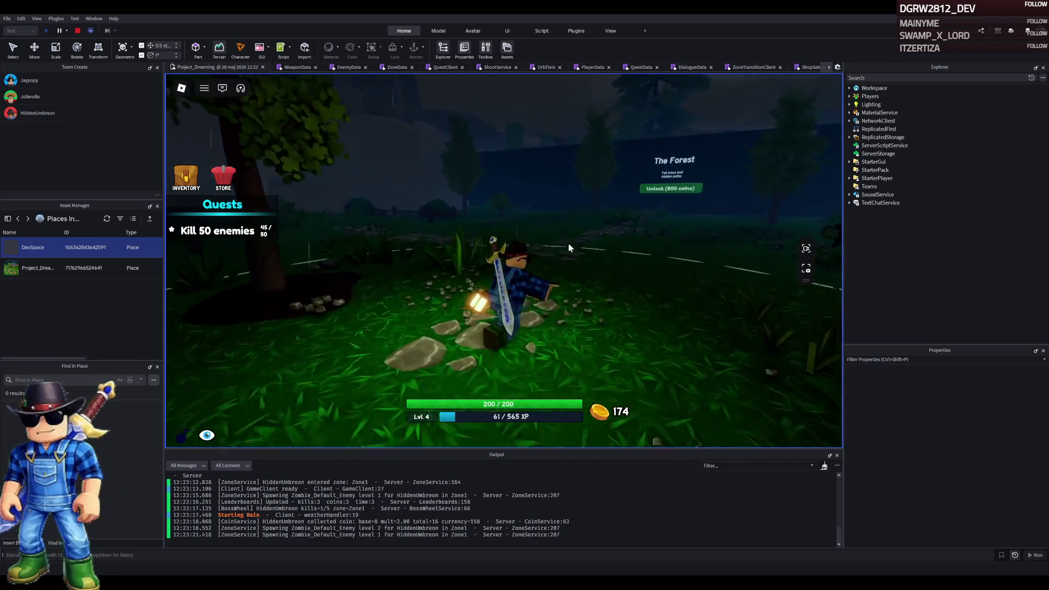
pyautogui.press('w')
# Kill zombies in The Forest, including the group by the lit tent
pyautogui.click(568, 244)
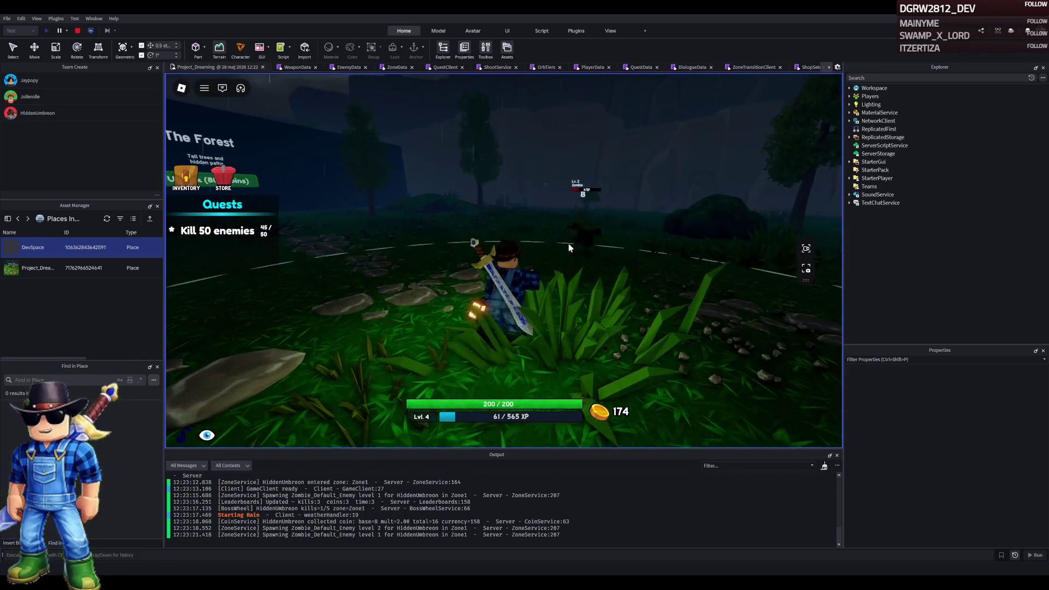
pyautogui.click(569, 243)
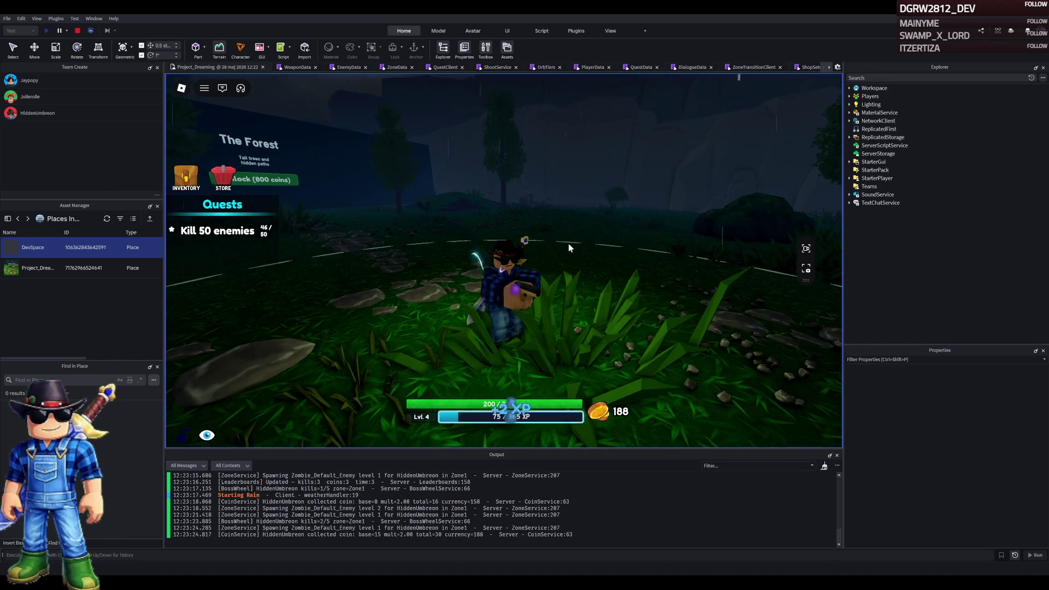
pyautogui.press('s')
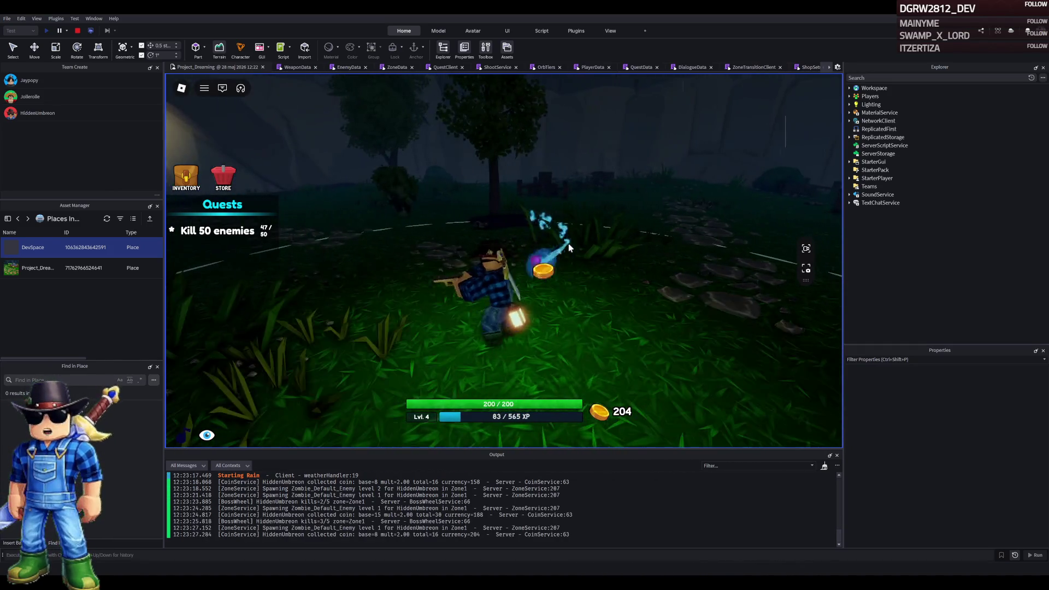
pyautogui.click(568, 243)
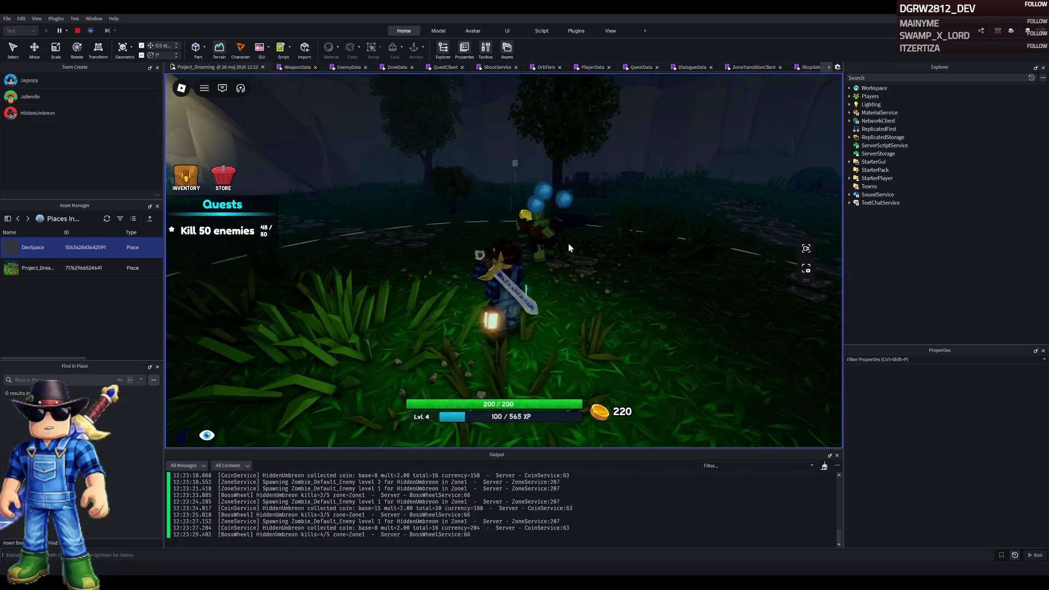
pyautogui.press('w')
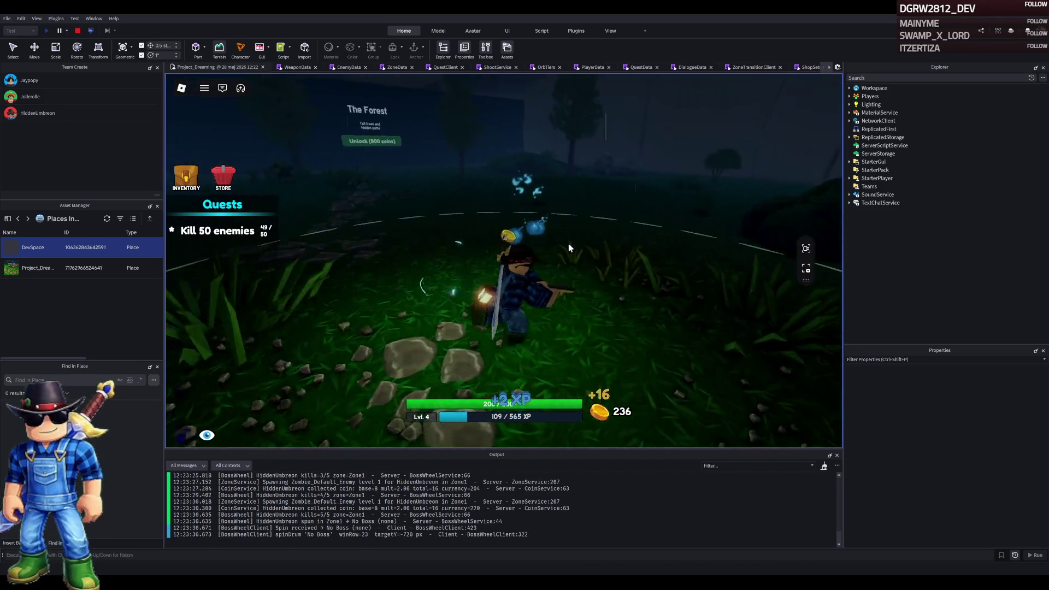
pyautogui.press('w')
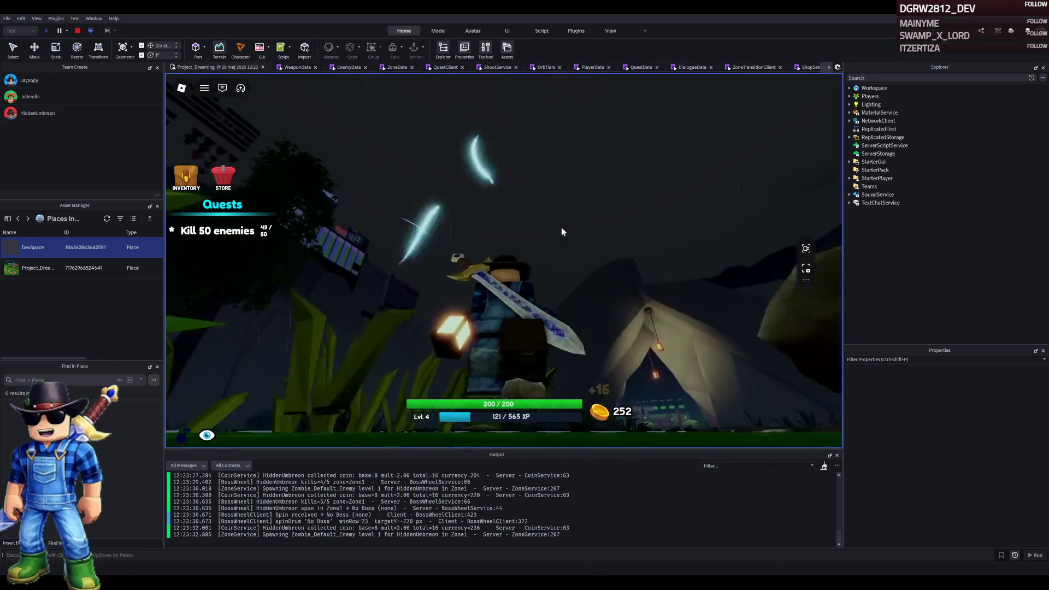
pyautogui.press('w')
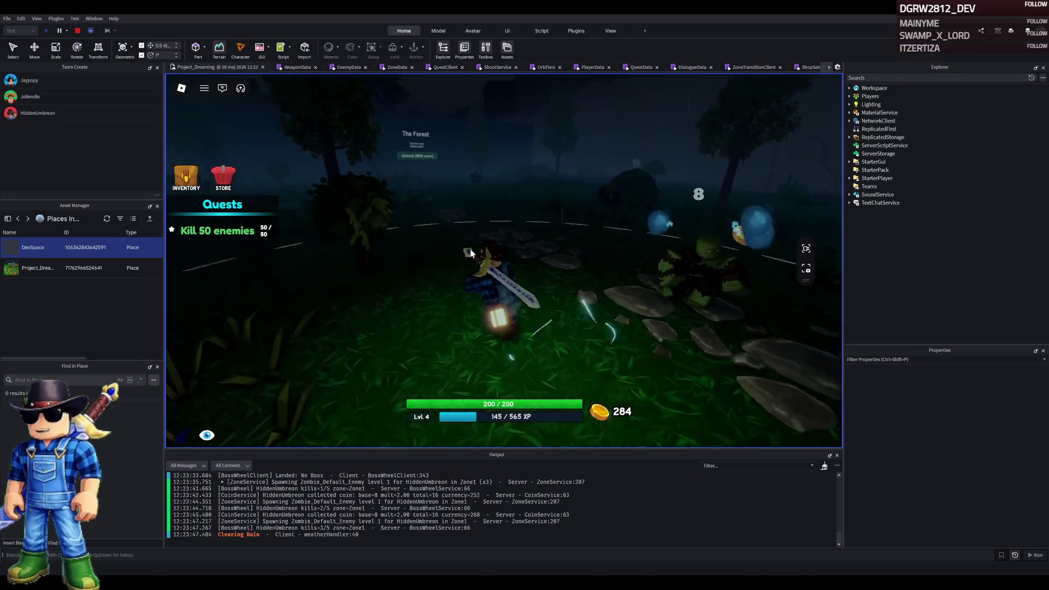
pyautogui.click(471, 253)
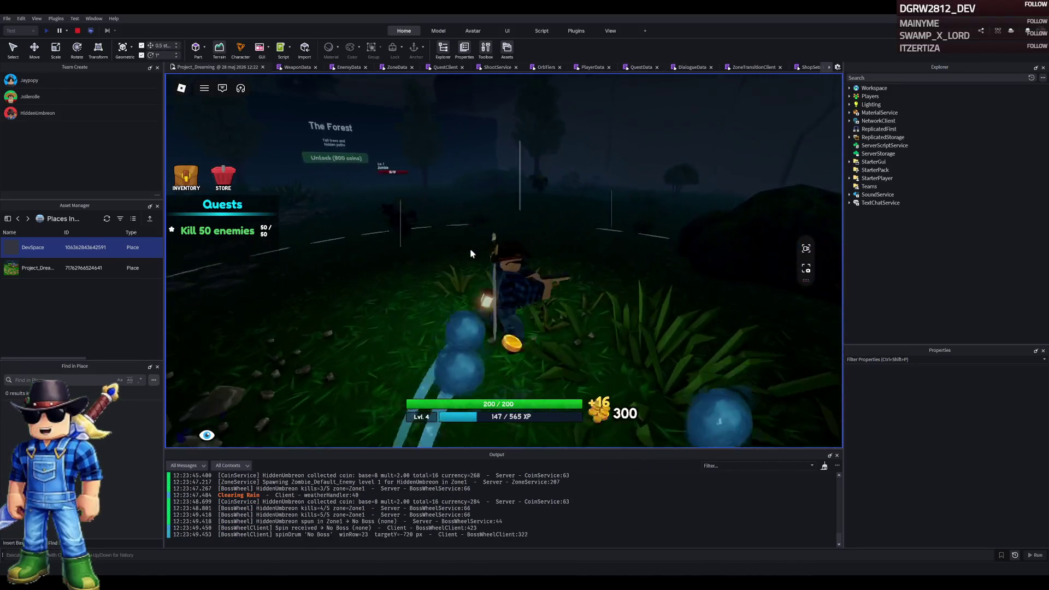
pyautogui.click(471, 253)
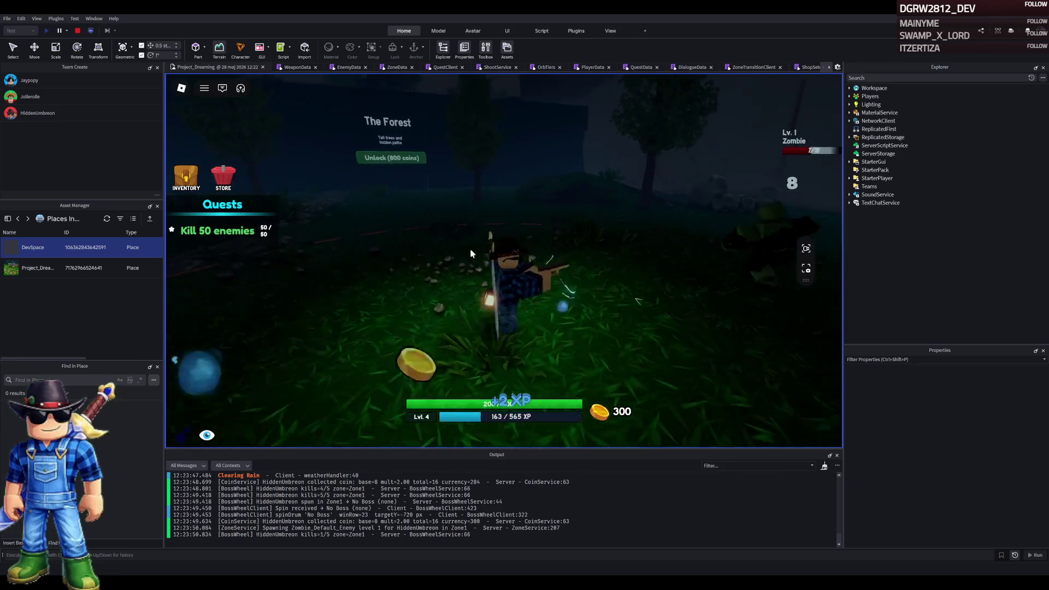
pyautogui.click(471, 253)
# Move along the stone path toward the wall and stop the playtest
pyautogui.press('w')
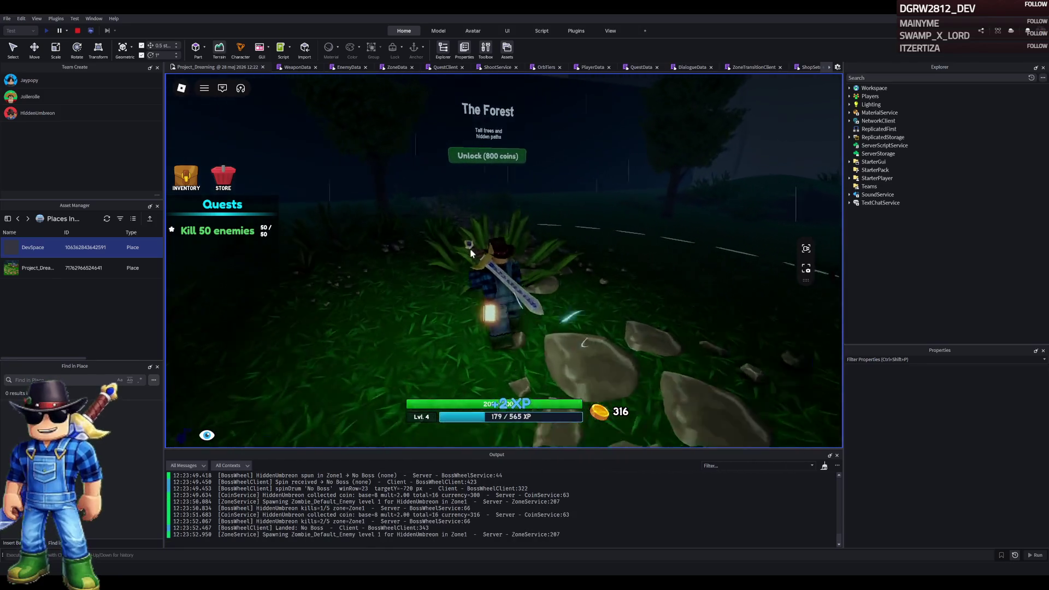
pyautogui.press('a')
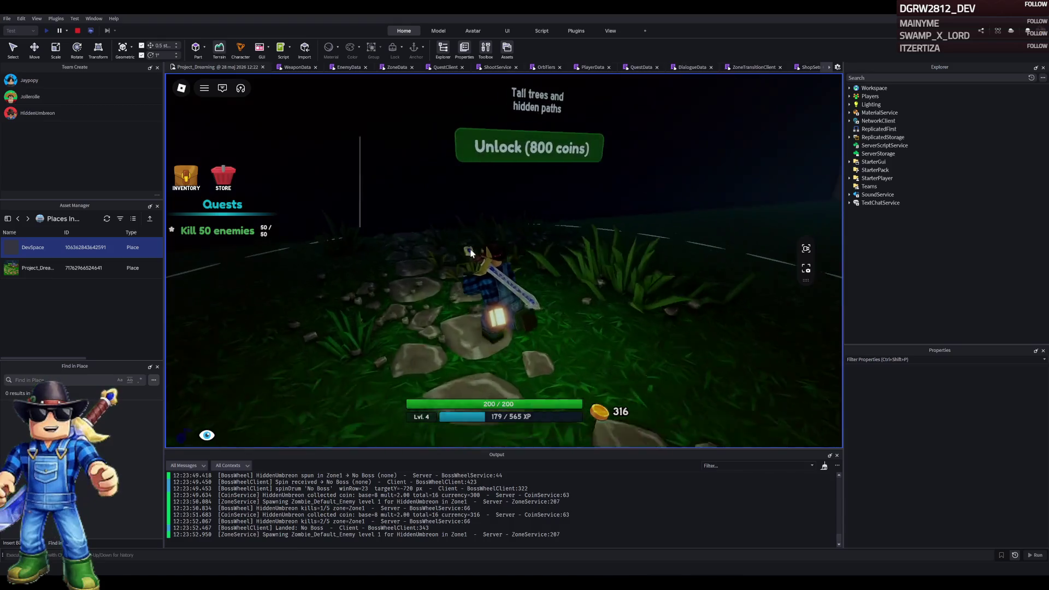
pyautogui.press('d')
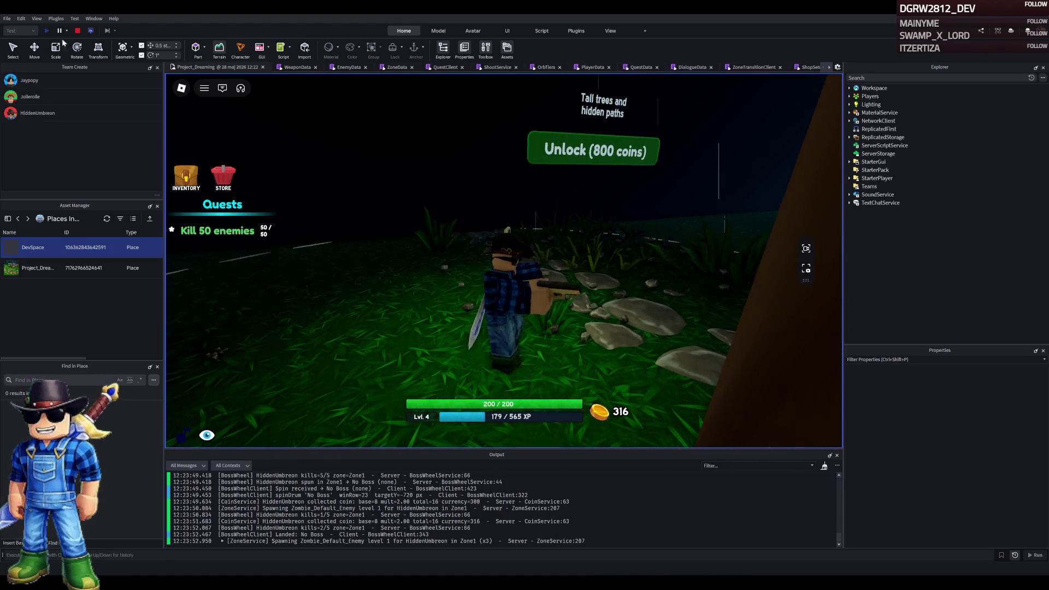
pyautogui.click(78, 34)
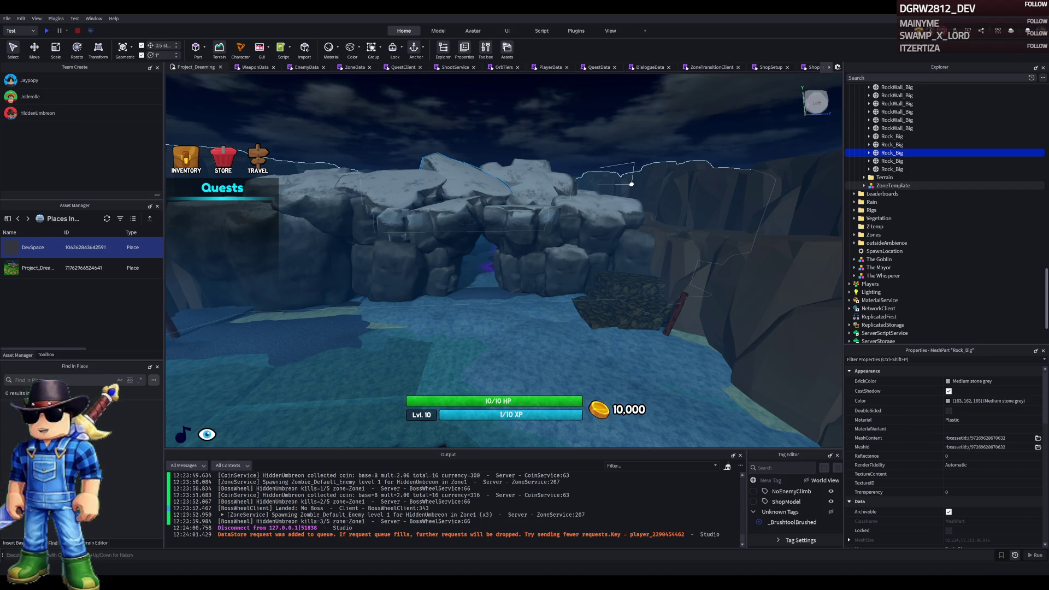
# Fly the camera through the rock arch past the stone platform and select the ThickIce part
pyautogui.press('w')
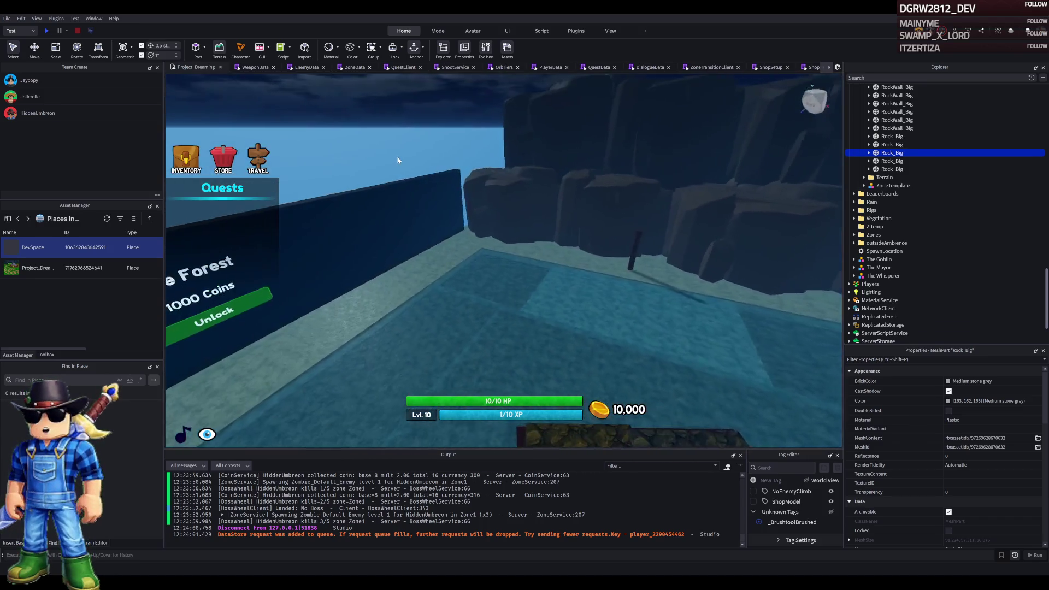
pyautogui.press('w')
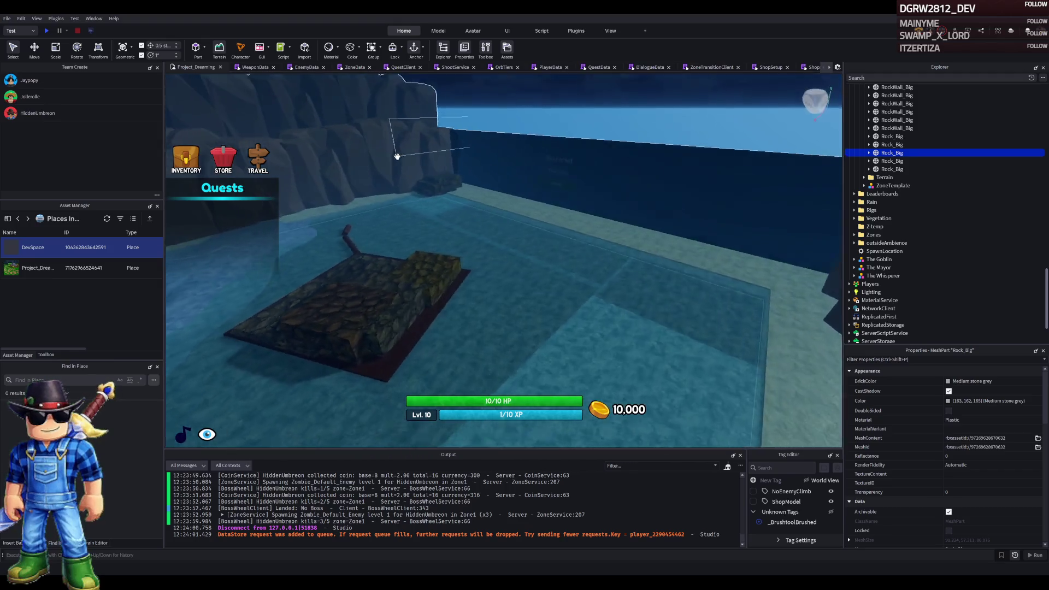
pyautogui.press('Left')
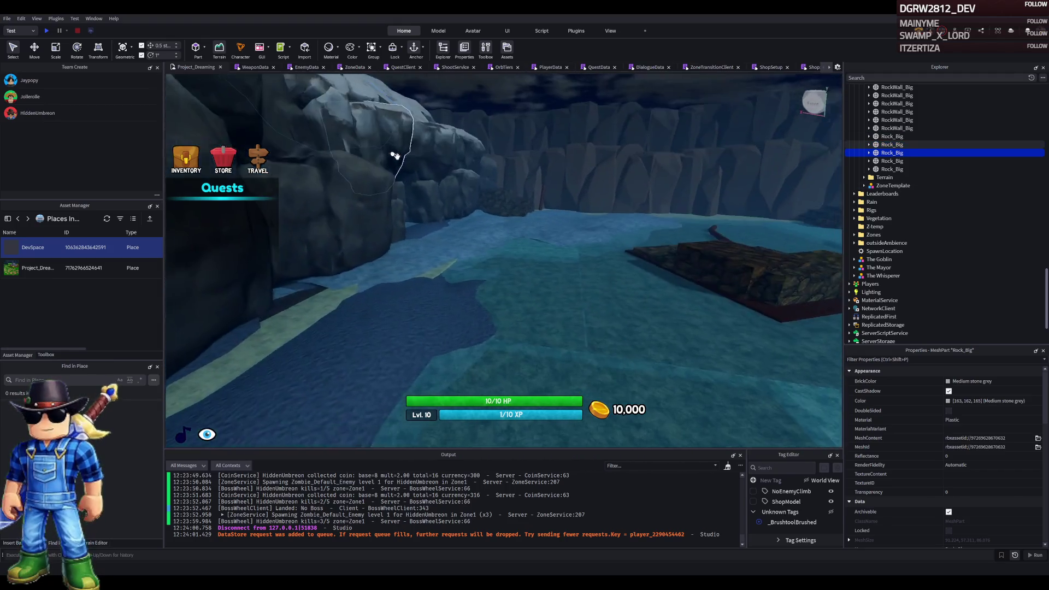
pyautogui.press('Right')
pyautogui.press('w')
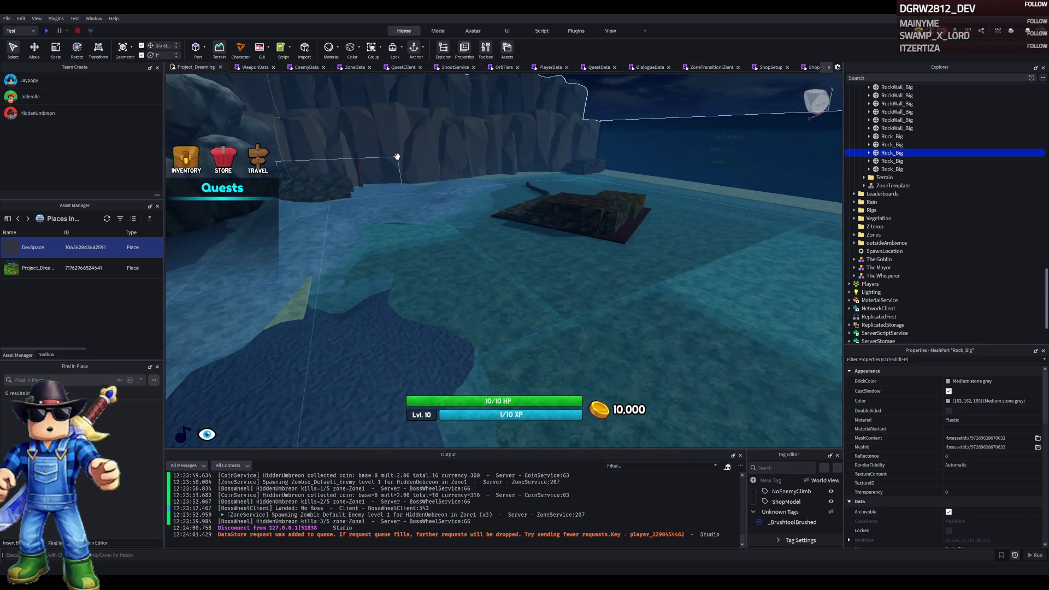
pyautogui.press('w')
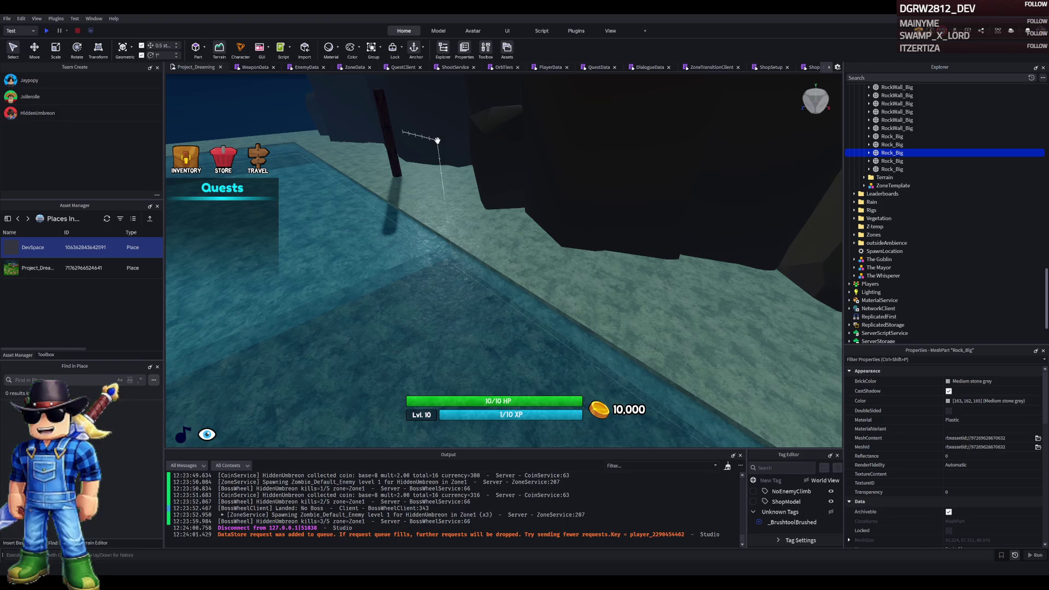
pyautogui.click(457, 203)
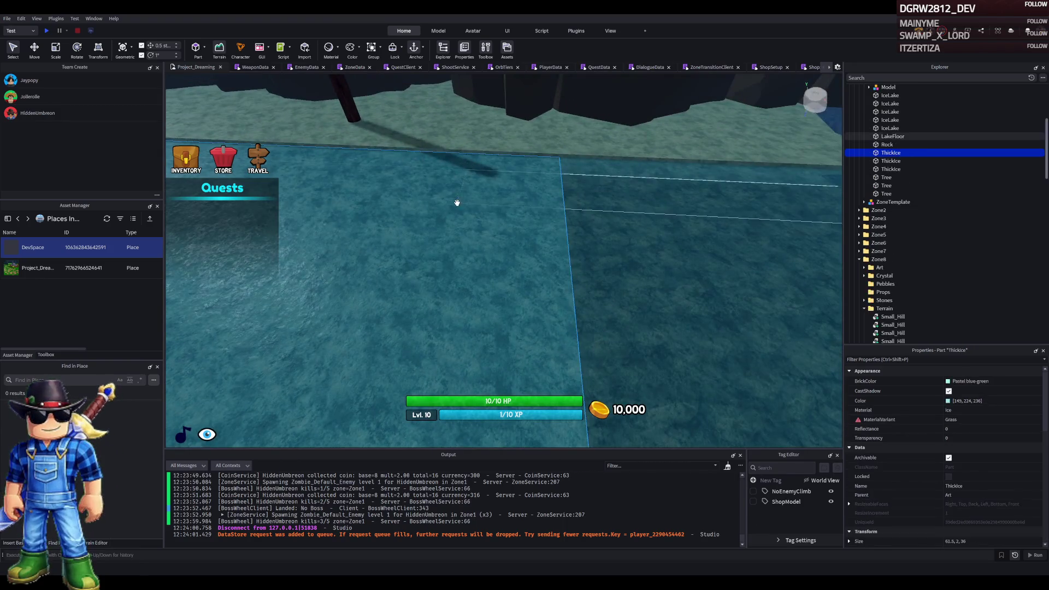
# Move the camera over the ThickIce lake, then orbit down to the cliffs and platform
pyautogui.press('s')
pyautogui.moveTo(457, 202)
pyautogui.mouseDown()
pyautogui.moveTo(440, 211)
pyautogui.moveTo(455, 201)
pyautogui.mouseUp()
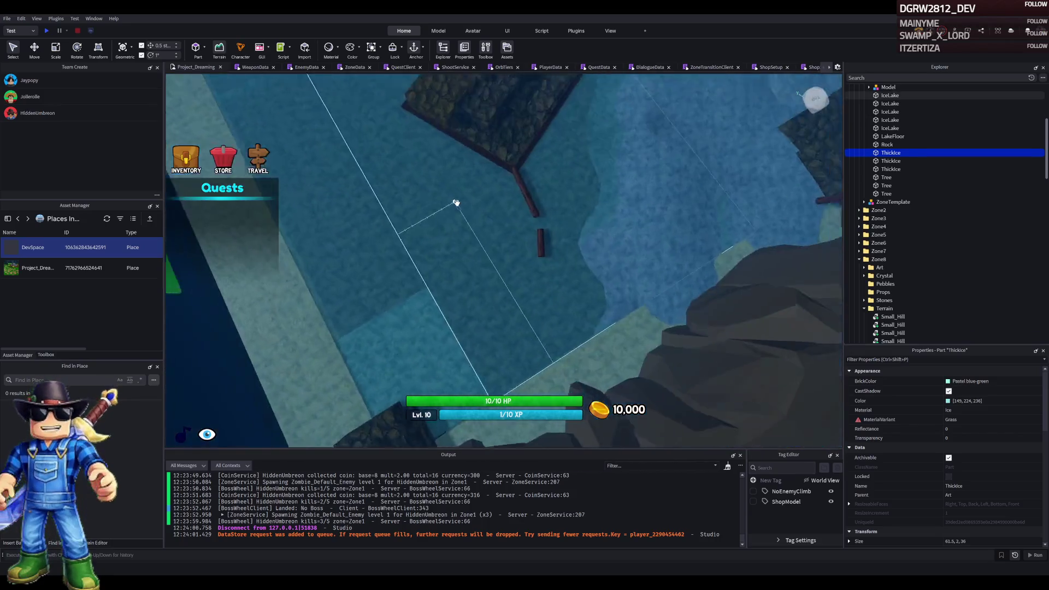
pyautogui.press('w')
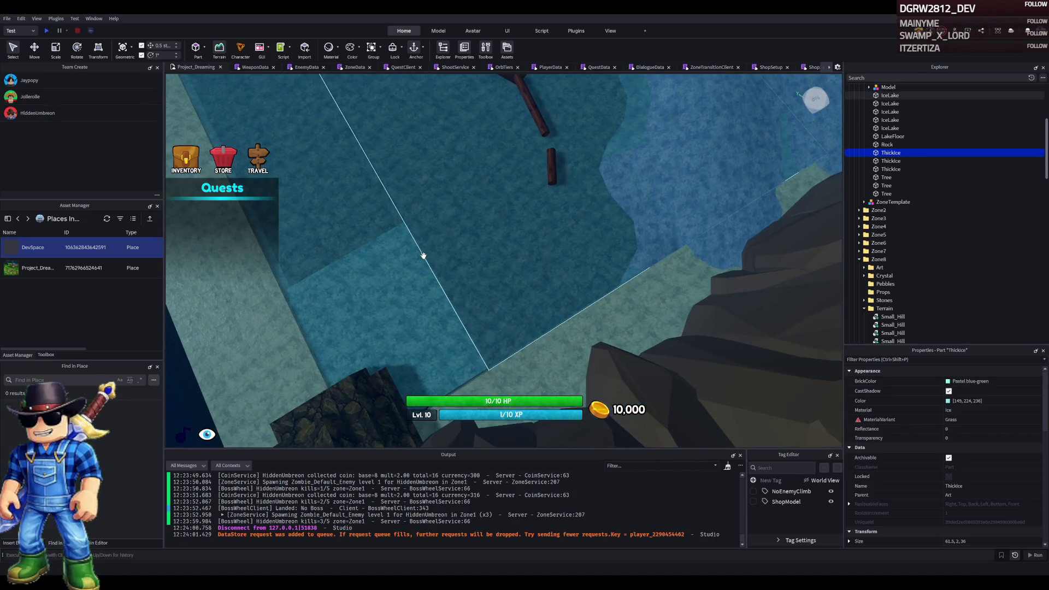
pyautogui.press('s')
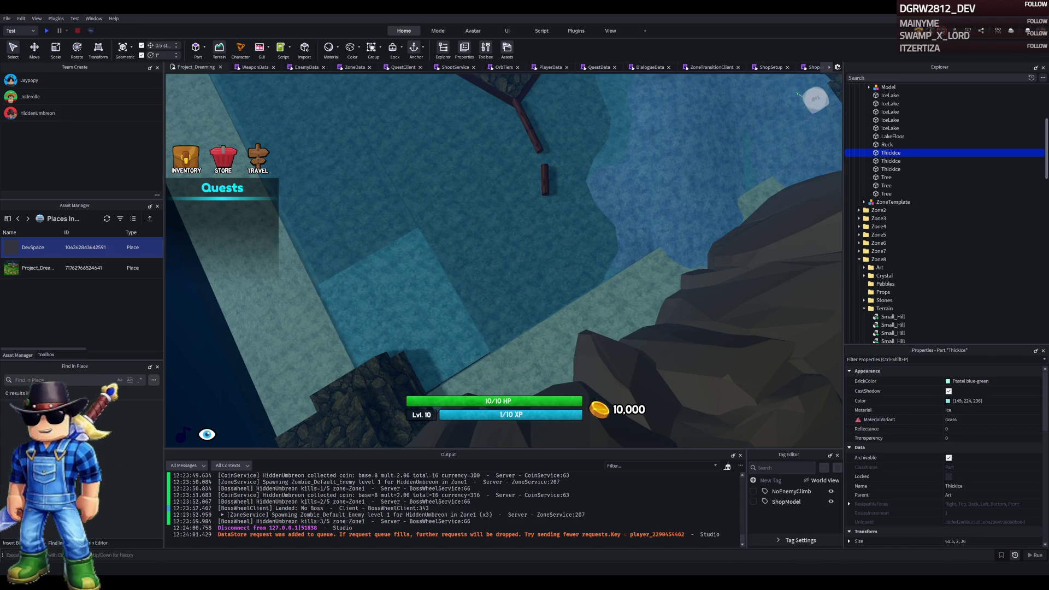
pyautogui.moveTo(403, 276); pyautogui.dragTo(526, 211)
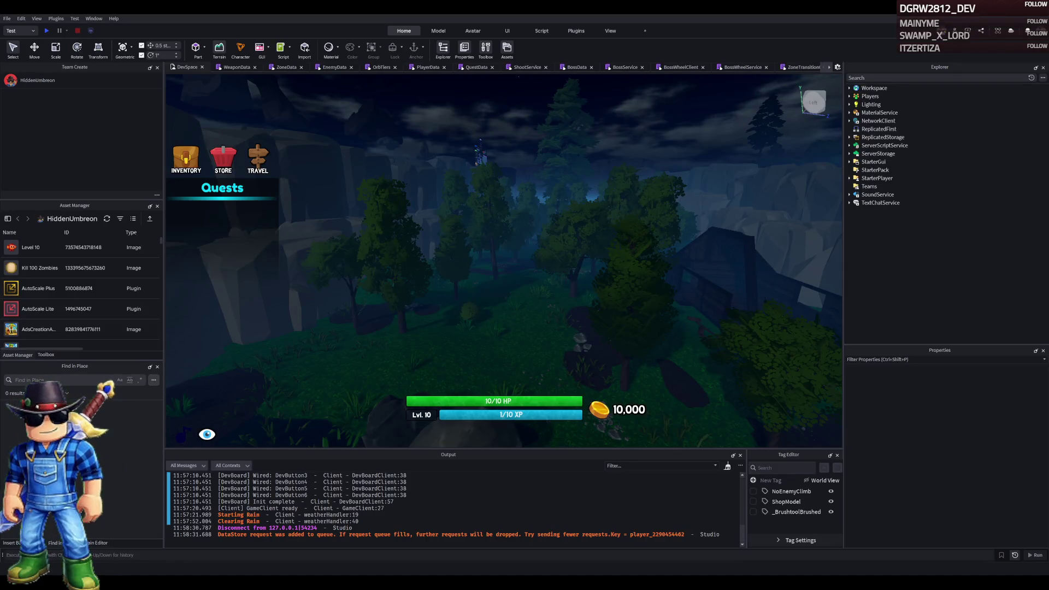
# Fly the editor camera over the grassy area toward the red bridge
pyautogui.press('w')
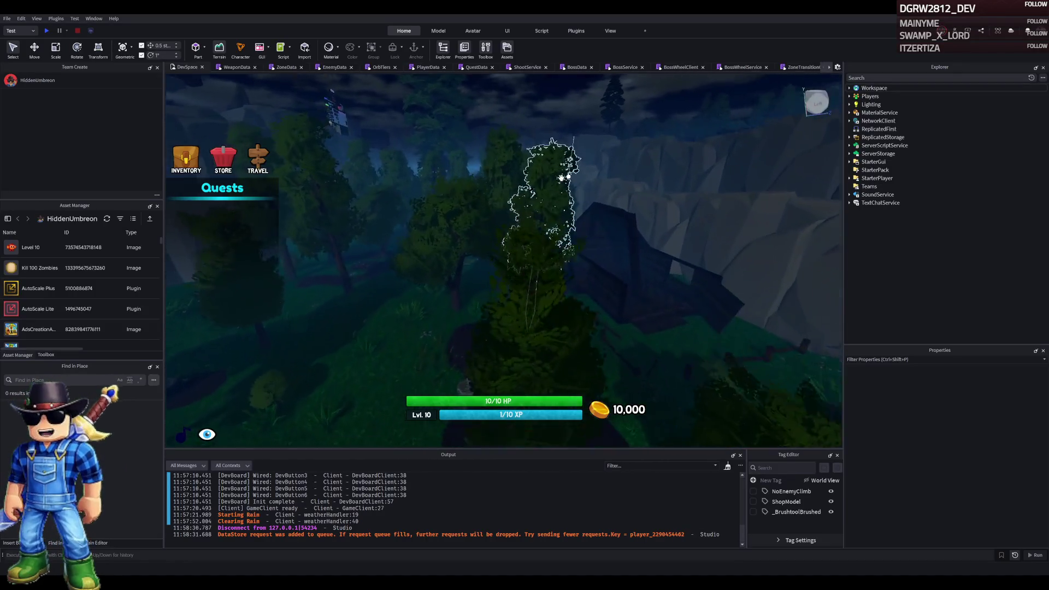
pyautogui.press('s')
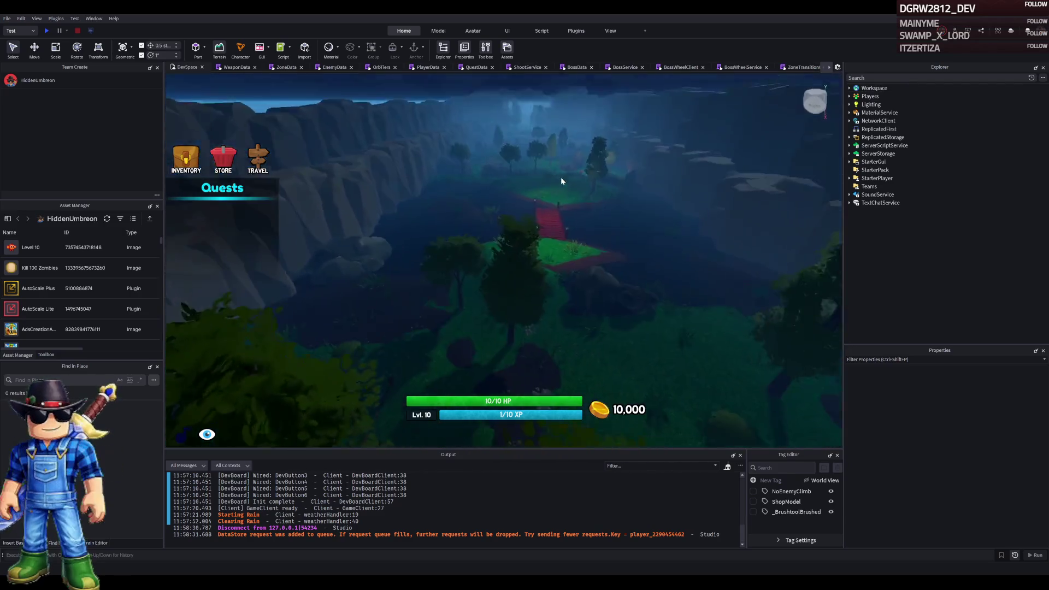
pyautogui.press('w')
pyautogui.hotkey('ctrl', '2')
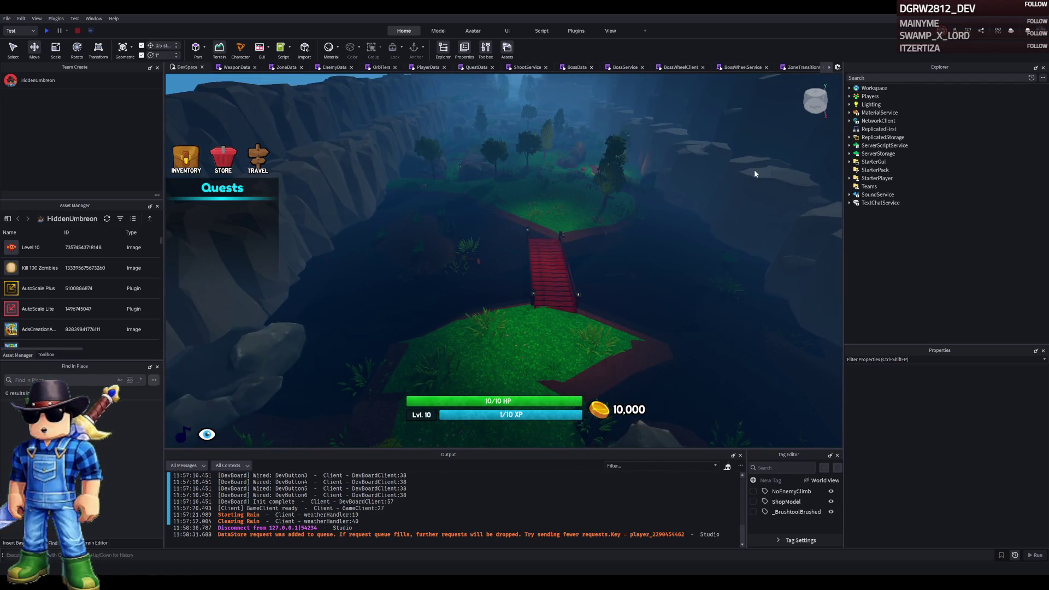
# Start a playtest and walk through the cave past The Forest unlock panel
pyautogui.click(47, 32)
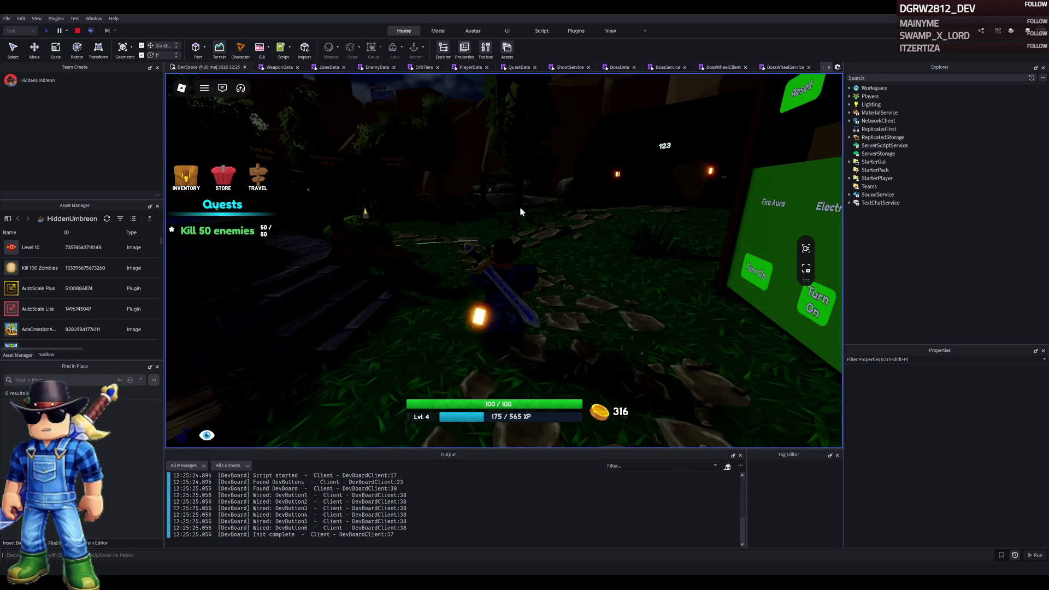
pyautogui.press('w')
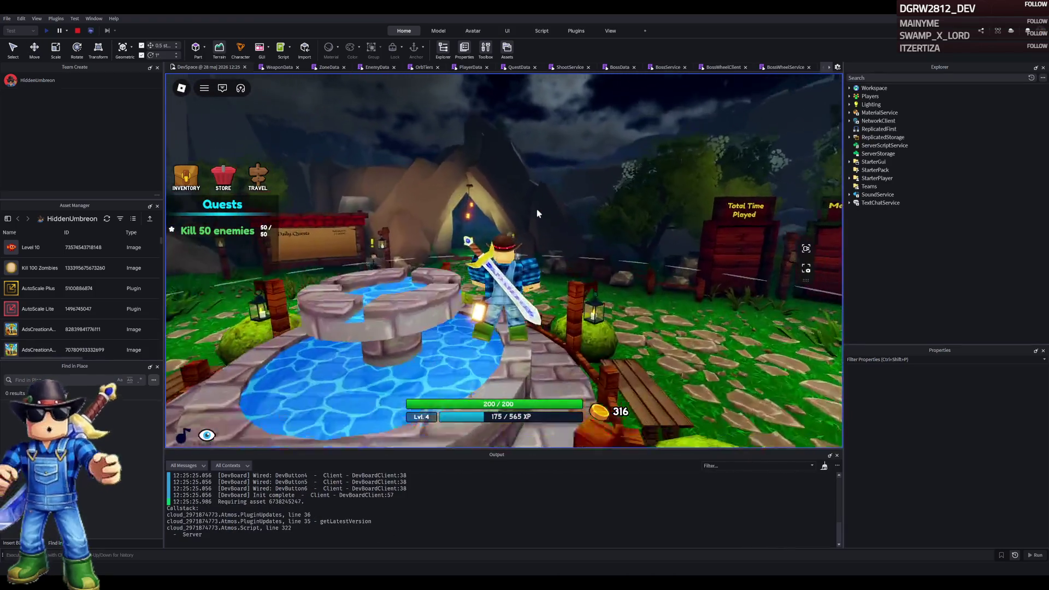
pyautogui.click(180, 178)
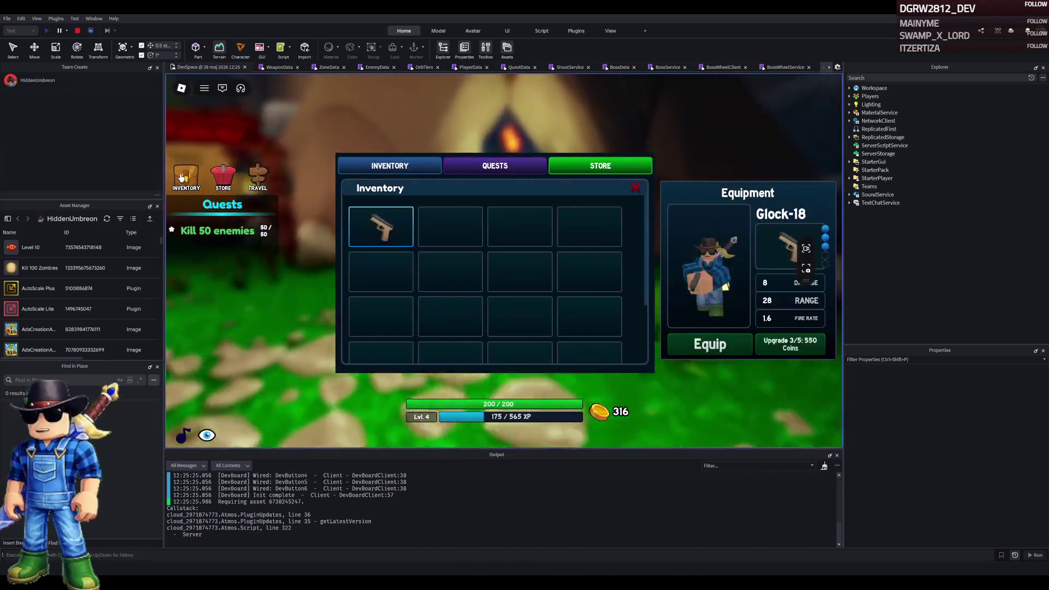
pyautogui.click(181, 178)
pyautogui.press('w')
pyautogui.press('w')
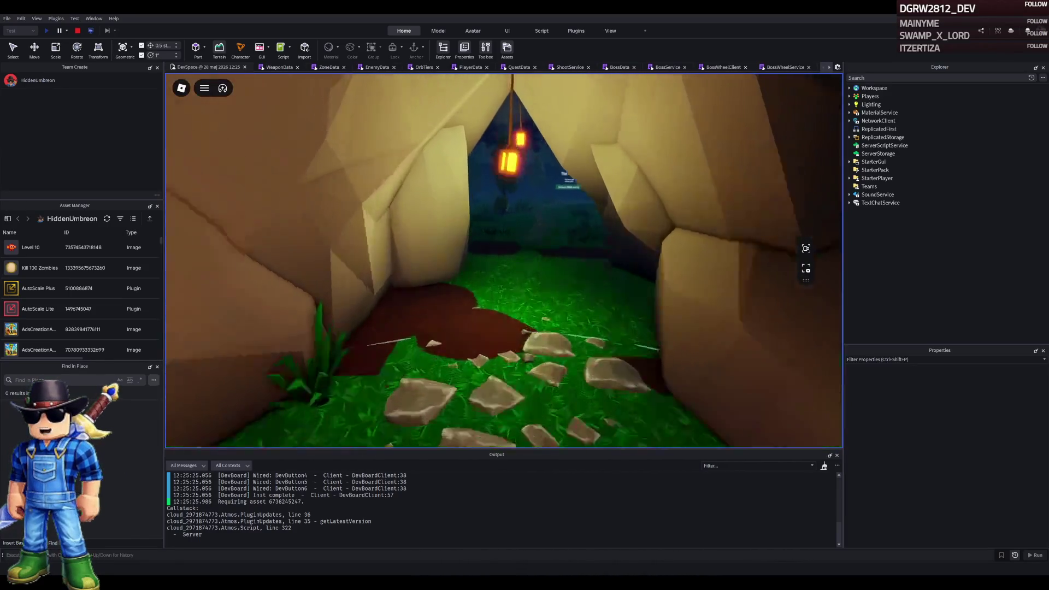
pyautogui.press('w')
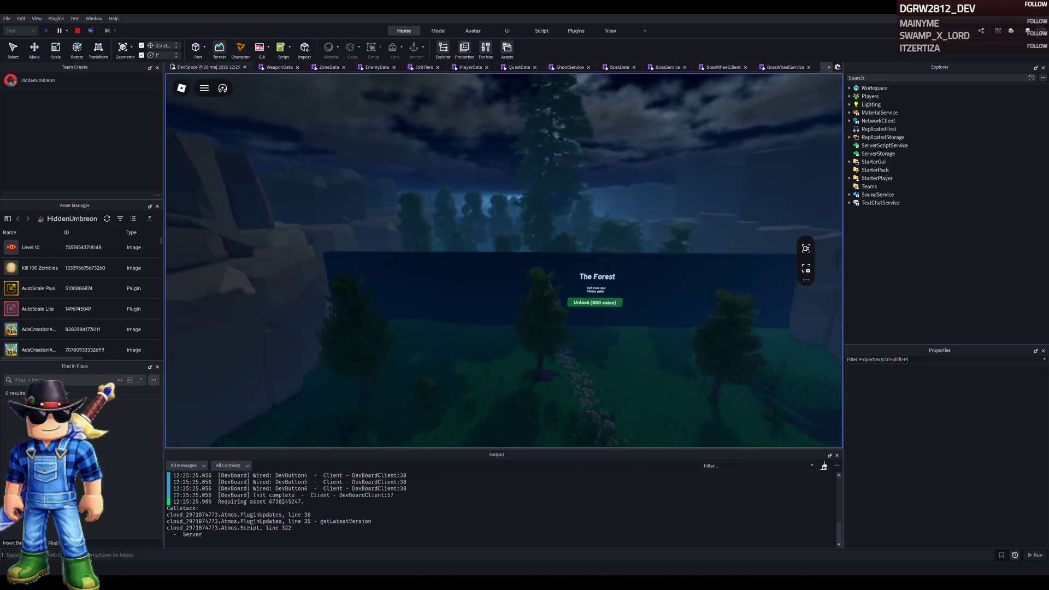
pyautogui.press('w')
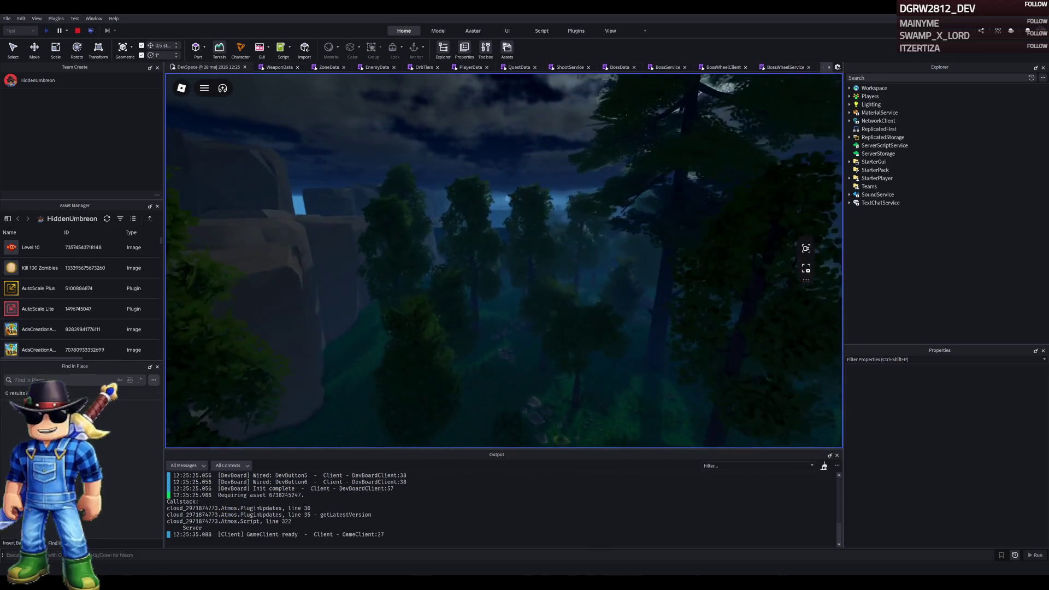
# Walk past the Swamp and Mountain Pass unlock walls, then stop the playtest
pyautogui.press('w')
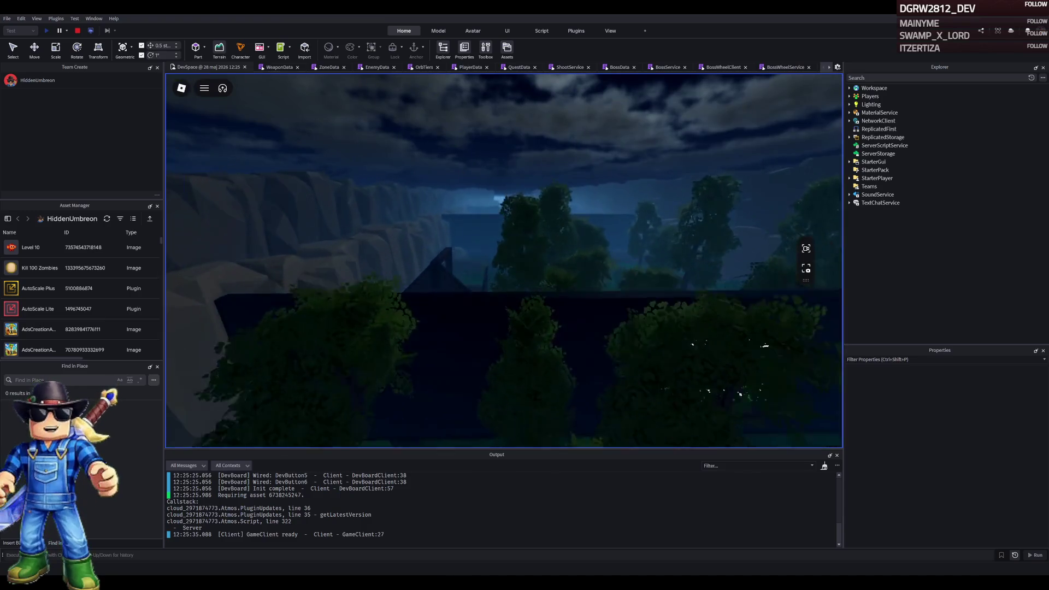
pyautogui.press('w')
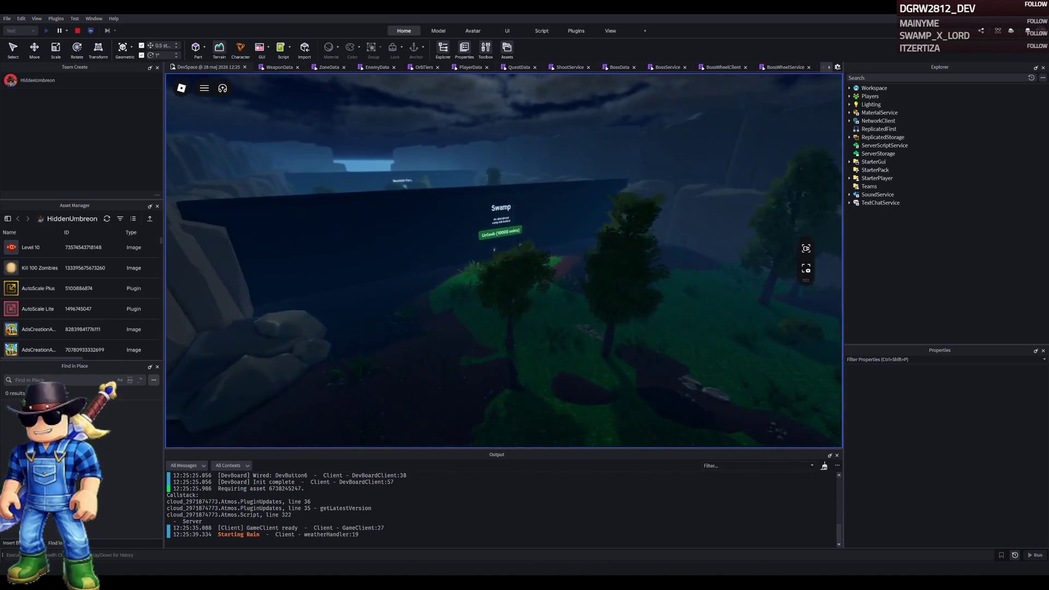
pyautogui.press('w')
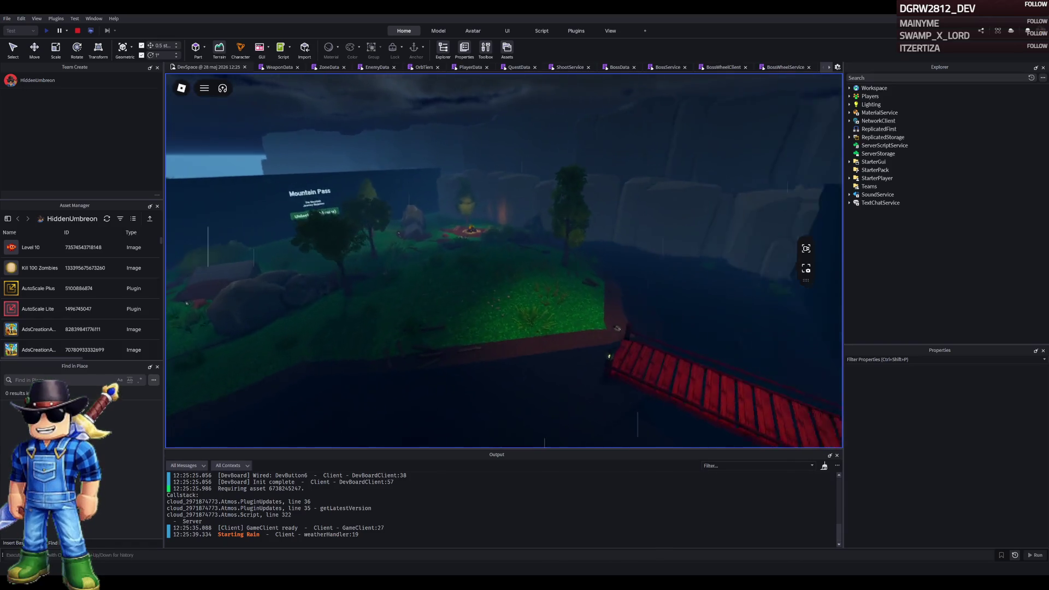
pyautogui.press('w')
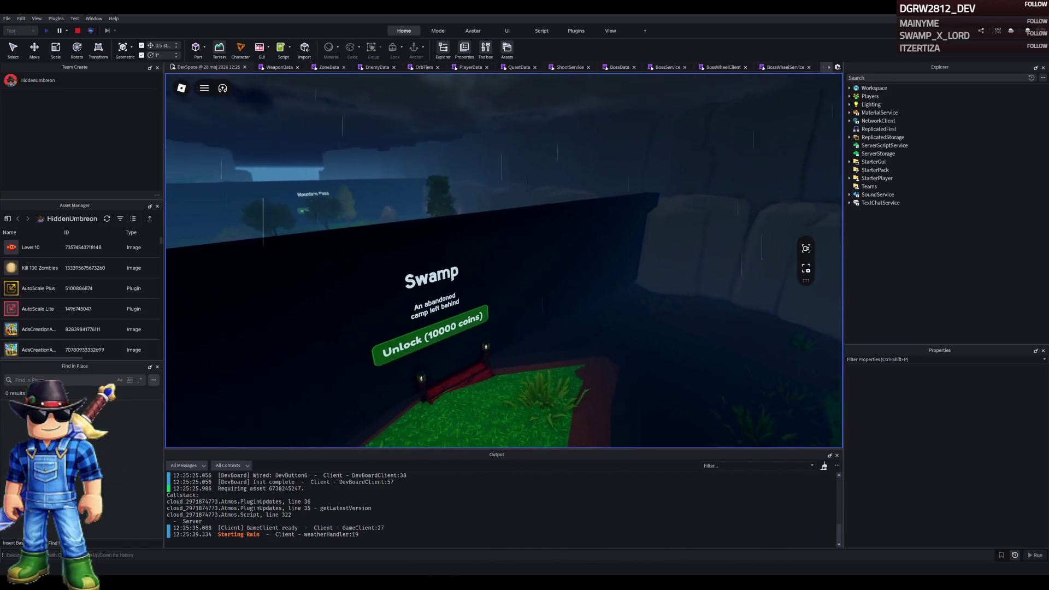
pyautogui.press('w')
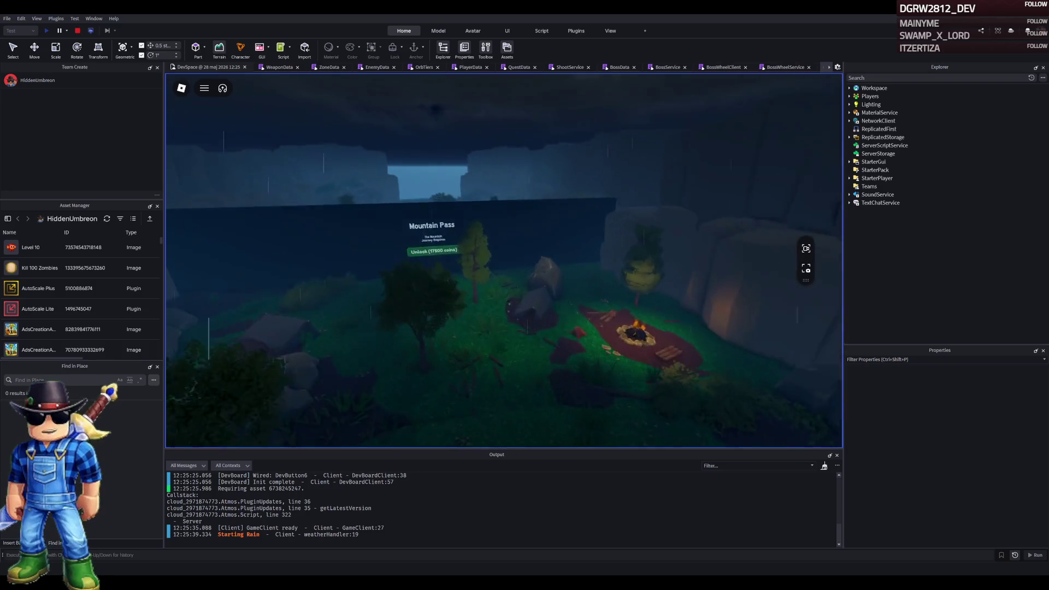
pyautogui.press('w')
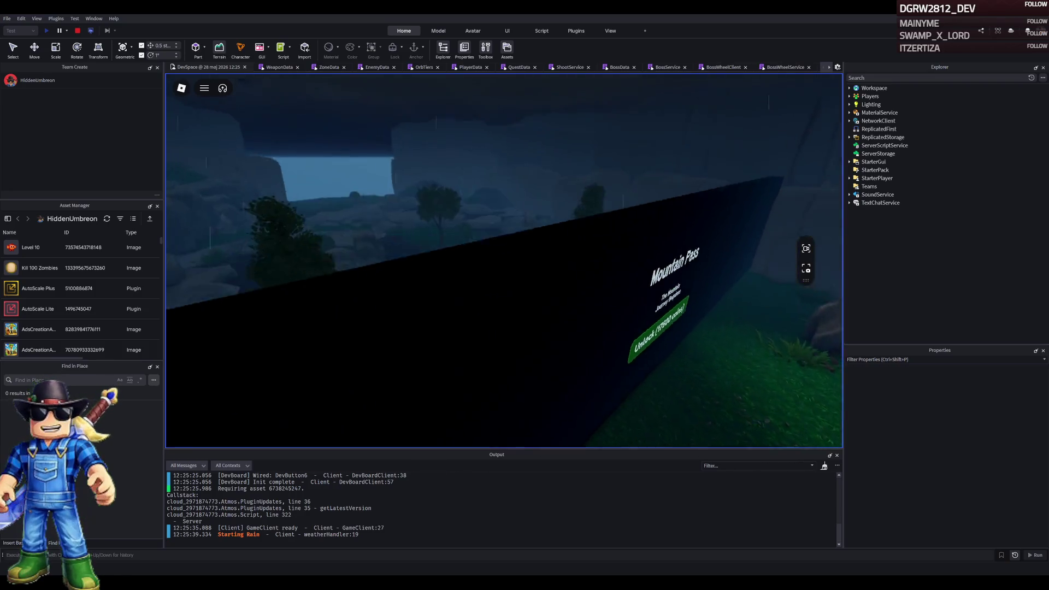
pyautogui.press('w')
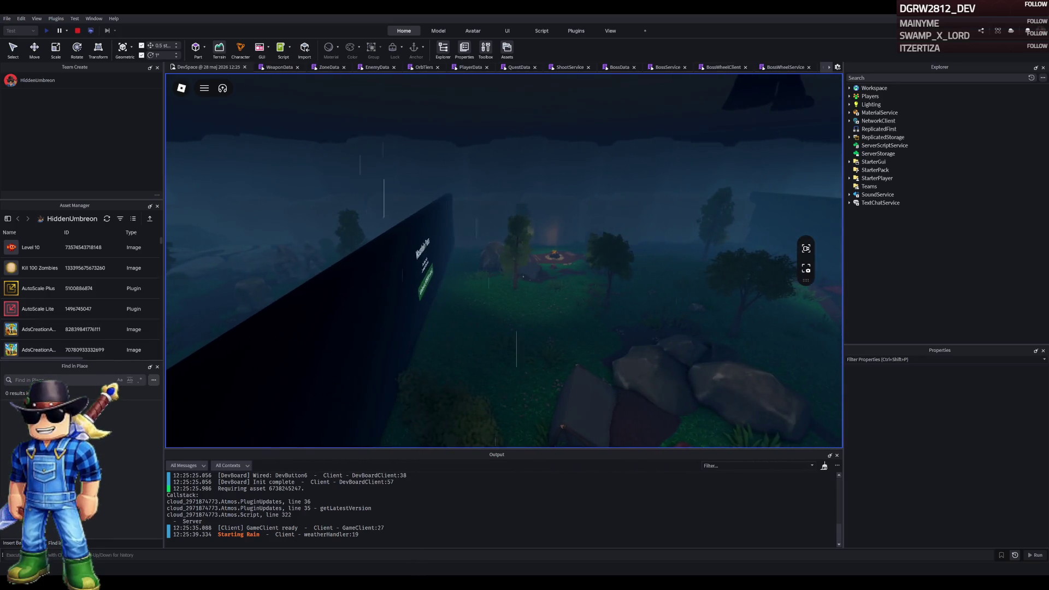
pyautogui.press('w')
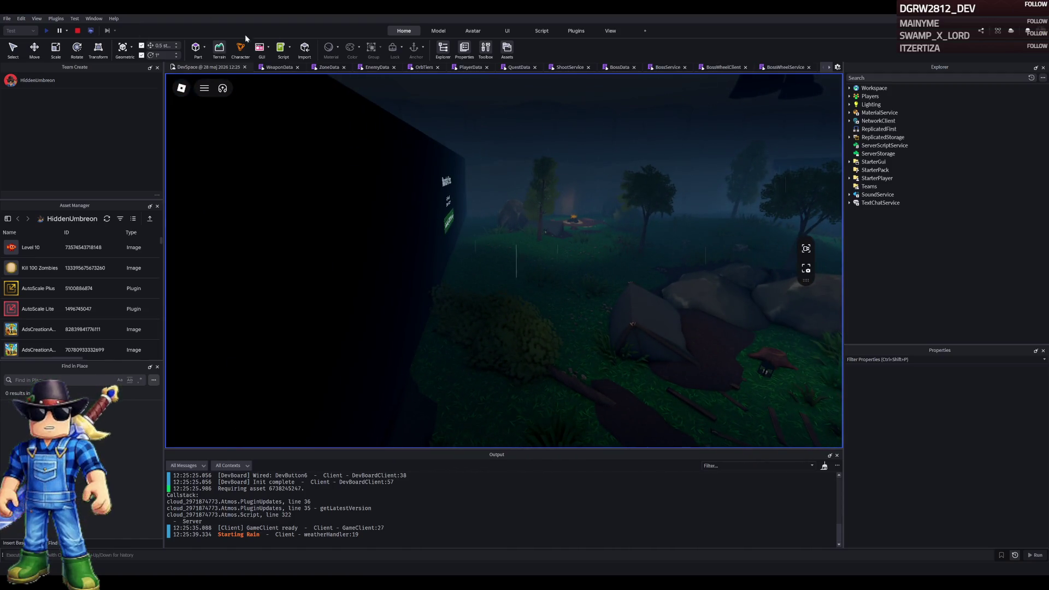
pyautogui.click(78, 31)
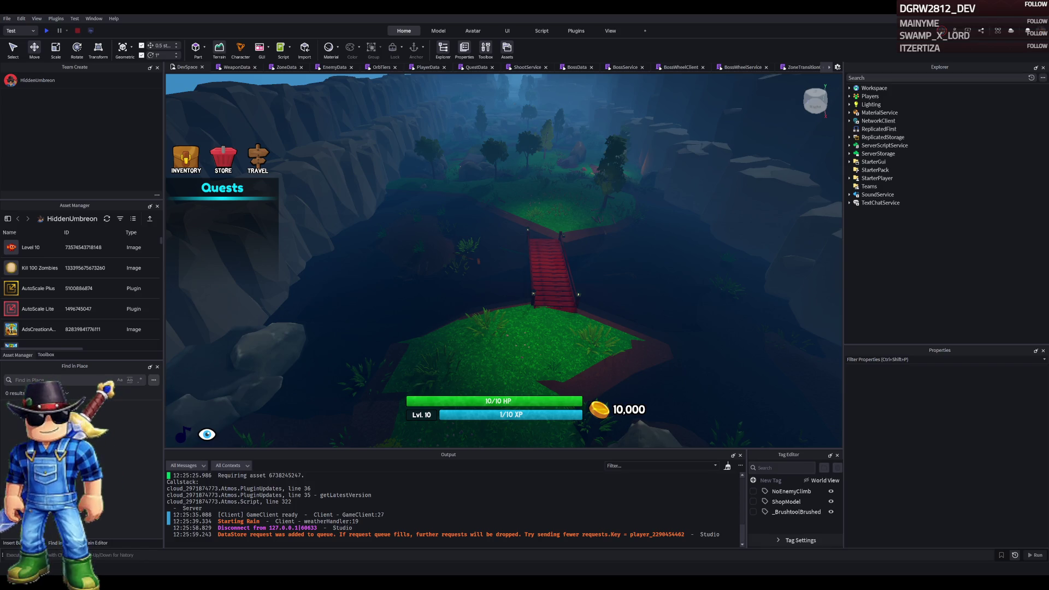
# Open the WeaponData script and place the cursor in the Revolver's range value
pyautogui.click(235, 67)
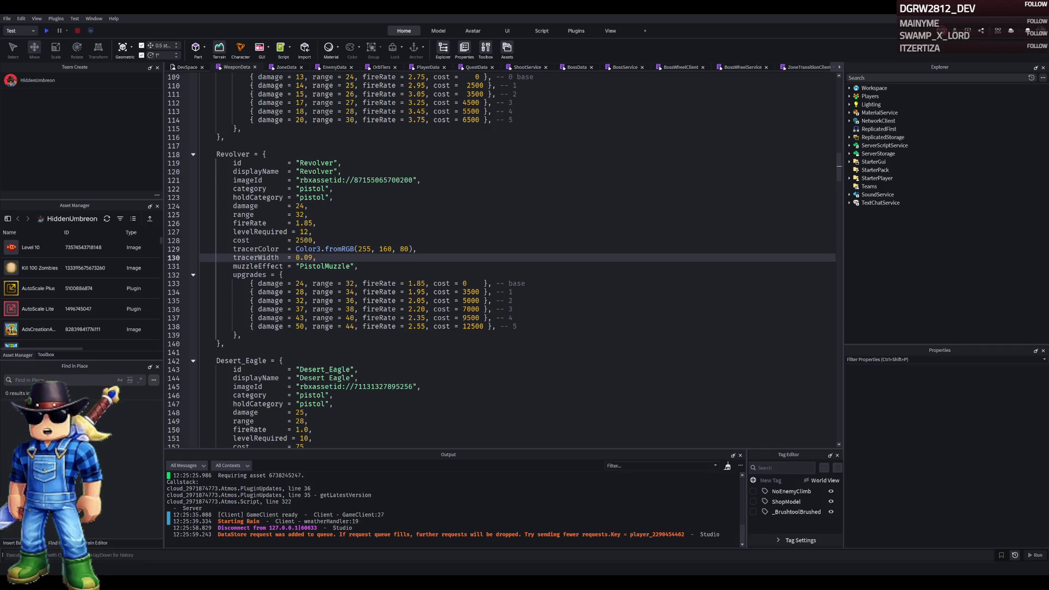
pyautogui.click(308, 214)
# Change the Revolver's base range to 30 and base damage to 22
pyautogui.press('BackSpace')
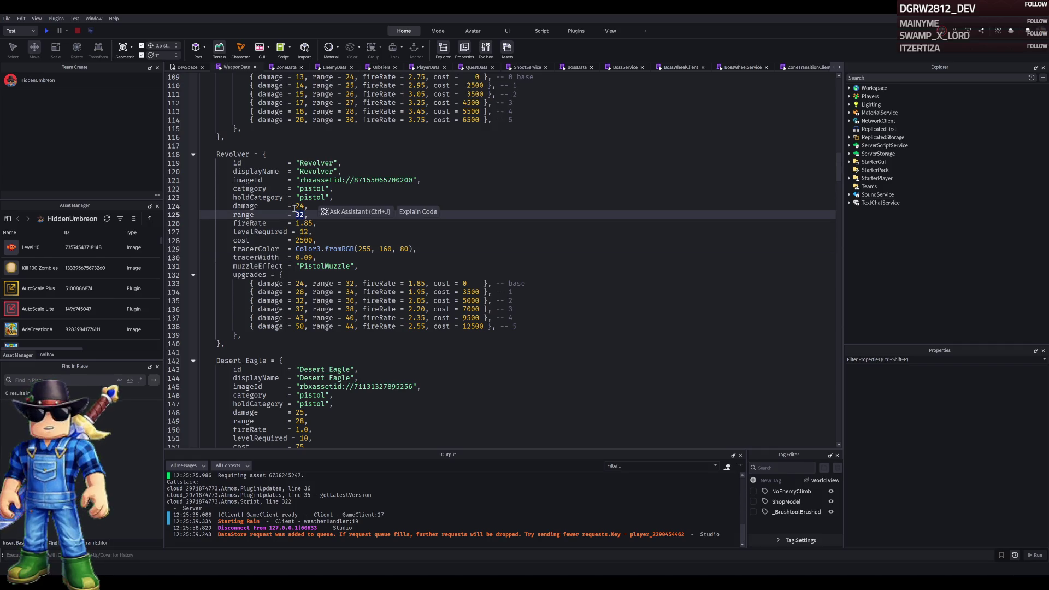
pyautogui.write('0')
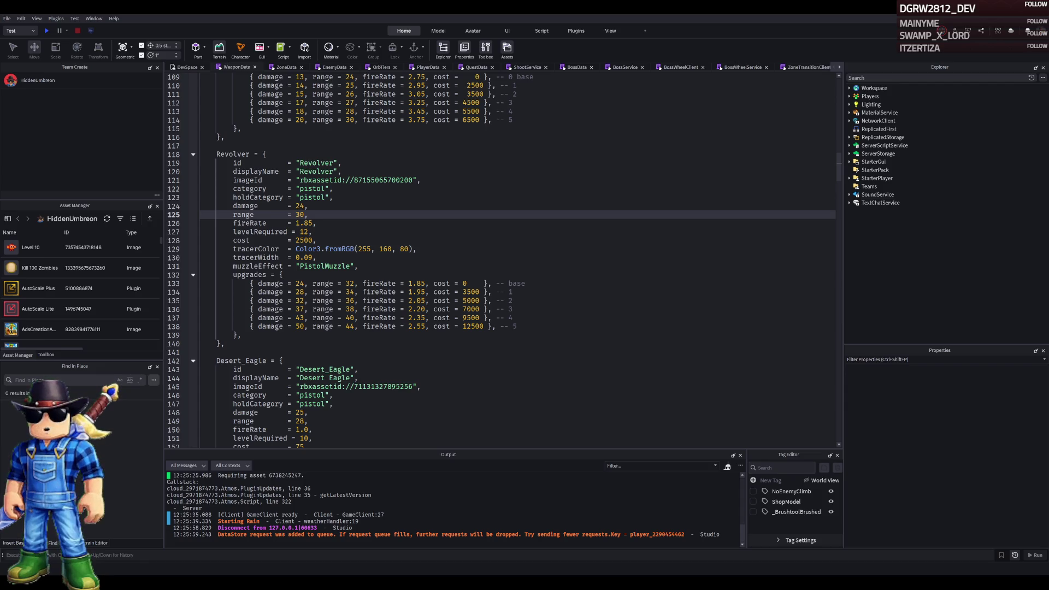
pyautogui.press('Up')
pyautogui.press('BackSpace')
pyautogui.write('2')
# Set upgrade damage for the base tier to 22 through tier 2 at 28
pyautogui.click(300, 283)
pyautogui.write('2')
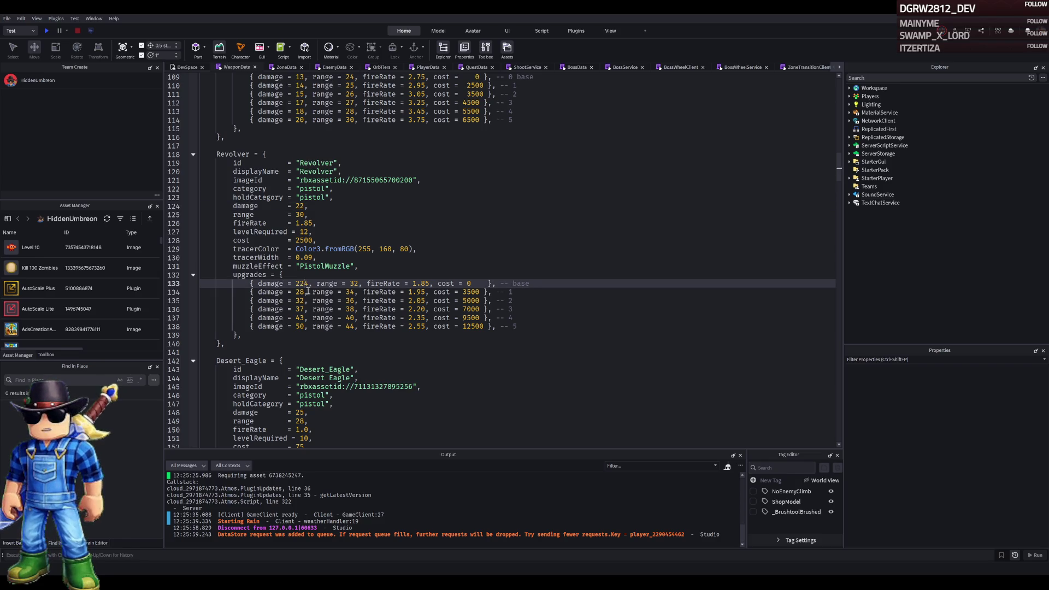
pyautogui.press('Delete')
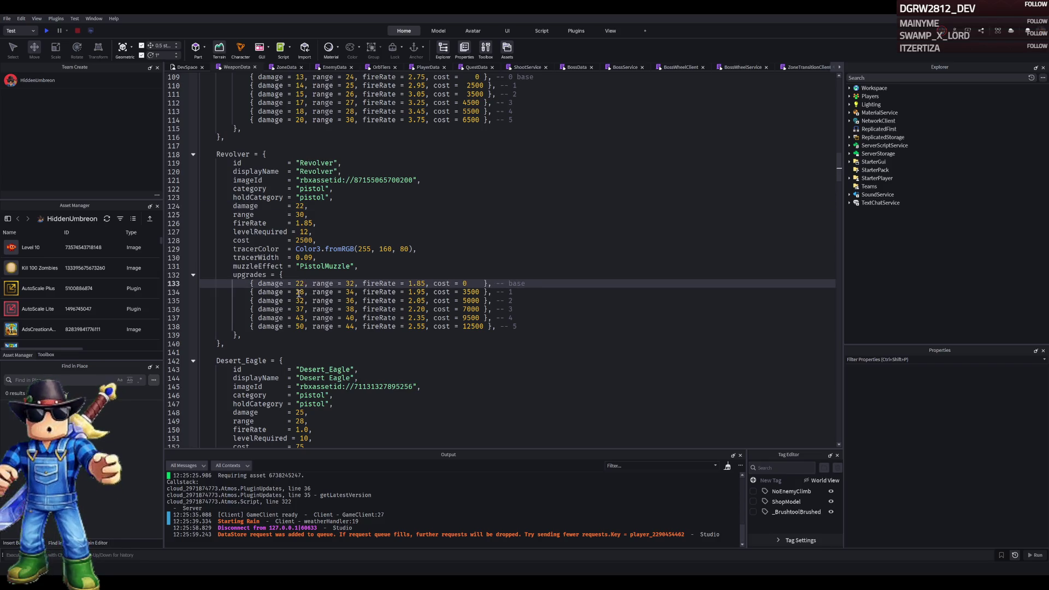
pyautogui.click(299, 293)
pyautogui.press('Delete')
pyautogui.write('5')
pyautogui.doubleClick(300, 300)
pyautogui.write('28')
# Rescale upgrade damage for tiers 3–5, ending at 40 for tier 5
pyautogui.click(300, 309)
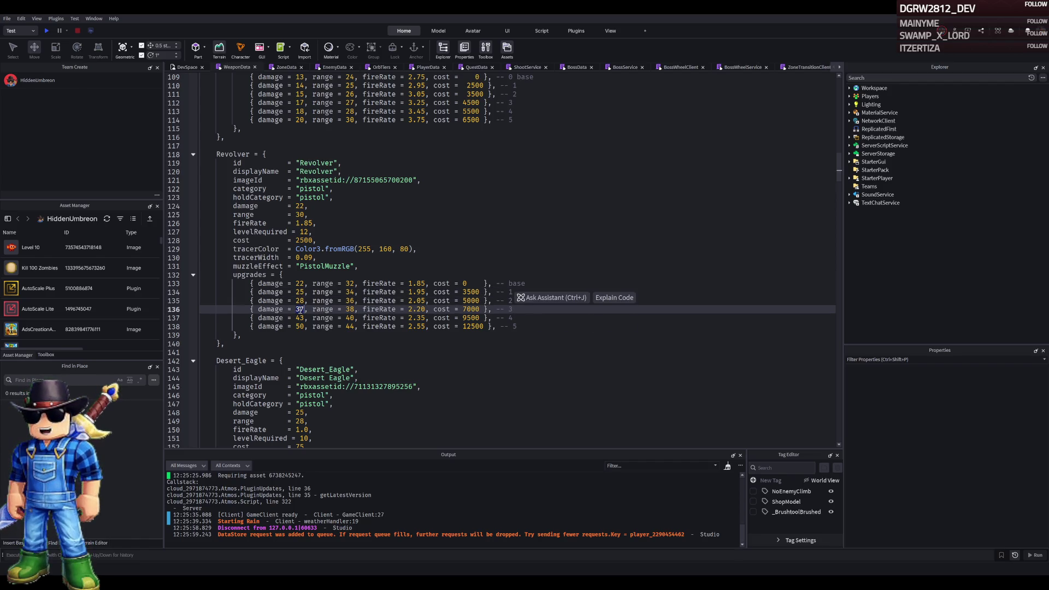
pyautogui.press('Delete')
pyautogui.write('2')
pyautogui.click(300, 318)
pyautogui.press('BackSpace')
pyautogui.write('6')
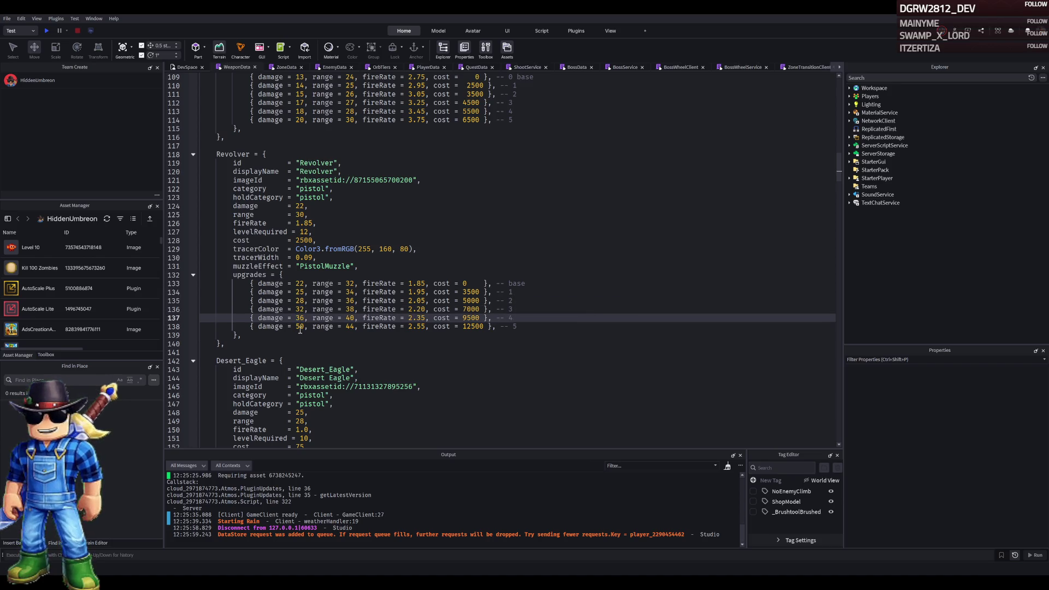
pyautogui.doubleClick(299, 326)
pyautogui.write('4')
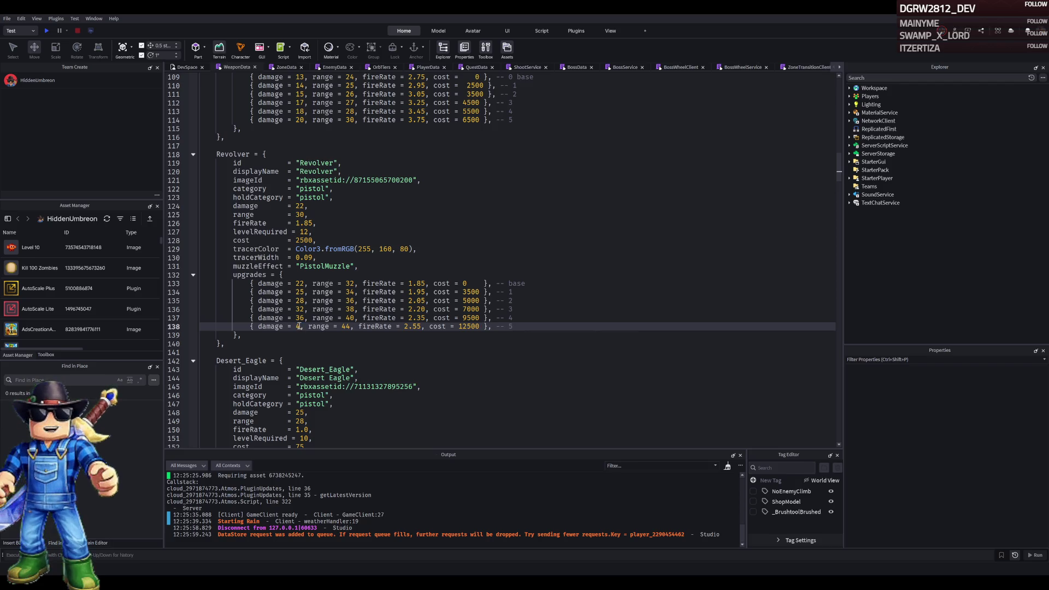
pyautogui.write('0')
# Set the upgrade range for the base tier to 30 and adjust tiers 1–2
pyautogui.click(353, 283)
pyautogui.press('BackSpace')
pyautogui.write('0')
pyautogui.click(352, 291)
pyautogui.press('BackSpace')
pyautogui.write('2')
pyautogui.click(352, 300)
pyautogui.press('BackSpace')
pyautogui.write('4')
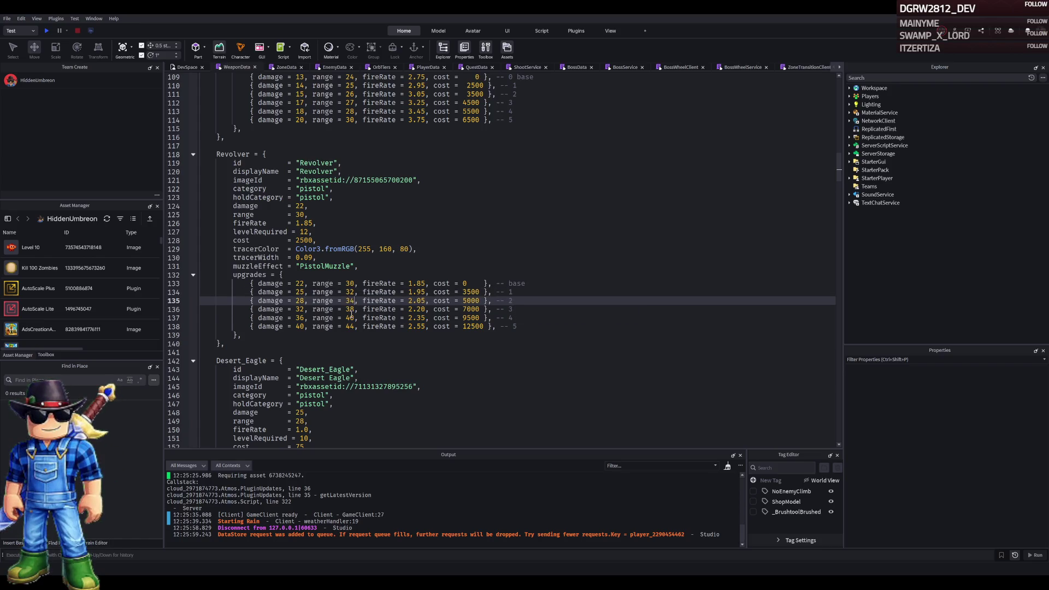
# Set the tier 3–5 upgrade ranges, with tier 4 at 38 and tier 5 at 40
pyautogui.click(352, 318)
pyautogui.click(353, 308)
pyautogui.press('BackSpace')
pyautogui.write('6')
pyautogui.click(349, 317)
pyautogui.press('BackSpace')
pyautogui.press('BackSpace')
pyautogui.write('38')
pyautogui.click(349, 326)
pyautogui.press('BackSpace')
pyautogui.write('0')
pyautogui.click(443, 268)
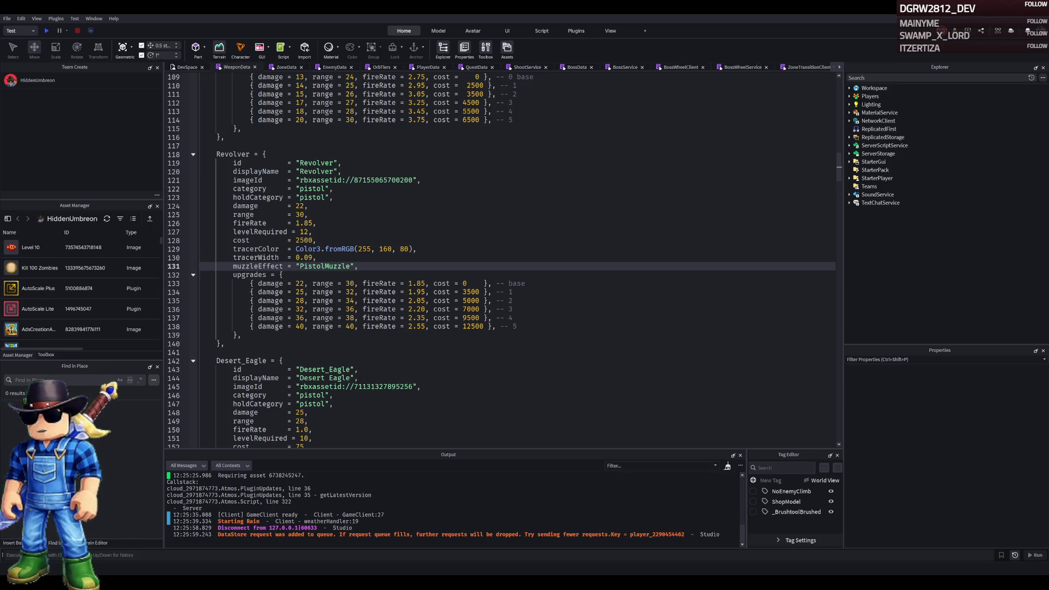
# Change the Revolver's tier 3–5 fire rates to 2.15, 2.25 and 2.35
pyautogui.click(421, 309)
pyautogui.press('BackSpace')
pyautogui.press('Delete')
pyautogui.write('15')
pyautogui.press('Down')
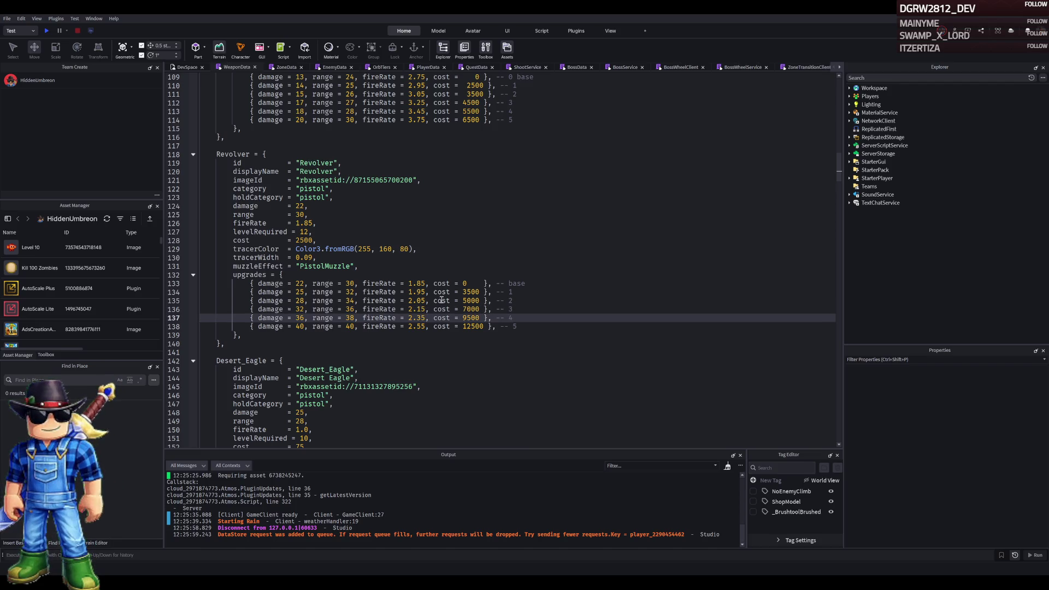
pyautogui.press('BackSpace')
pyautogui.press('BackSpace')
pyautogui.write('25')
pyautogui.press('Down')
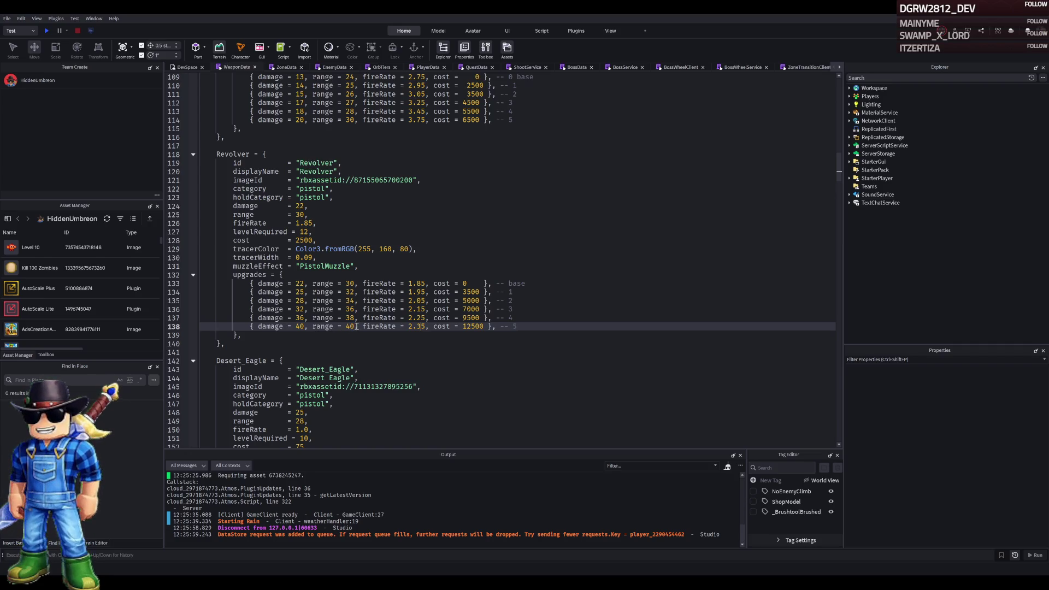
# Save the WeaponData script with Ctrl+S and start a playtest with F5
pyautogui.click(446, 327)
pyautogui.hotkey('ctrl', 's')
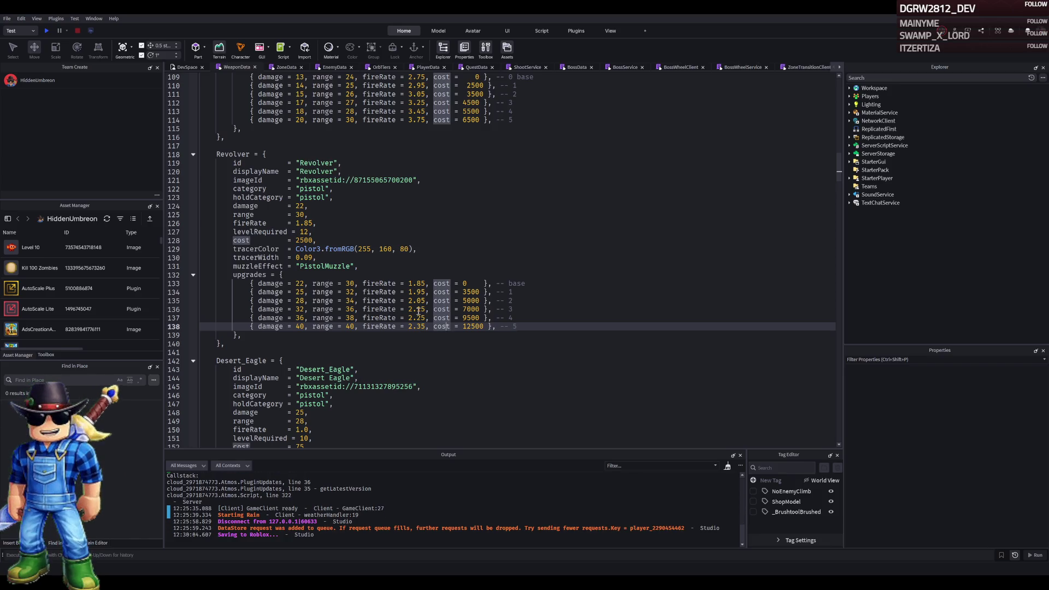
pyautogui.press('F5')
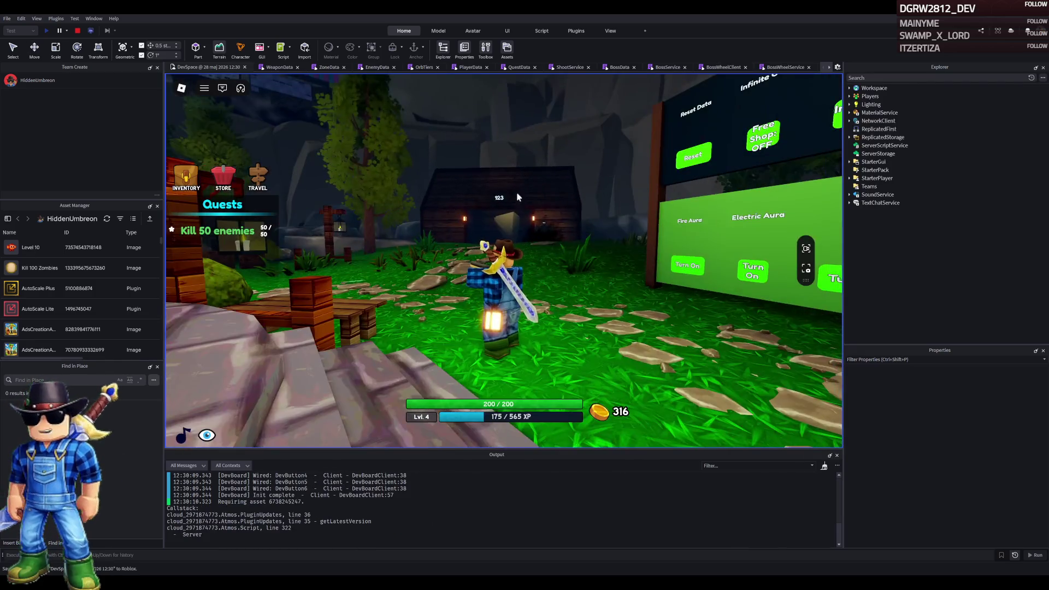
# Walk to the dev board by the fountain and reset the player's data to level 1
pyautogui.press('w')
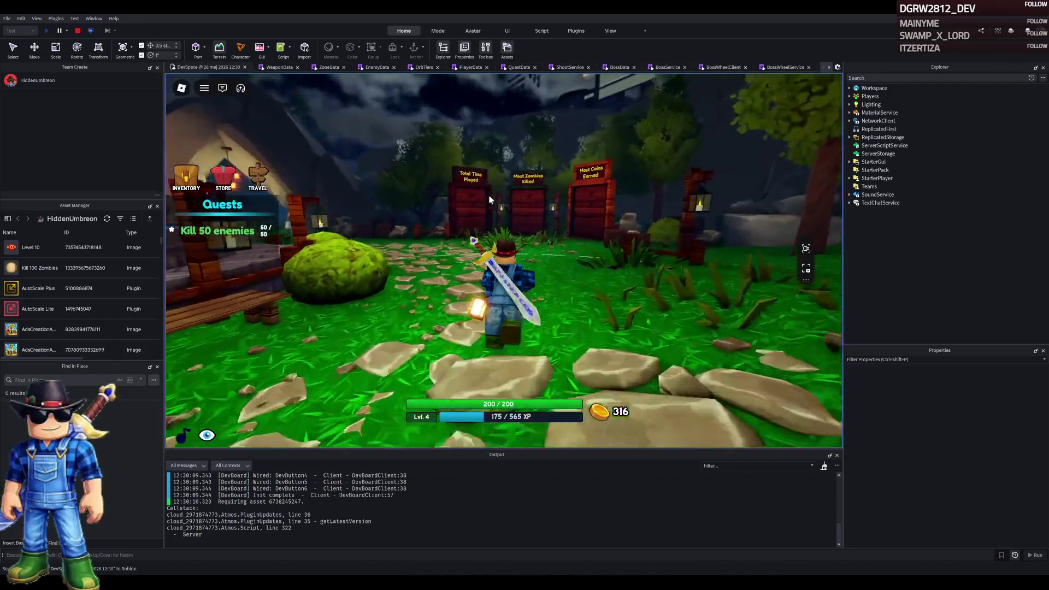
pyautogui.press('Left')
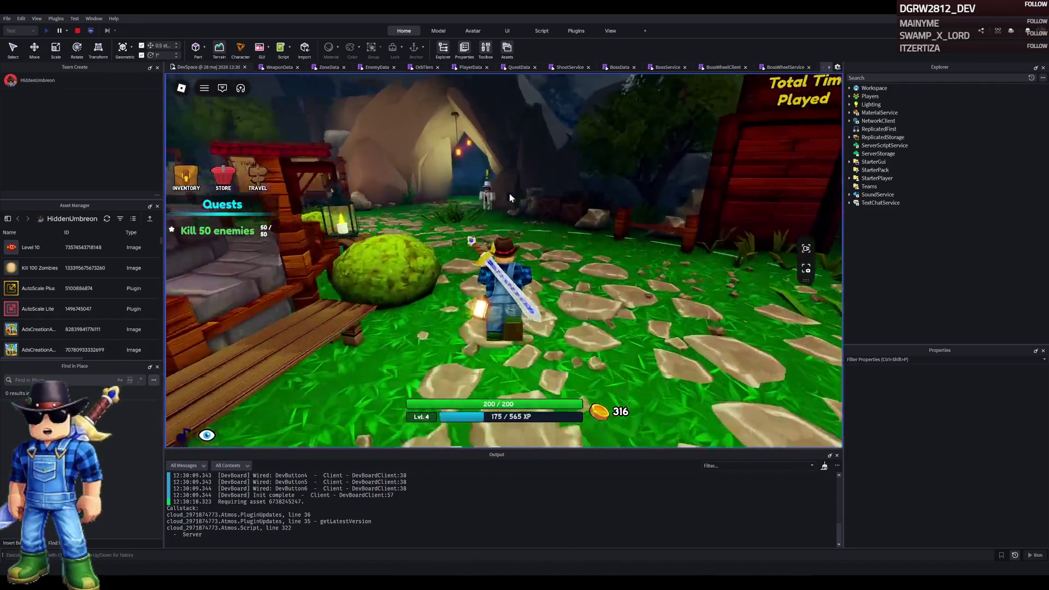
pyautogui.press('a')
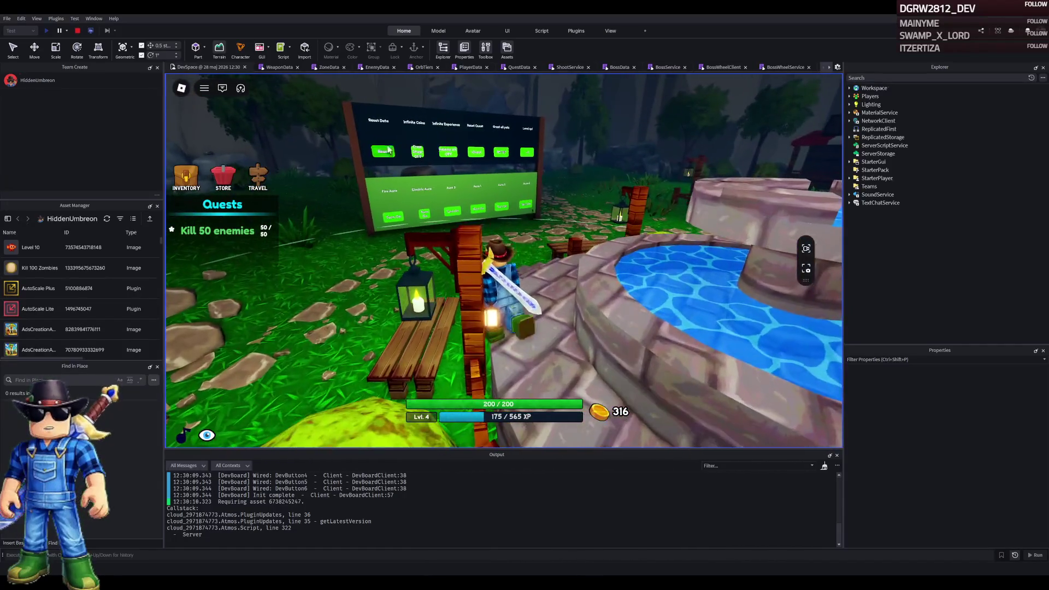
pyautogui.click(385, 153)
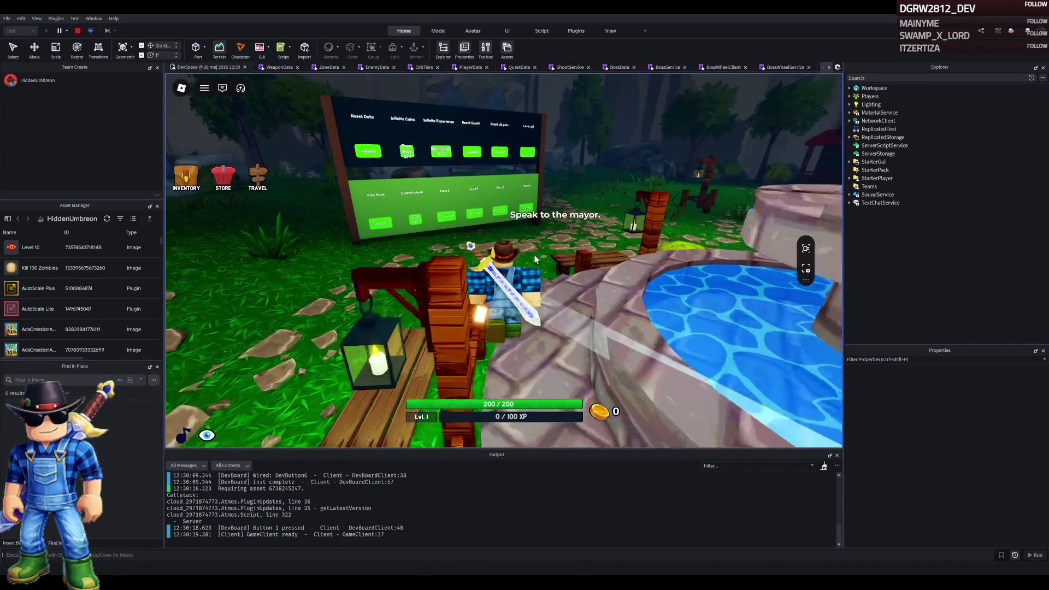
# Stop the playtest and orbit the editor view toward the cliff wall
pyautogui.press('Left')
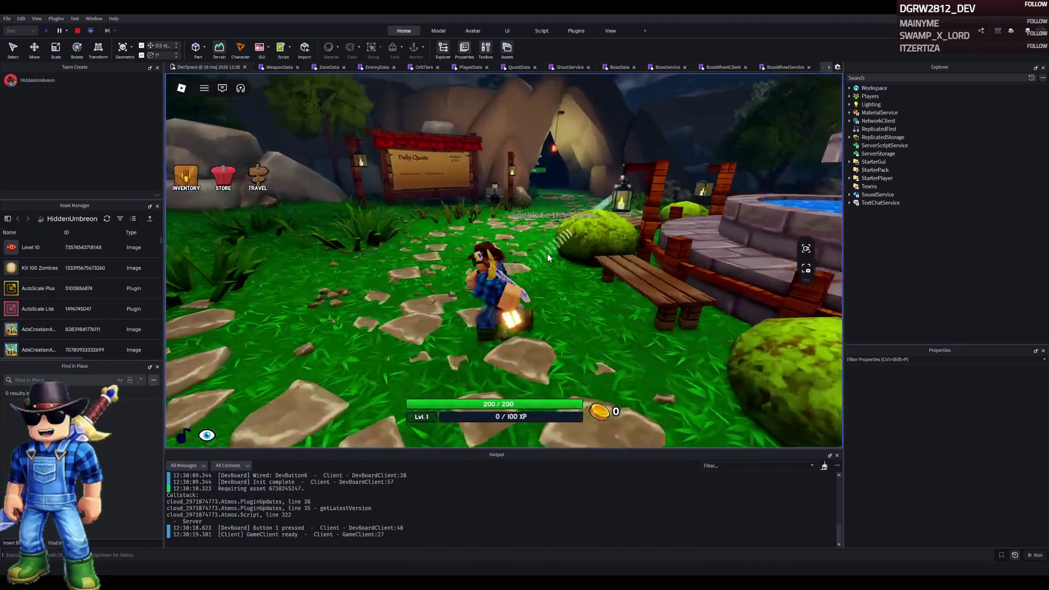
pyautogui.click(77, 31)
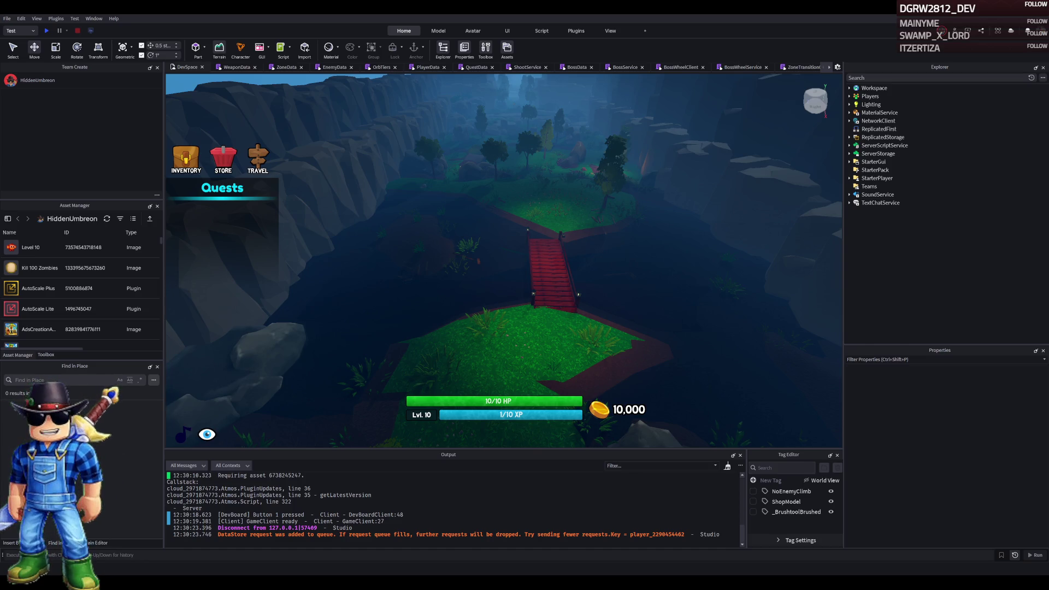
pyautogui.moveTo(365, 158); pyautogui.dragTo(412, 169)
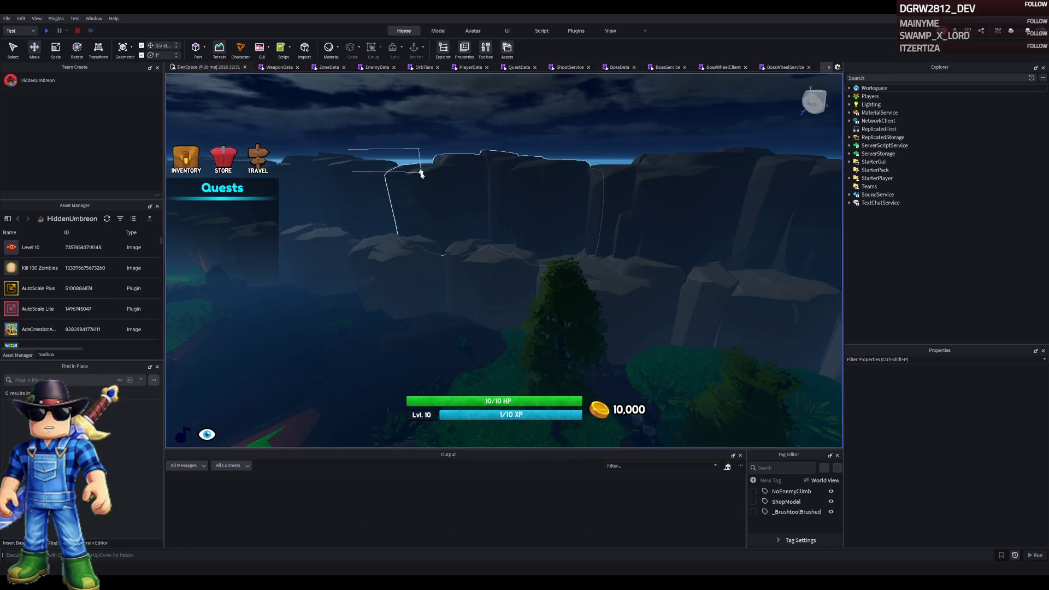
# Launch a new playtest to check the reset player's level and coins
pyautogui.hotkey('shift', 'F5')
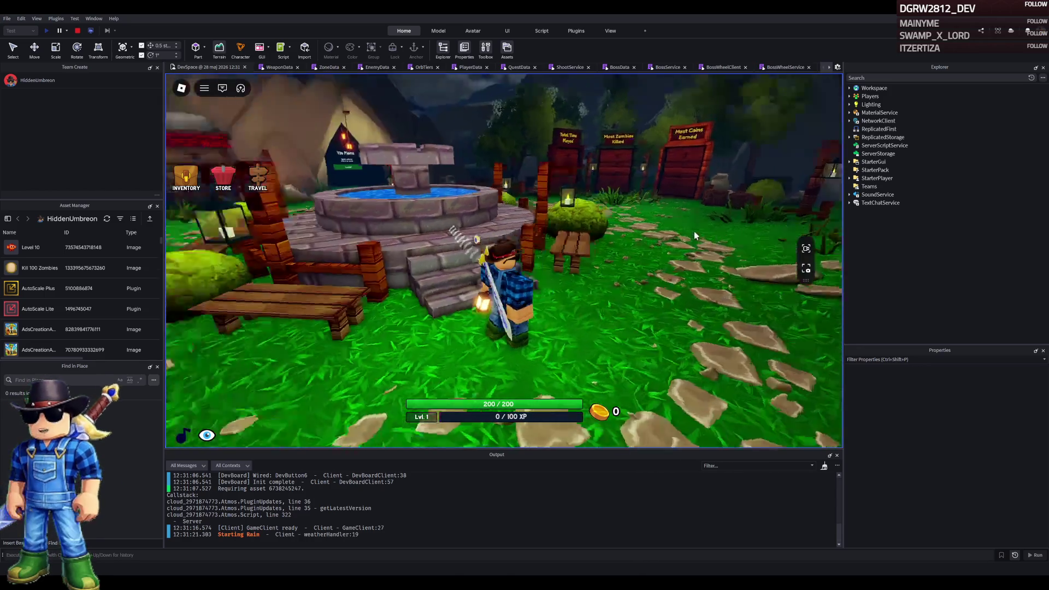
# Accept the Glock from the Town Mayor by the fountain and dismiss the inventory panel
pyautogui.press('Escape')
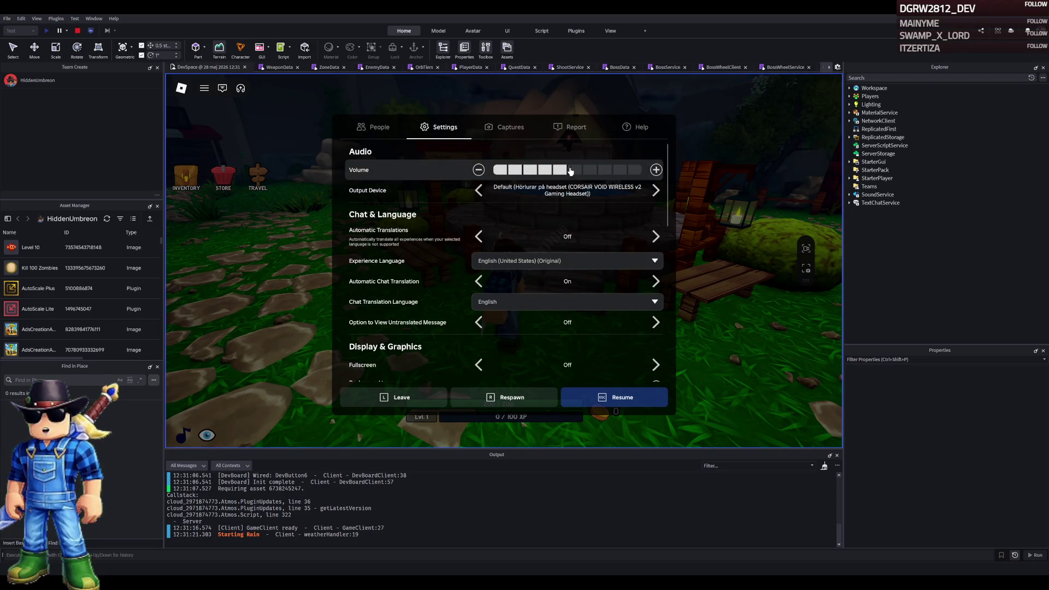
pyautogui.press('Escape')
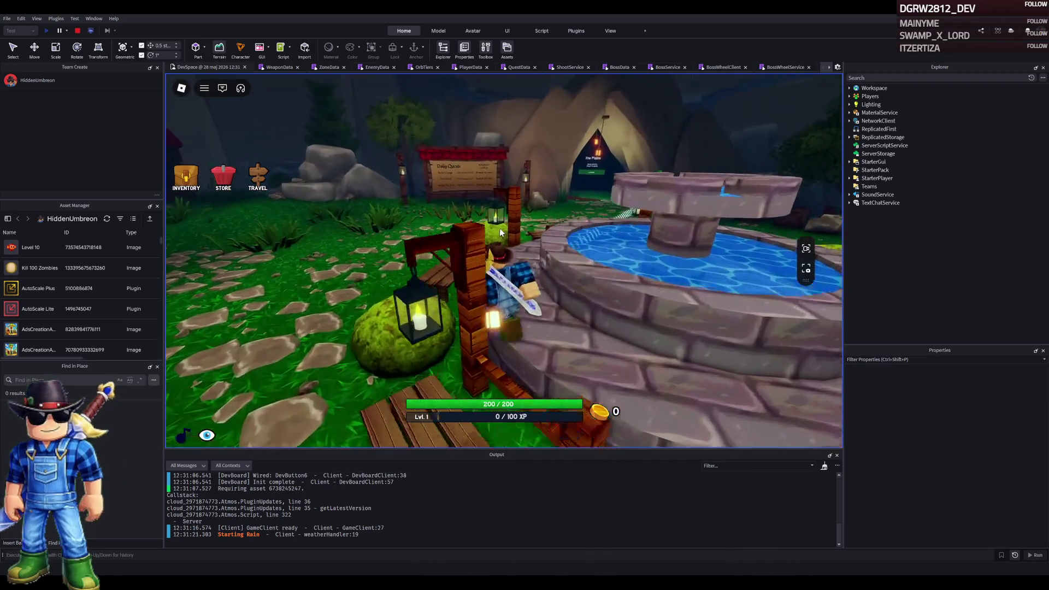
pyautogui.press('w')
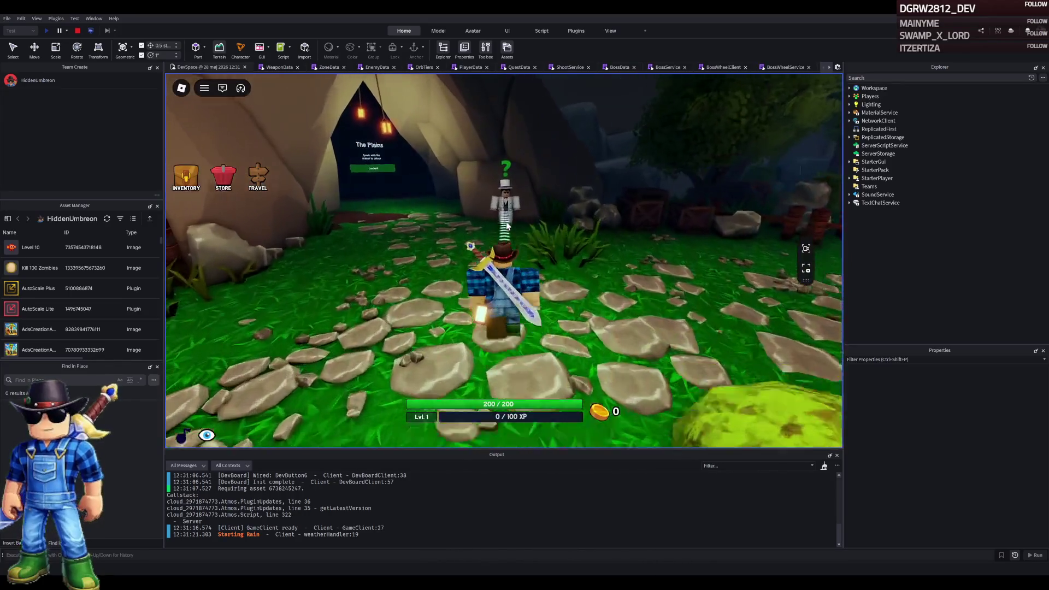
pyautogui.click(506, 221)
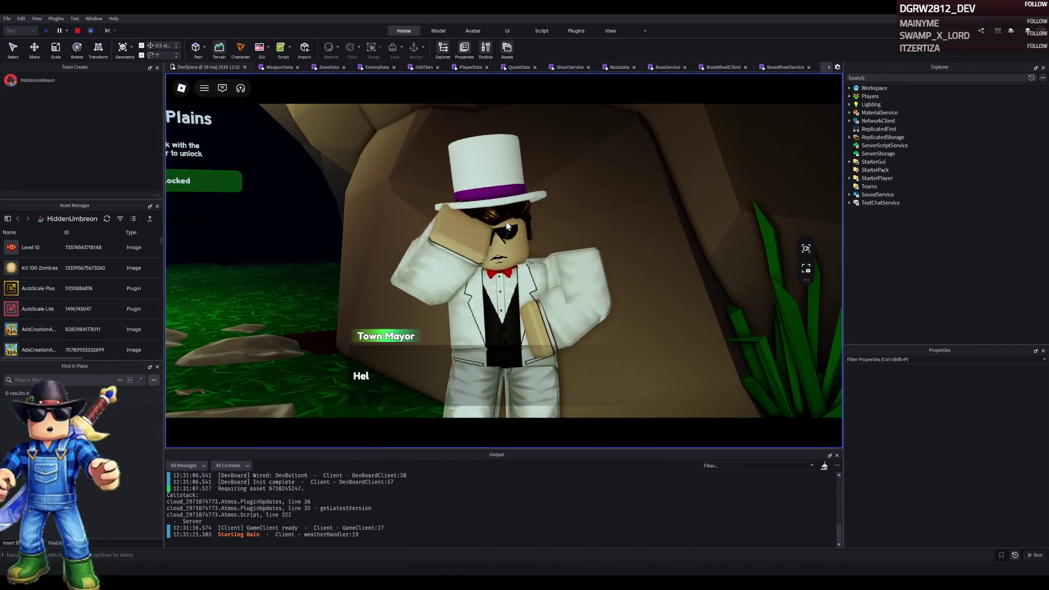
pyautogui.click(705, 257)
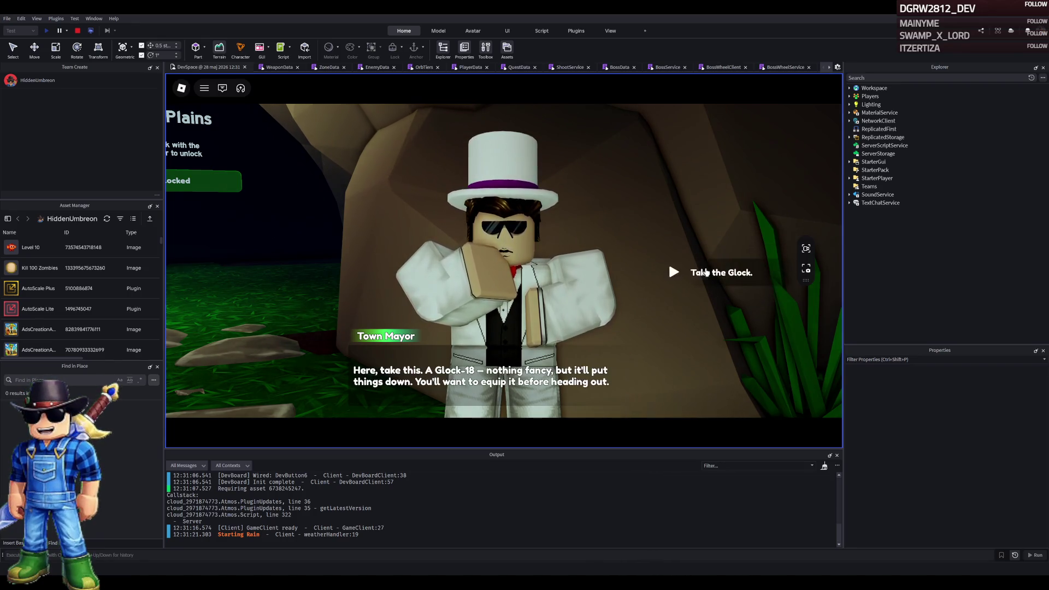
pyautogui.click(705, 272)
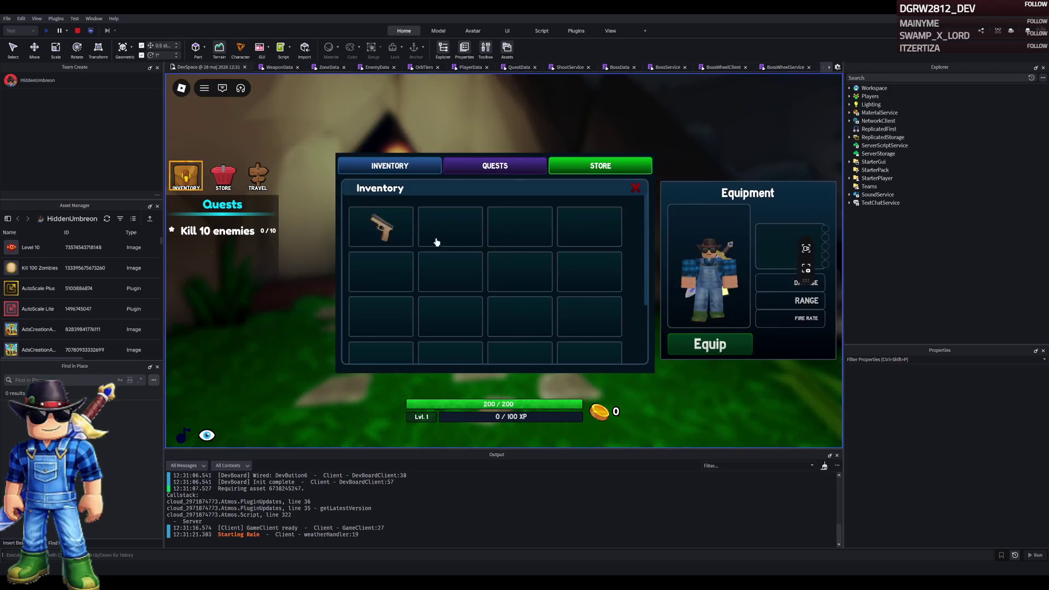
pyautogui.click(636, 187)
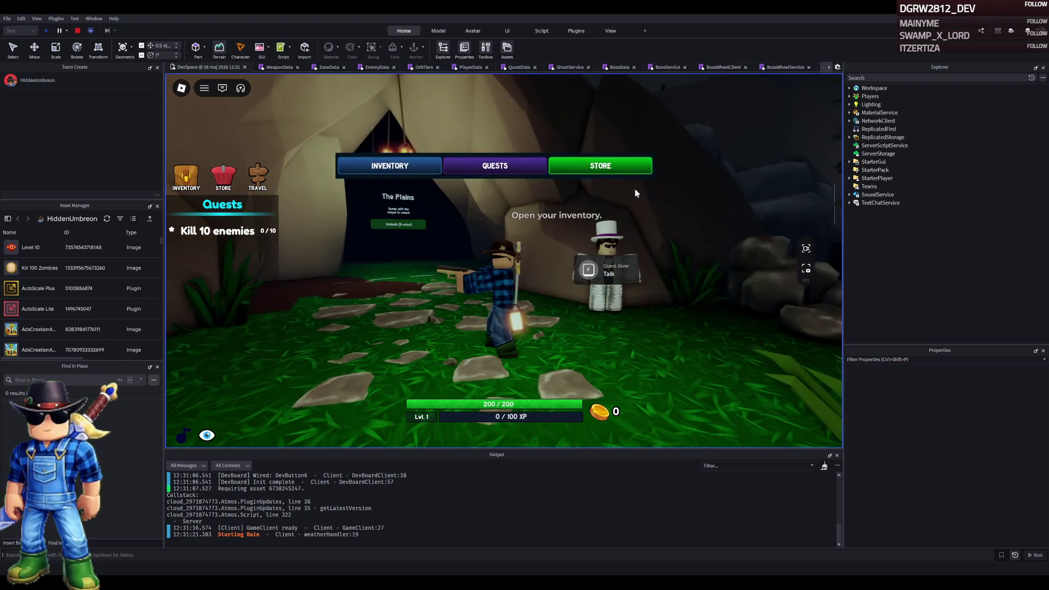
# Leave Safe Village across the plains and kill the first two zombies with the sword
pyautogui.press('w')
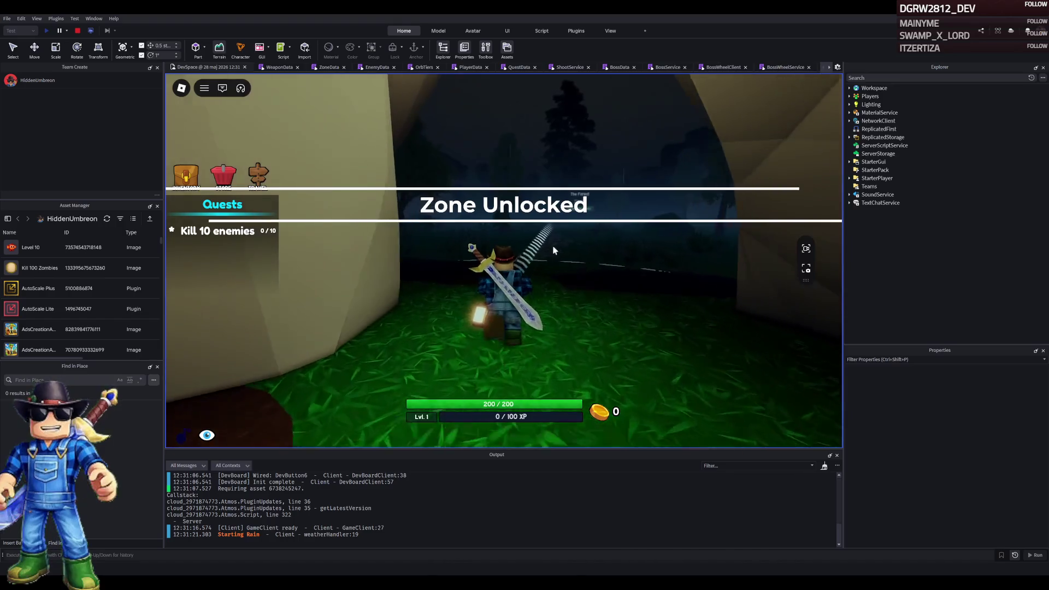
pyautogui.press('w')
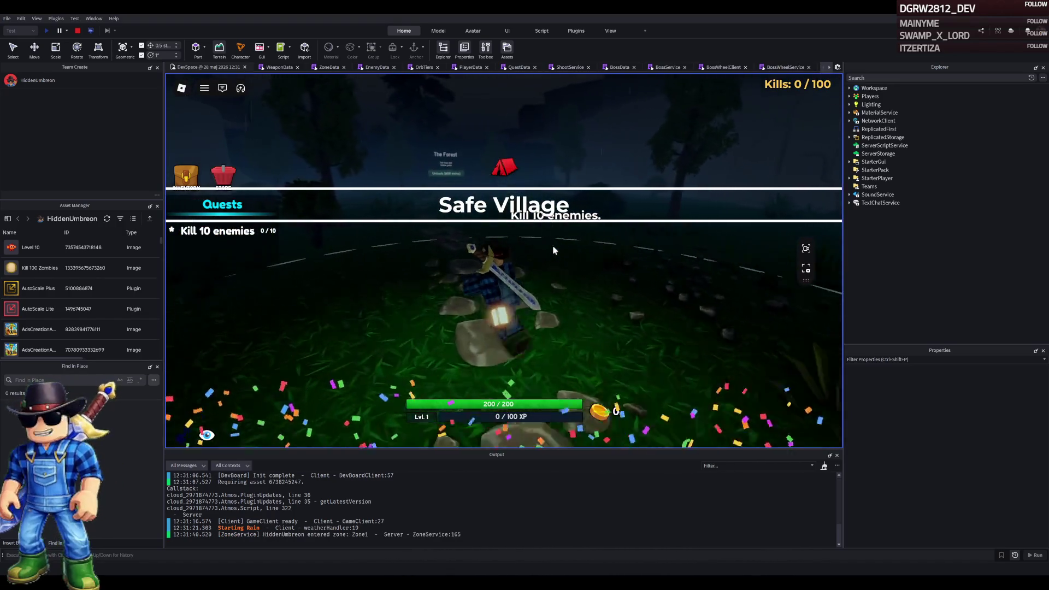
pyautogui.press('w')
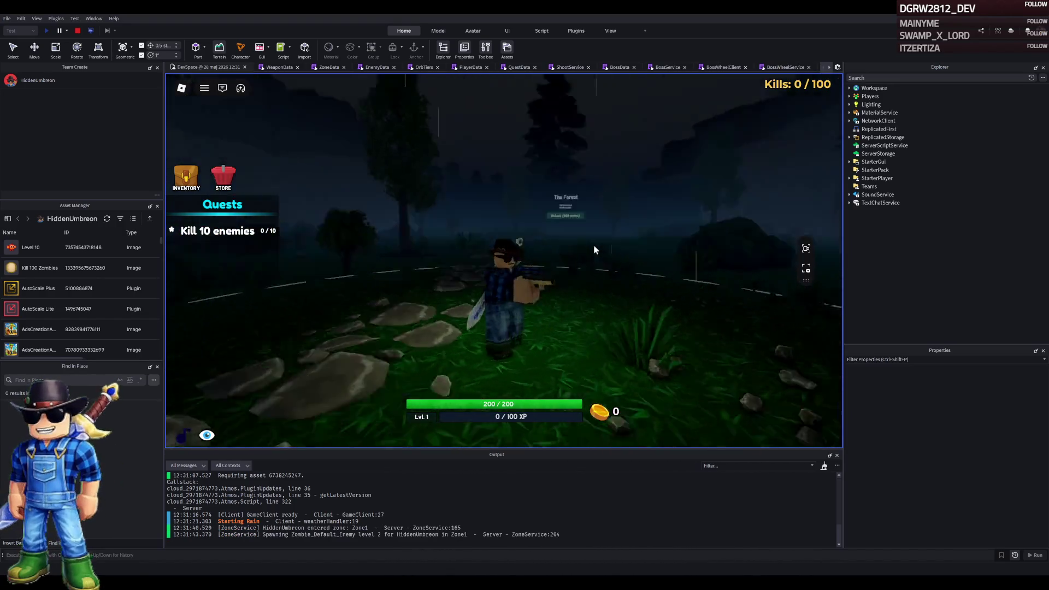
pyautogui.press('w')
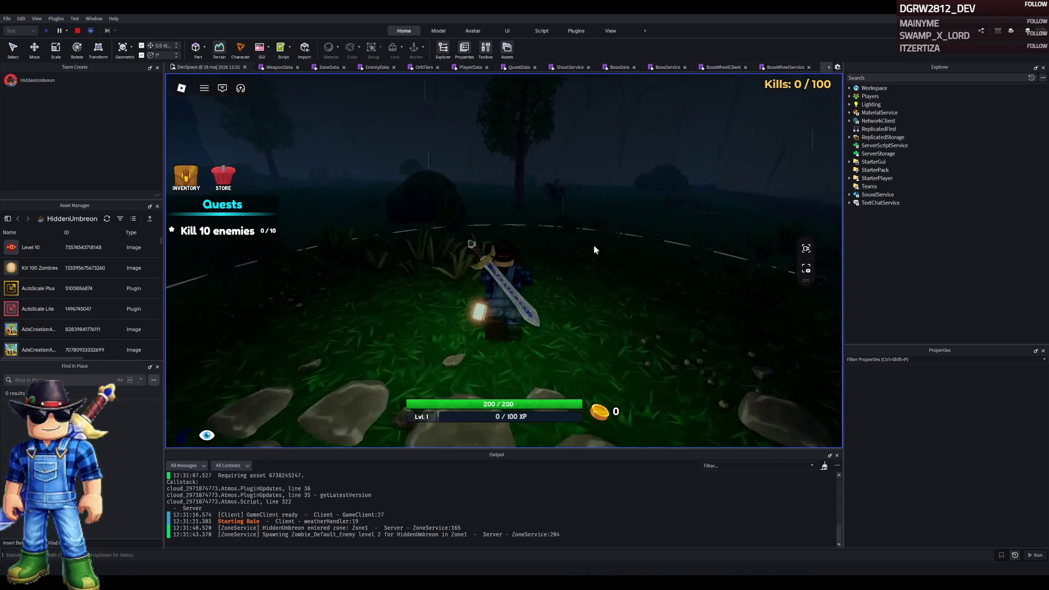
pyautogui.press('w')
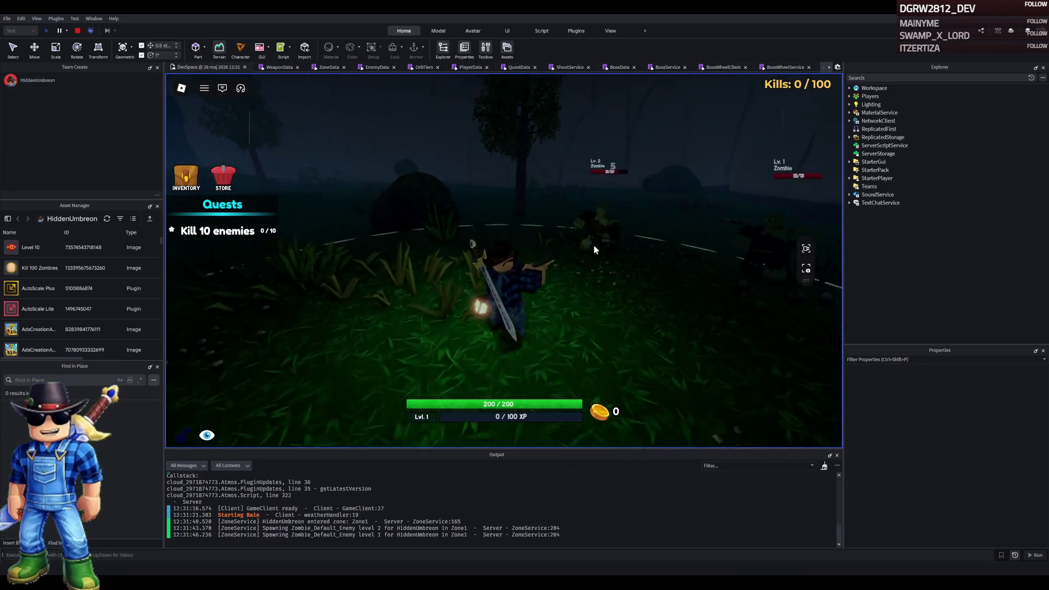
pyautogui.click(594, 249)
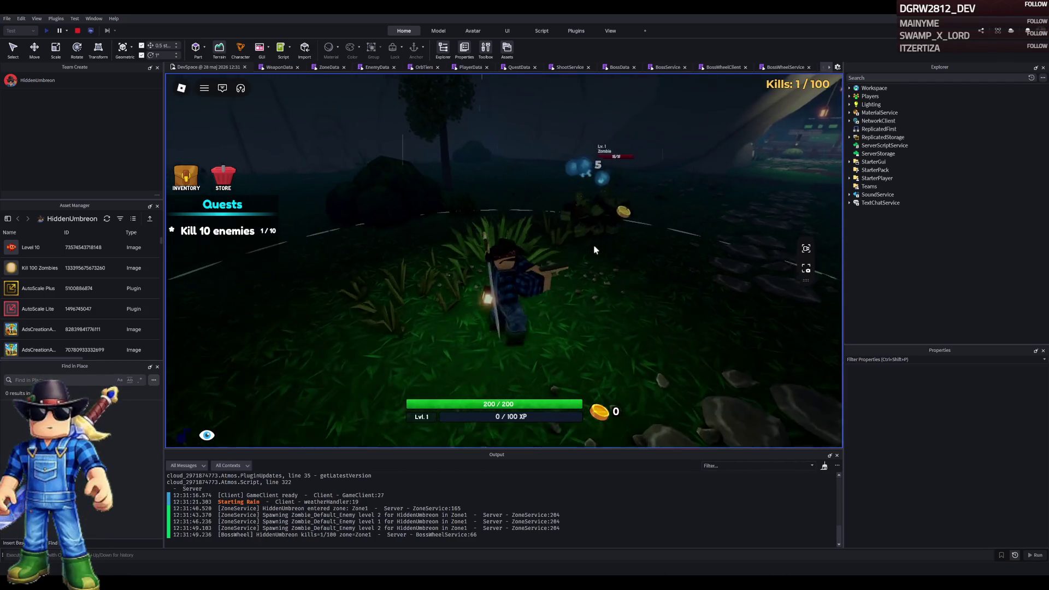
pyautogui.click(595, 249)
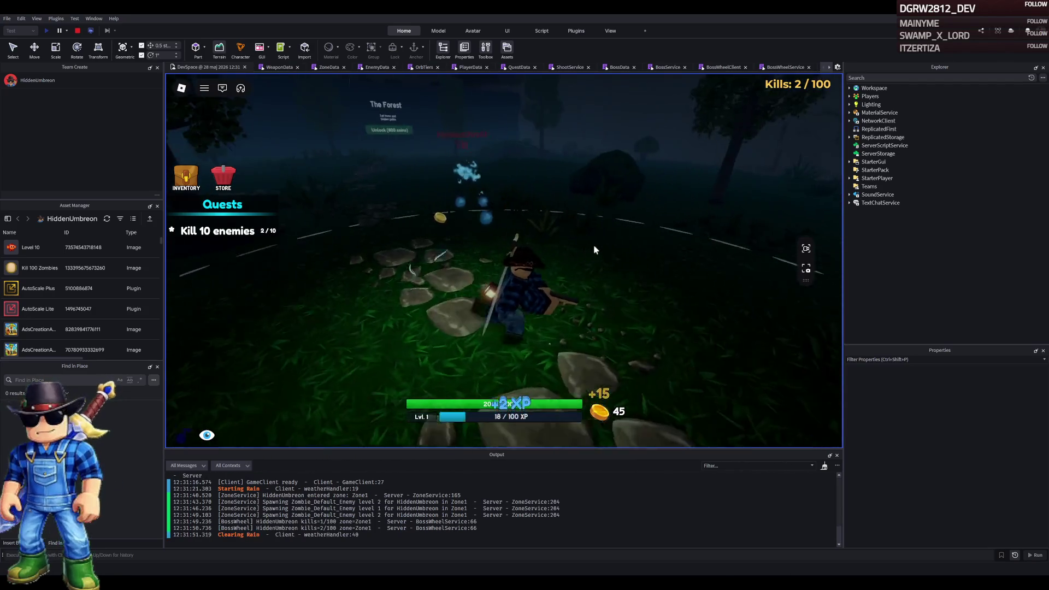
# Turn left and cut down the group of nearby zombies, landing headshots
pyautogui.press('w')
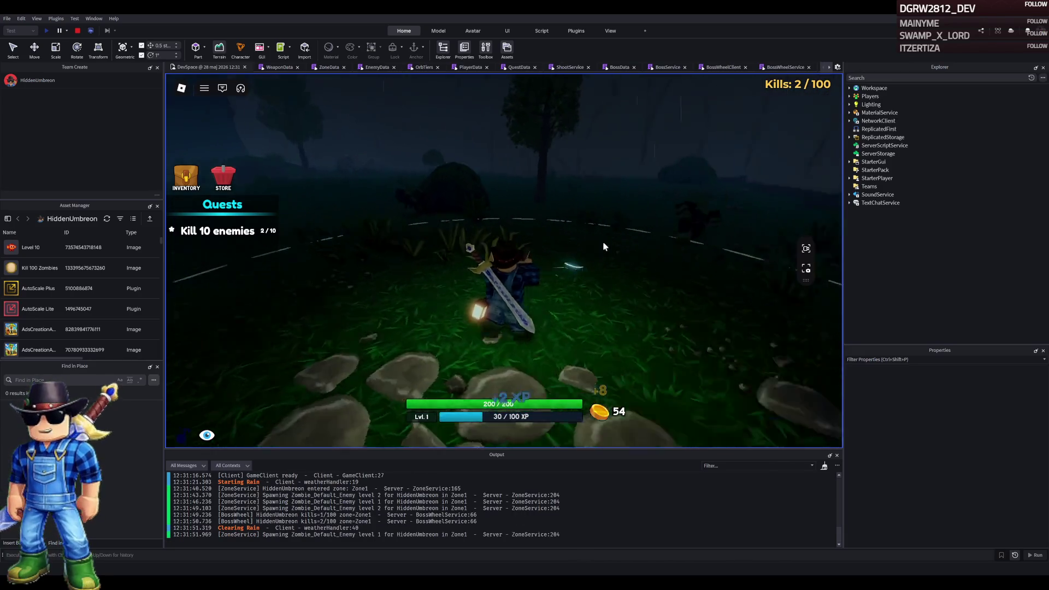
pyautogui.press('a')
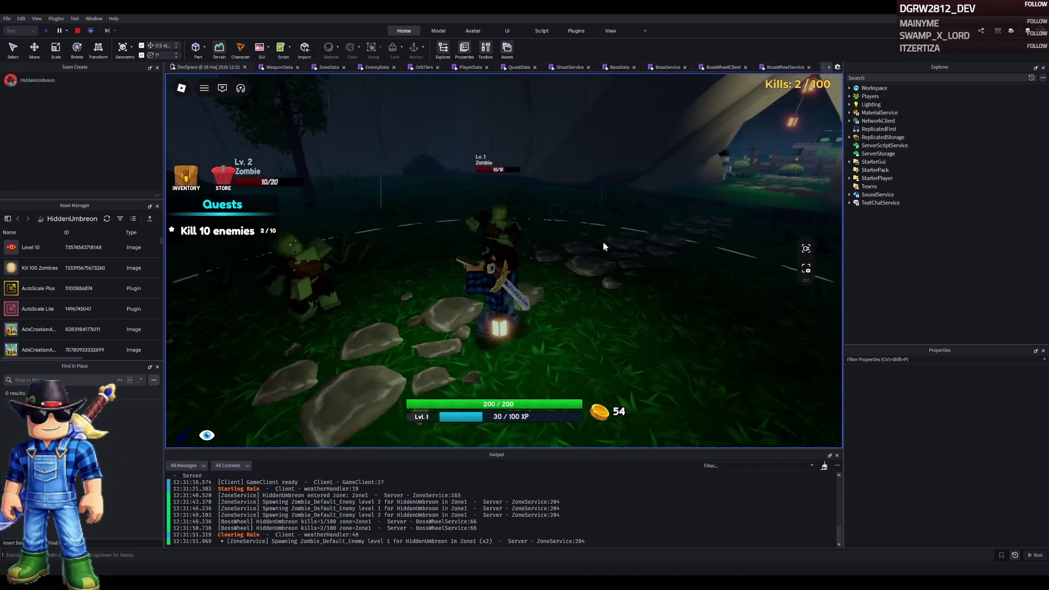
pyautogui.click(603, 247)
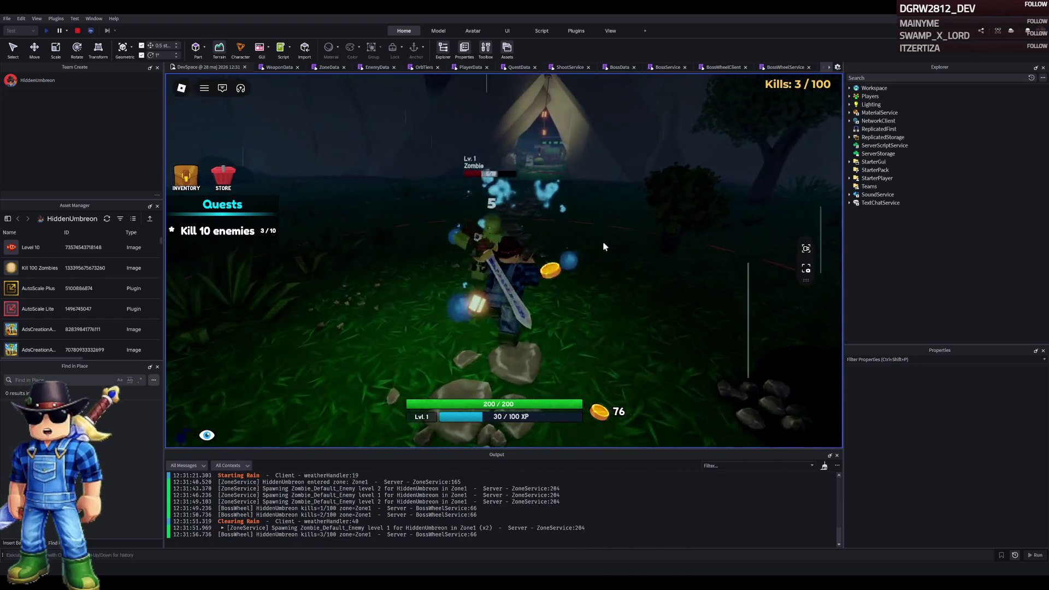
pyautogui.click(604, 246)
pyautogui.click(604, 246)
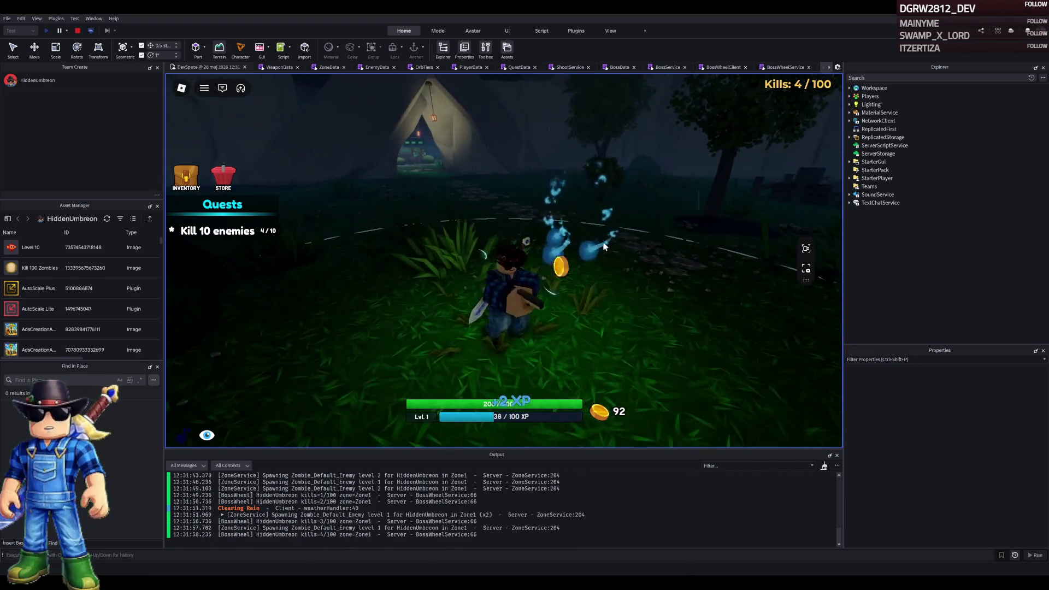
pyautogui.click(603, 247)
pyautogui.click(603, 247)
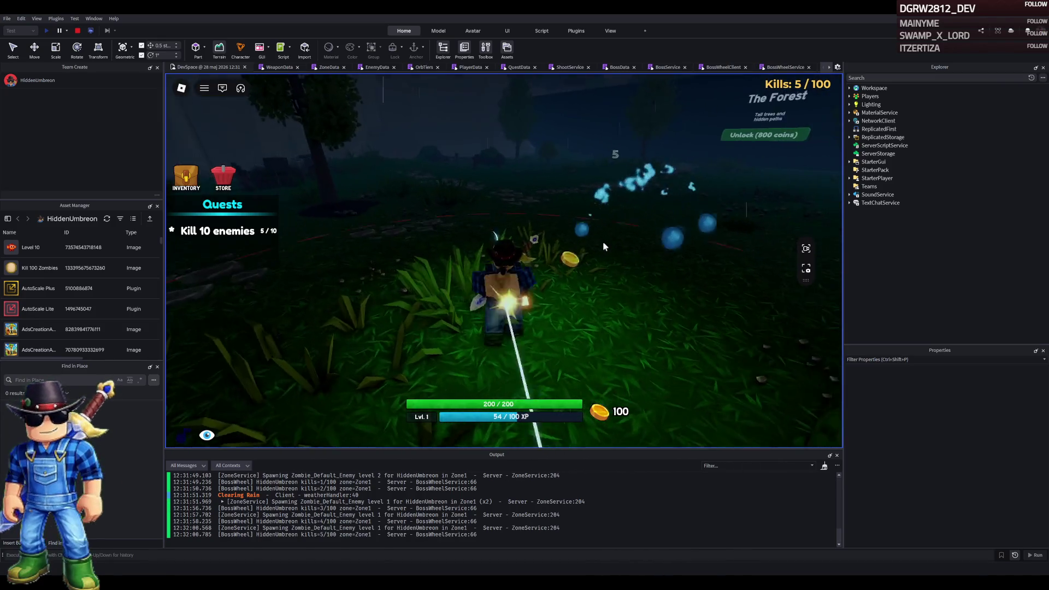
pyautogui.click(603, 246)
pyautogui.click(603, 246)
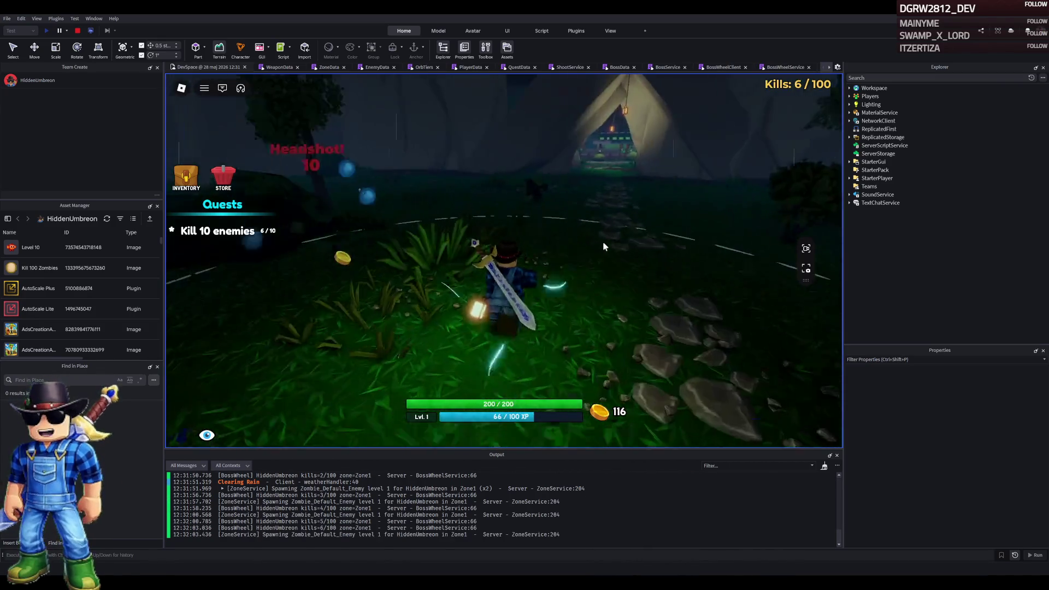
pyautogui.click(604, 238)
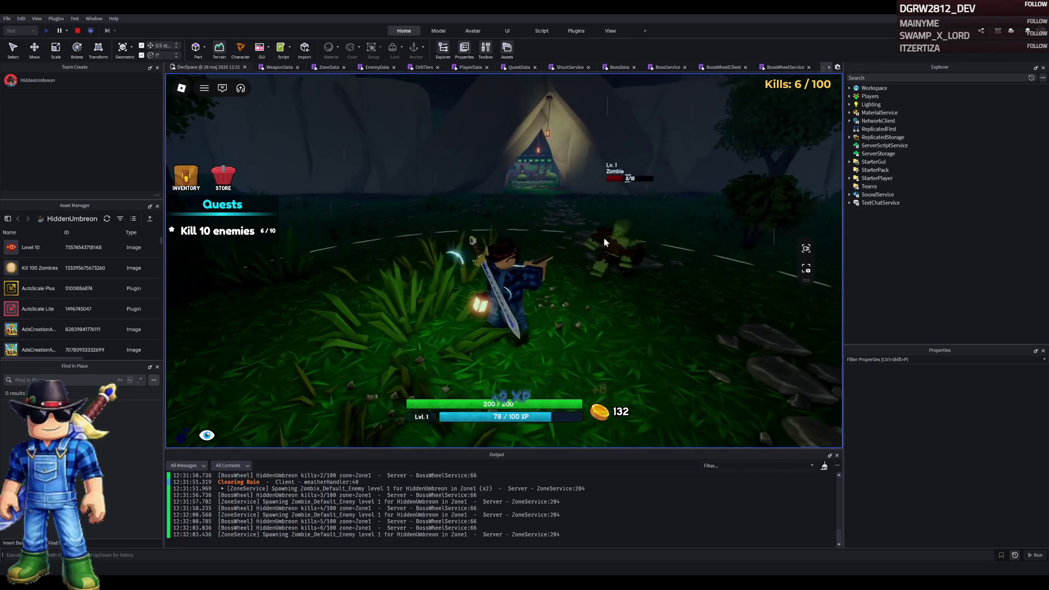
pyautogui.click(604, 239)
# Advance toward The Forest gate and kill the tenth zombie, completing the quest at 10/10
pyautogui.press('w')
pyautogui.click(604, 239)
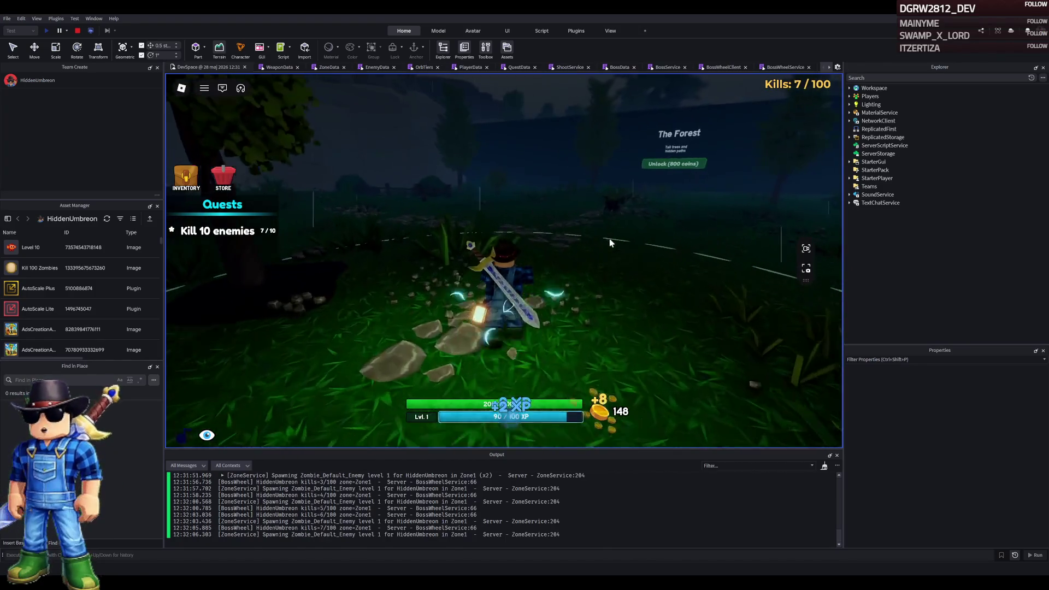
pyautogui.press('w')
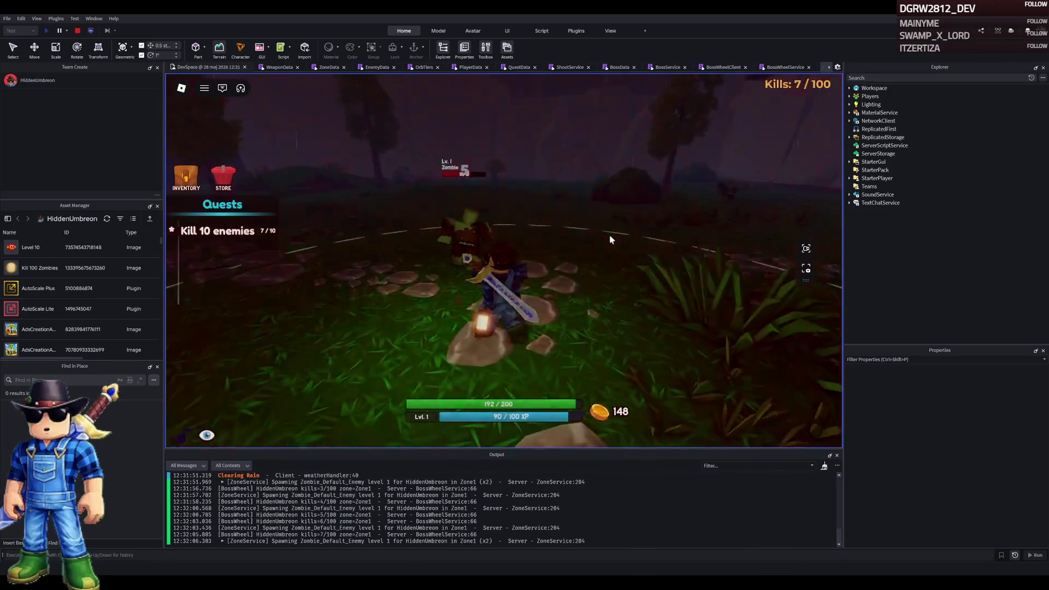
pyautogui.click(610, 238)
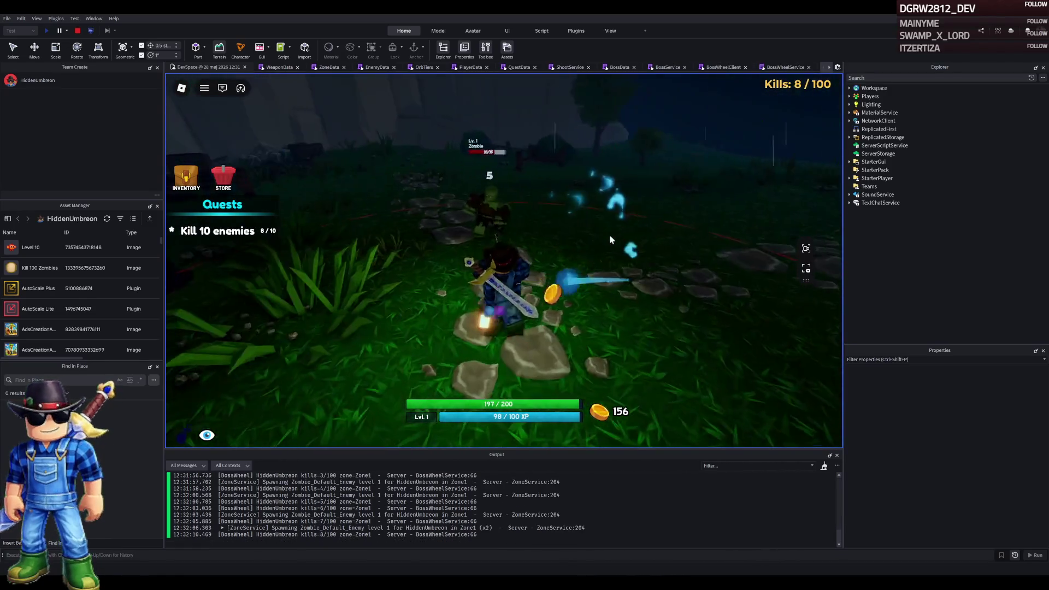
pyautogui.click(610, 239)
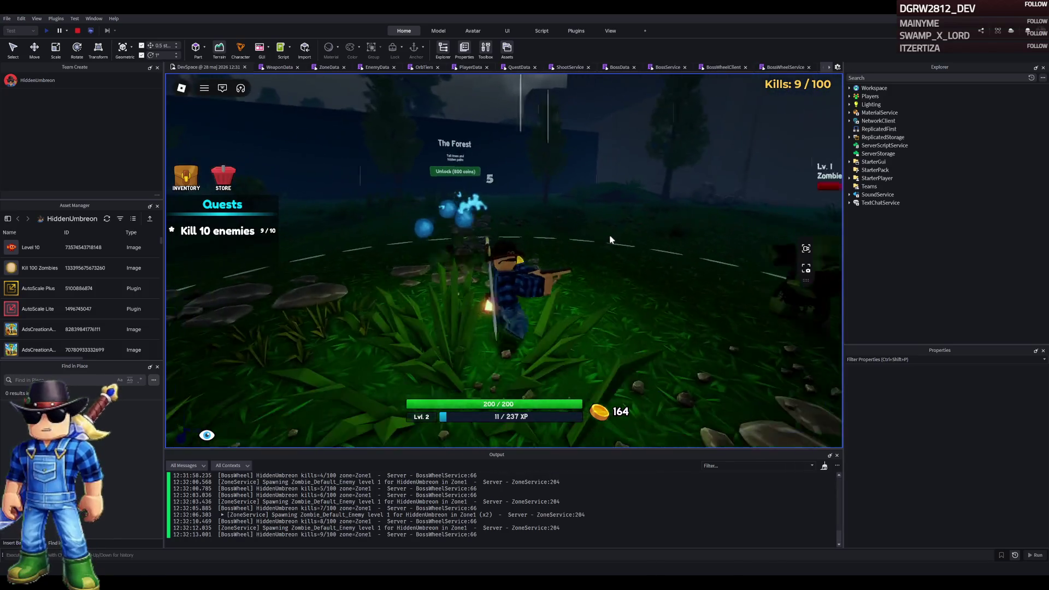
pyautogui.click(610, 239)
# Check the Glock-18 in the equipment panel, then kill the zombies near the tent and walk back
pyautogui.press('i')
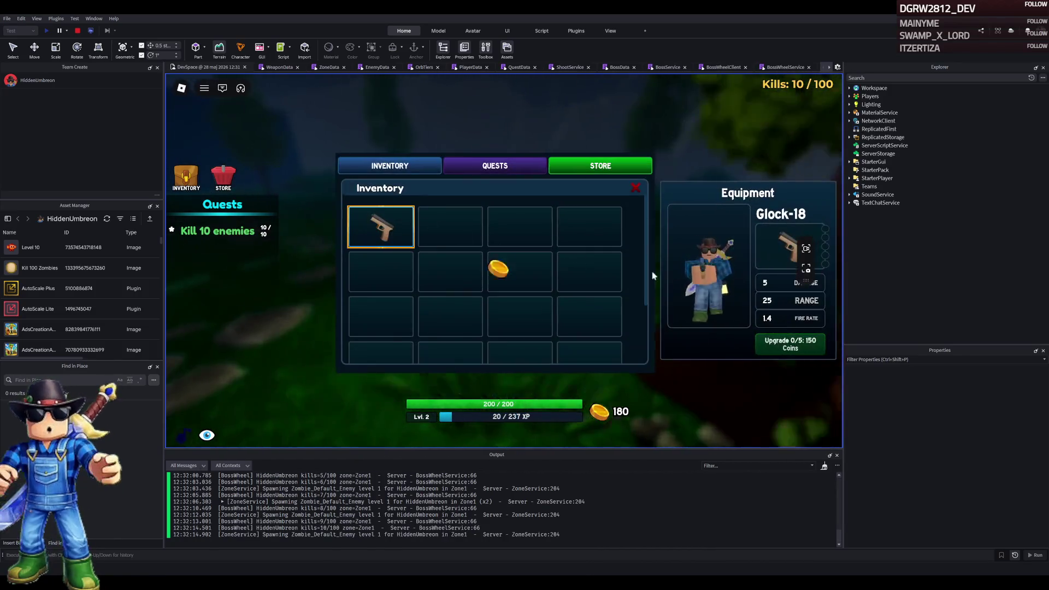
pyautogui.click(636, 188)
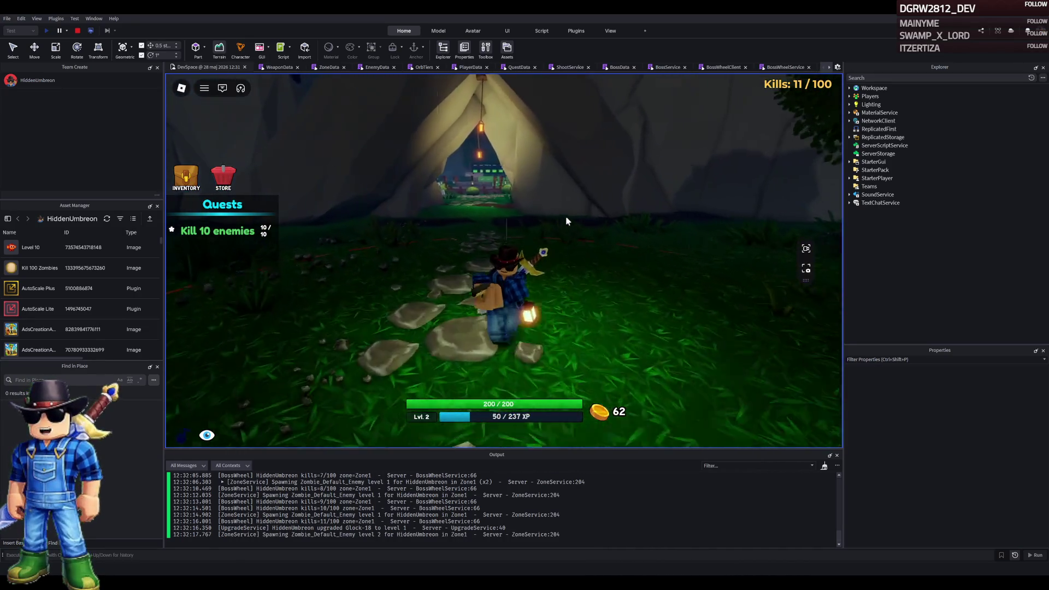
pyautogui.click(566, 219)
pyautogui.click(567, 219)
pyautogui.press('w')
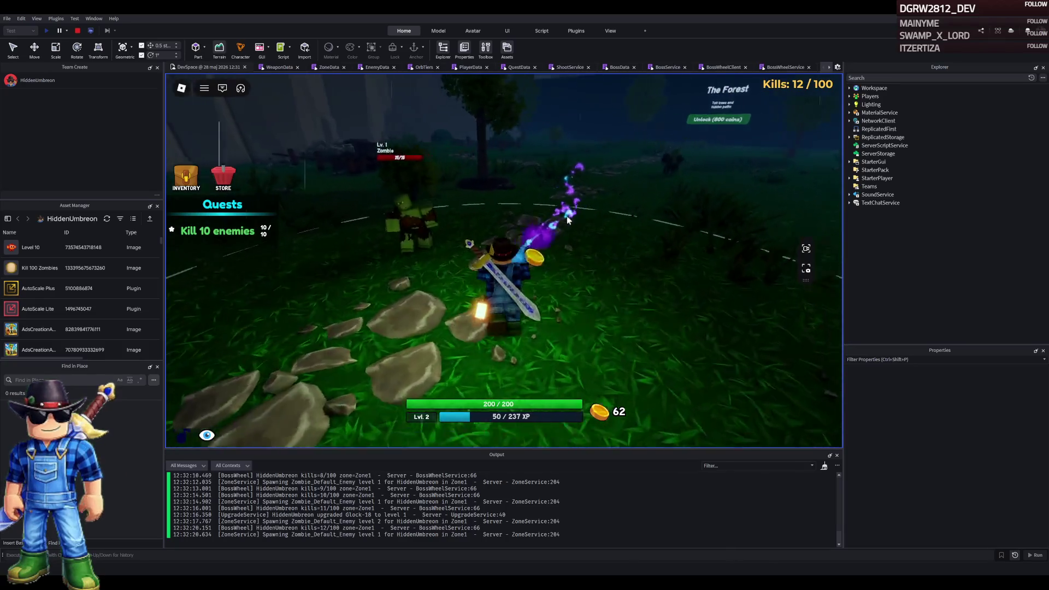
pyautogui.click(567, 219)
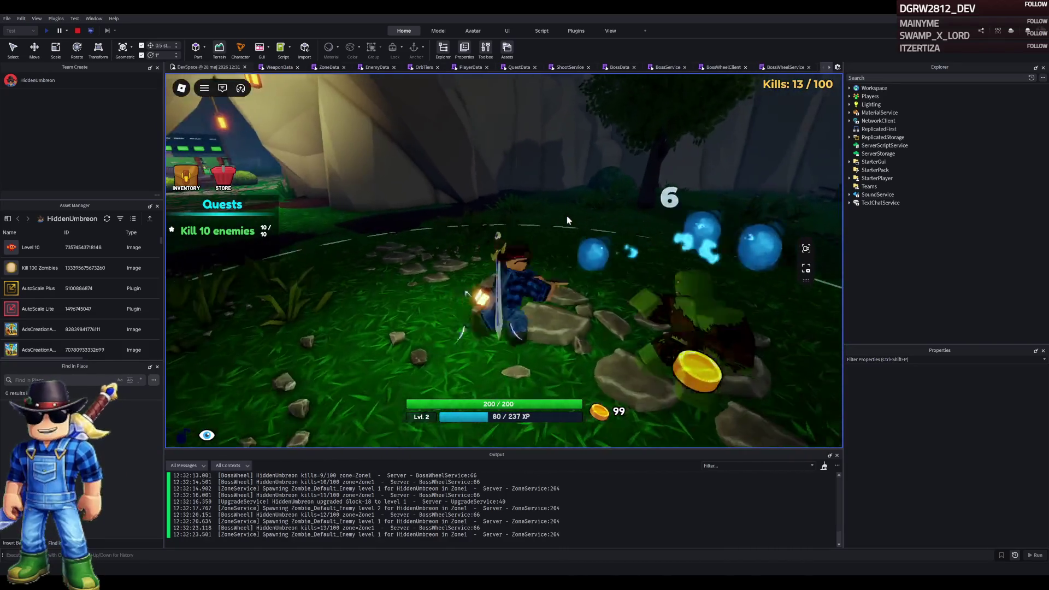
pyautogui.press('w')
pyautogui.press('w')
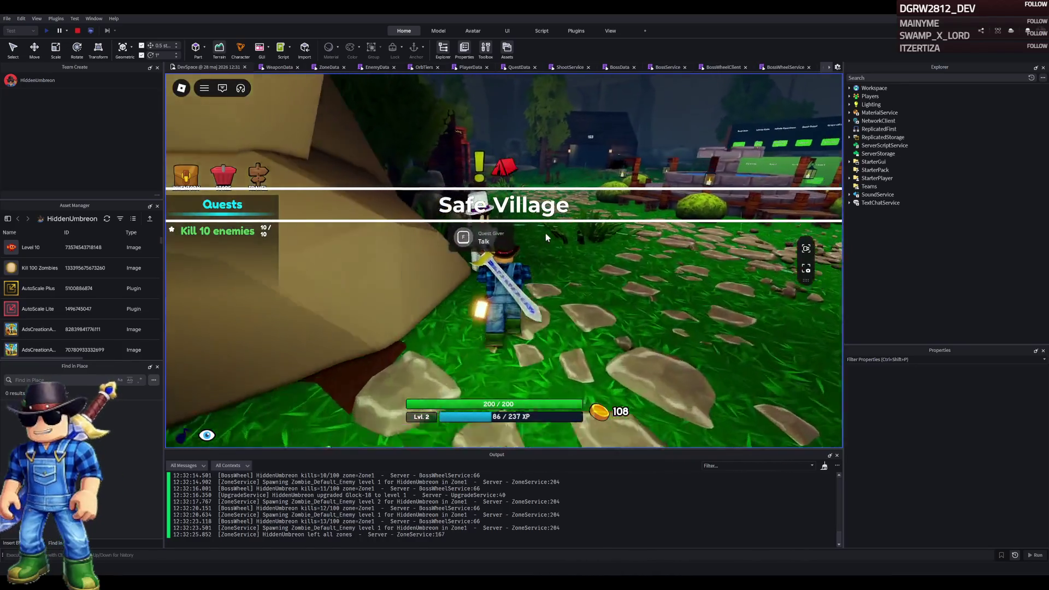
# Talk to the Town Mayor and take the payment plus the Kill 50 enemies job
pyautogui.press('e')
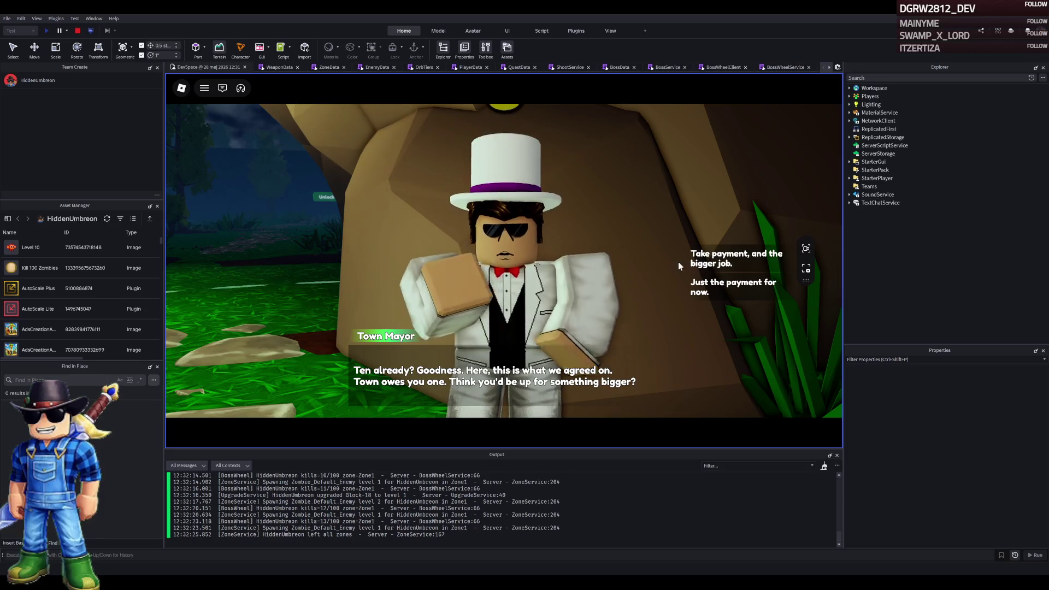
pyautogui.click(700, 259)
# Walk out of the cave across The Plains to The Forest sign, glancing at the inventory
pyautogui.press('w')
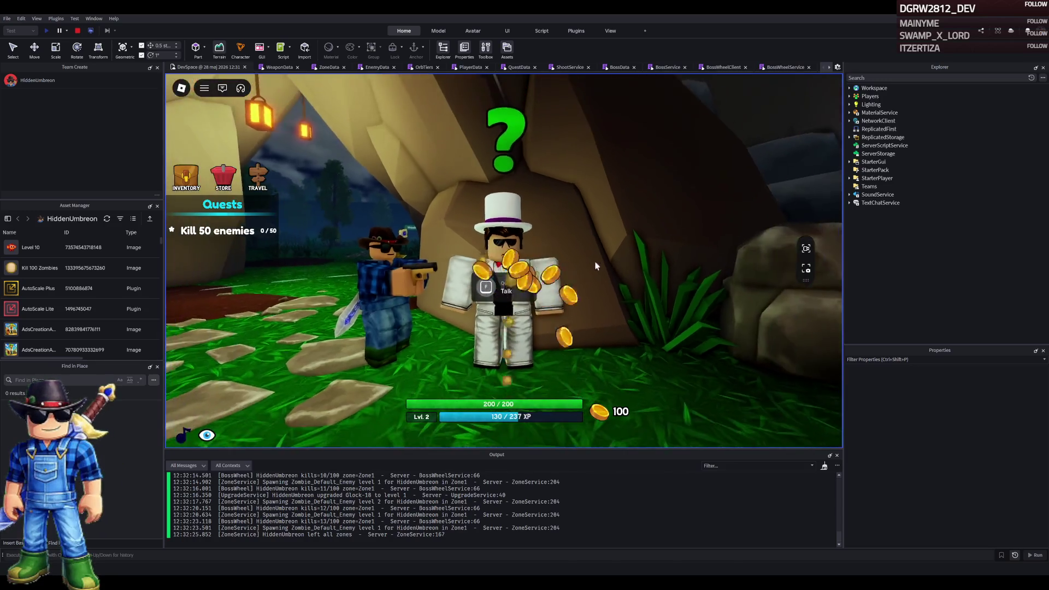
pyautogui.press('w')
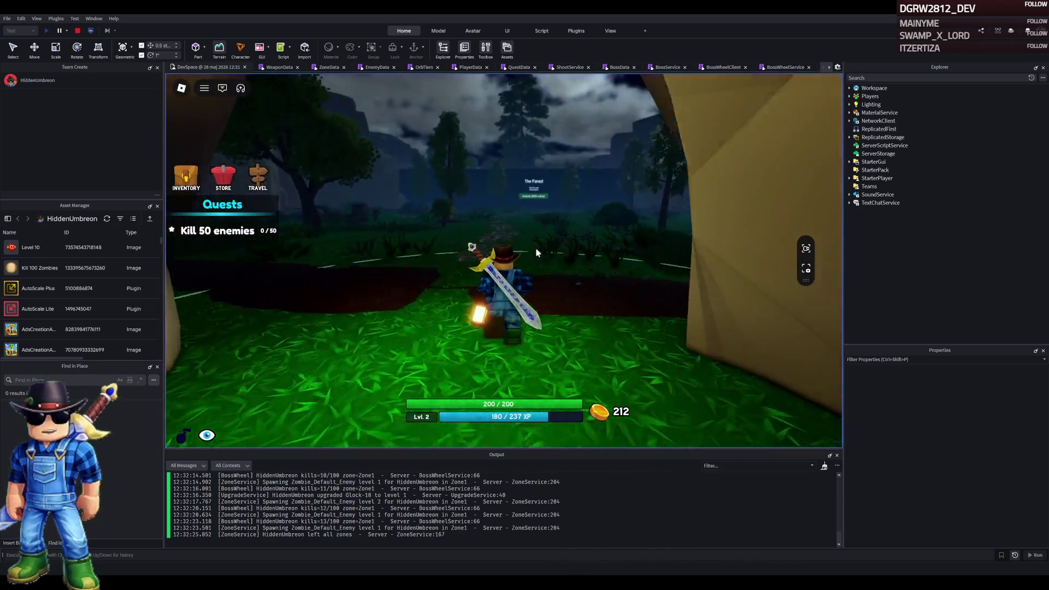
pyautogui.press('w')
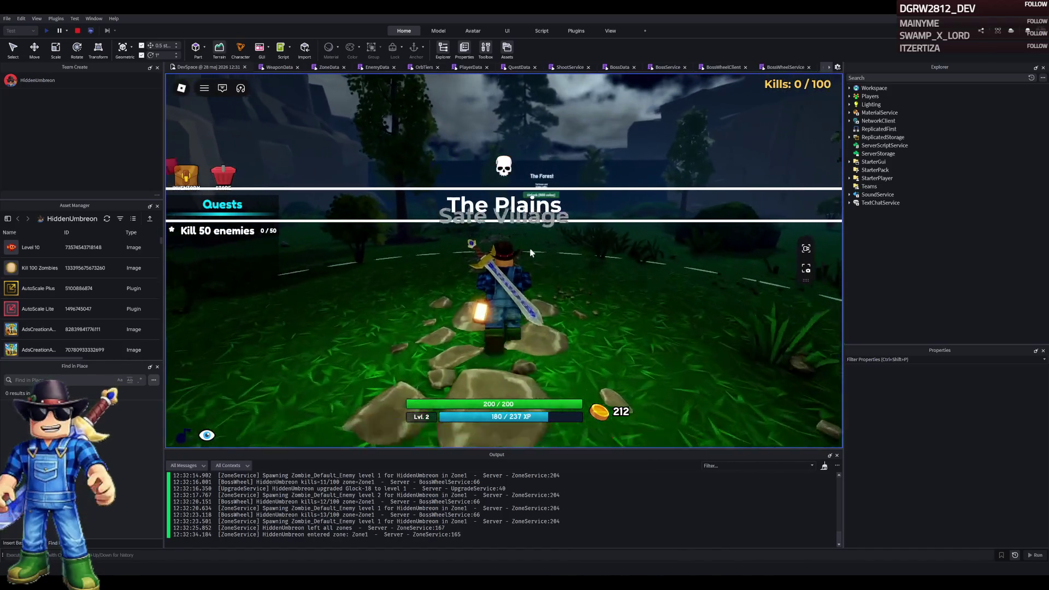
pyautogui.press('w')
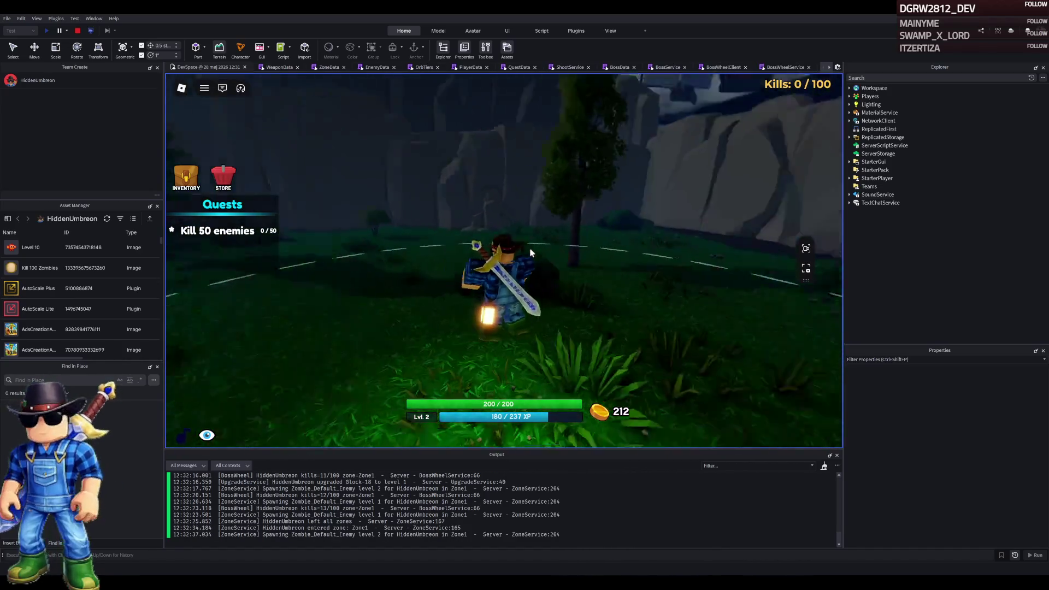
pyautogui.press('w')
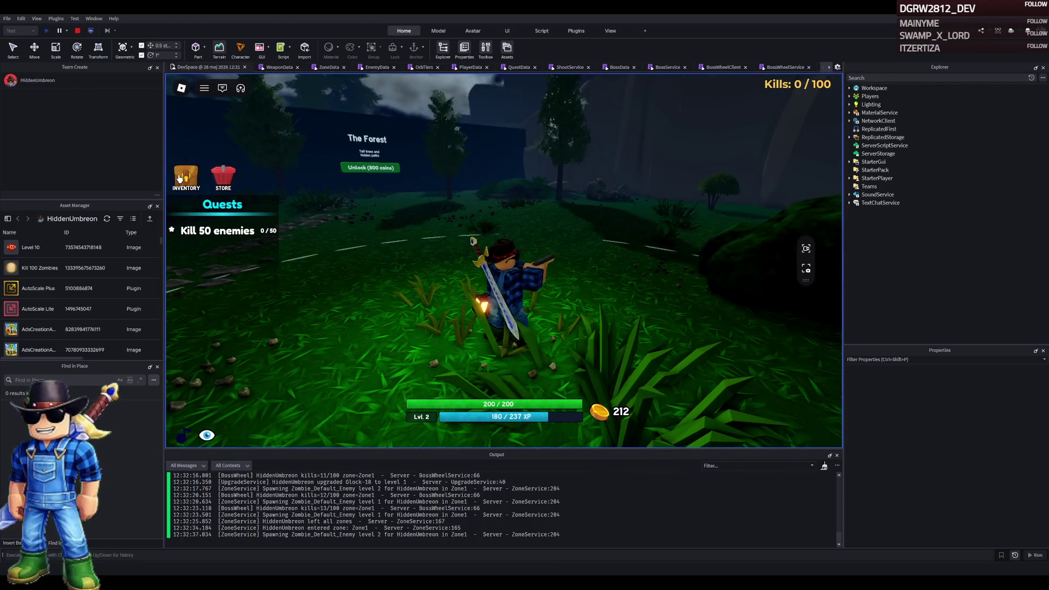
pyautogui.click(180, 178)
pyautogui.click(179, 178)
# Kill six zombies while collecting their orbs, bringing the quest to 6/50, then open the inventory
pyautogui.click(523, 254)
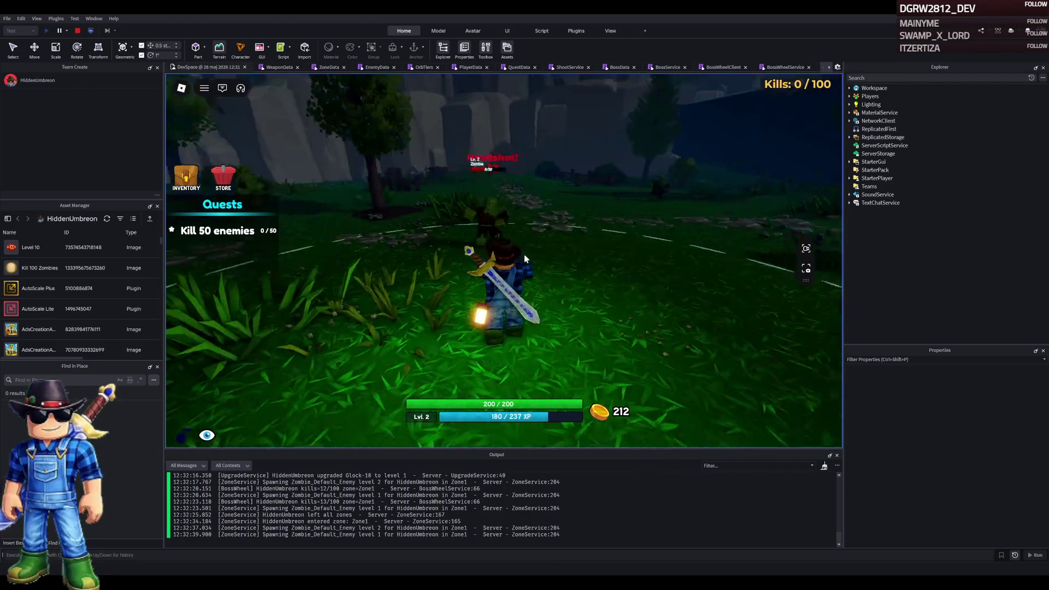
pyautogui.press('w')
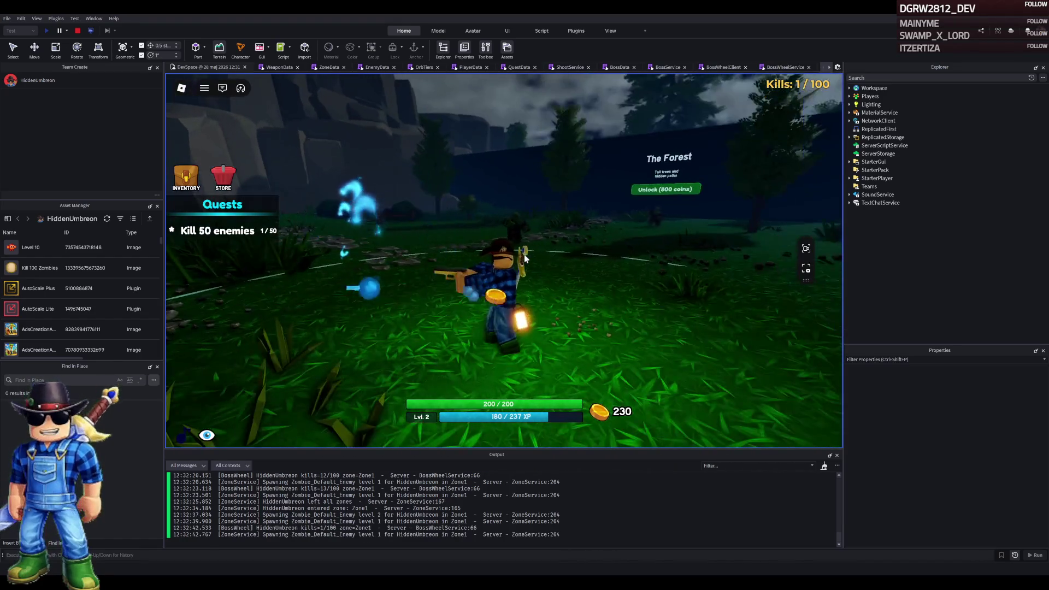
pyautogui.click(523, 254)
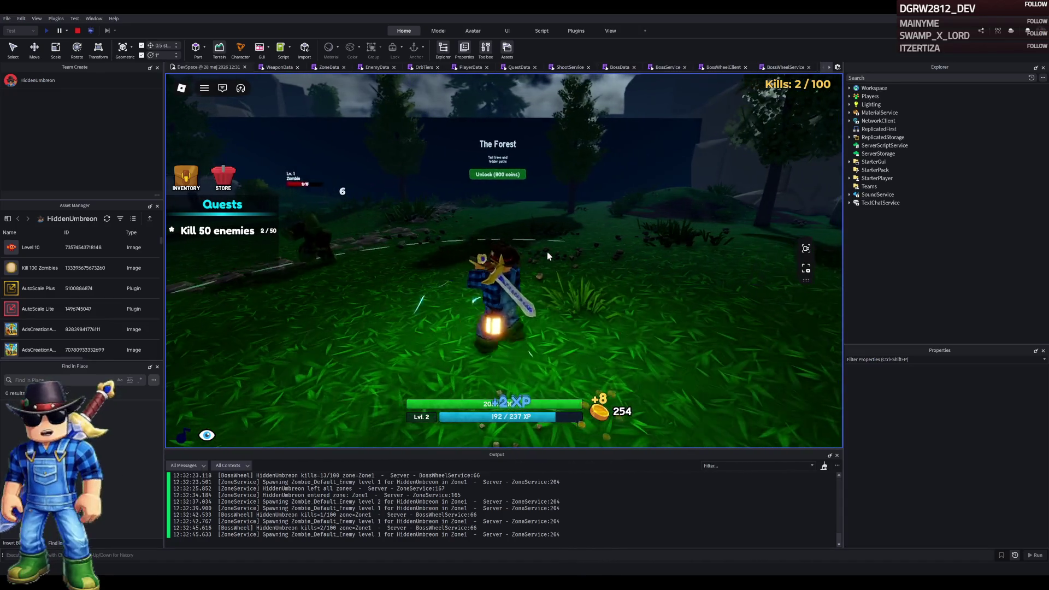
pyautogui.press('a')
pyautogui.click(556, 255)
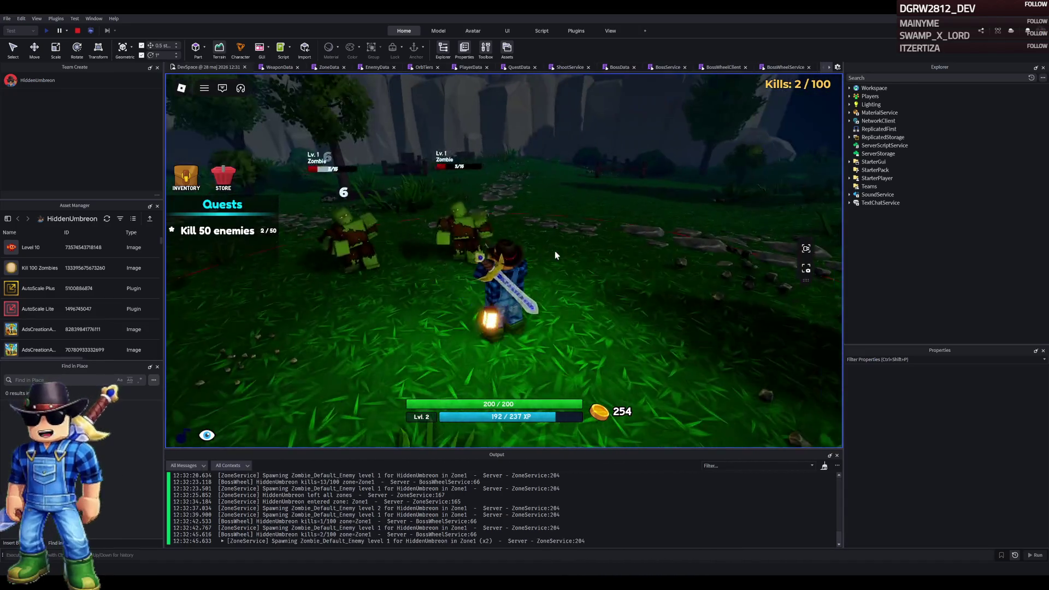
pyautogui.click(555, 255)
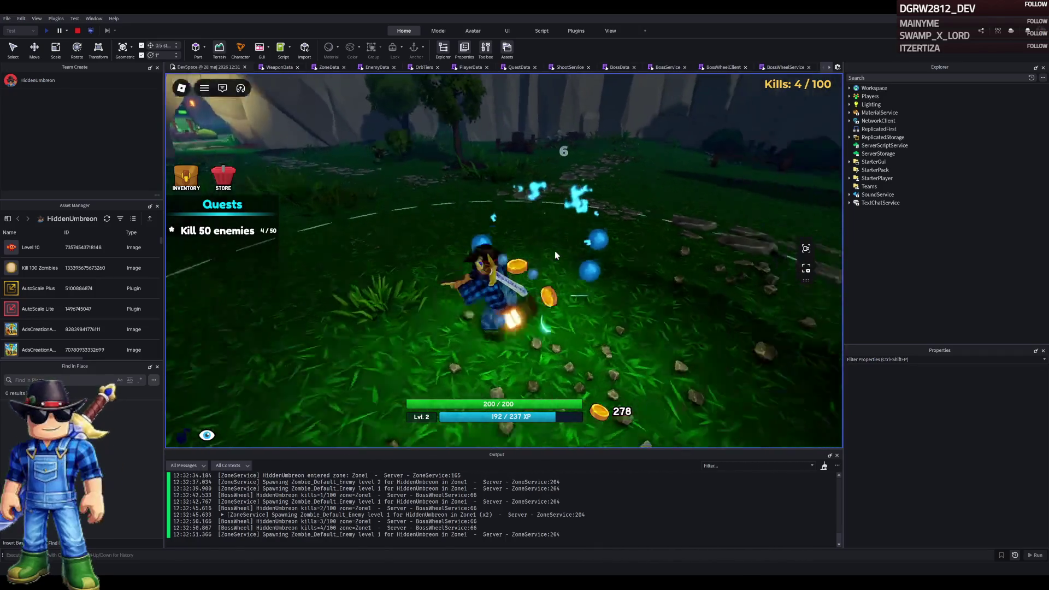
pyautogui.press('w')
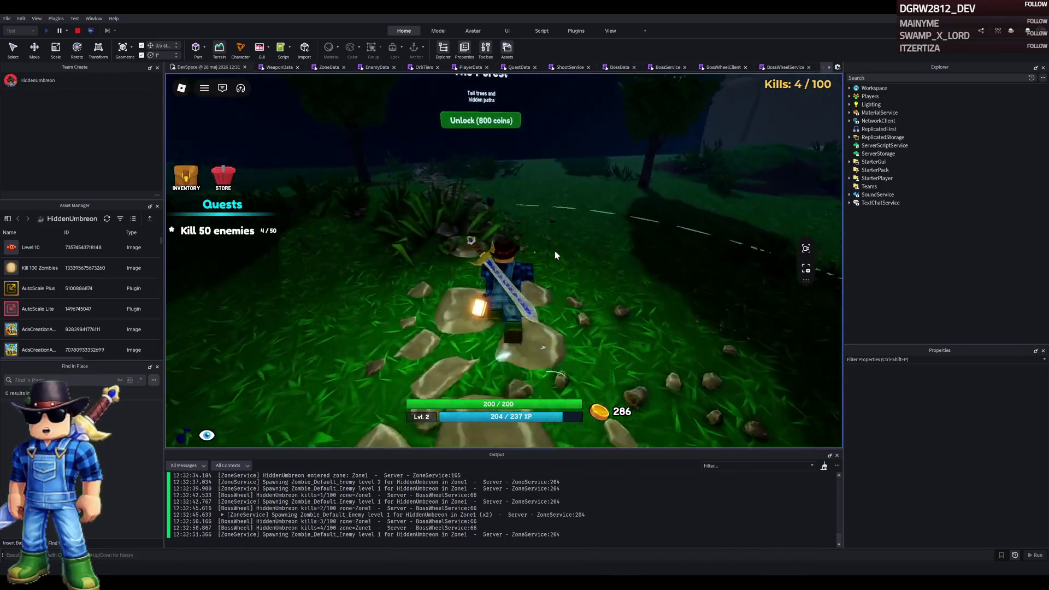
pyautogui.press('a')
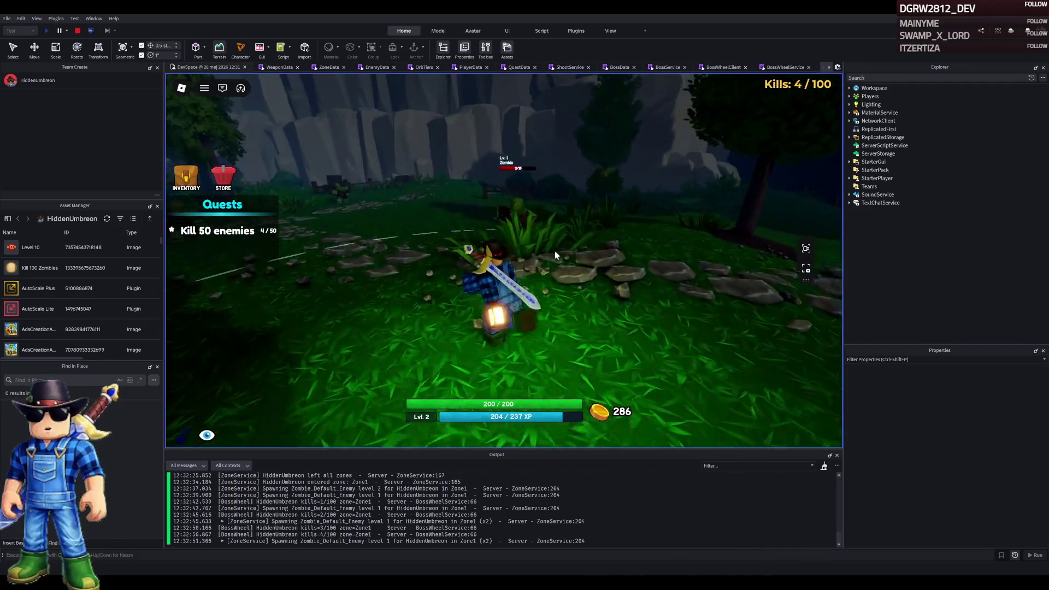
pyautogui.click(555, 251)
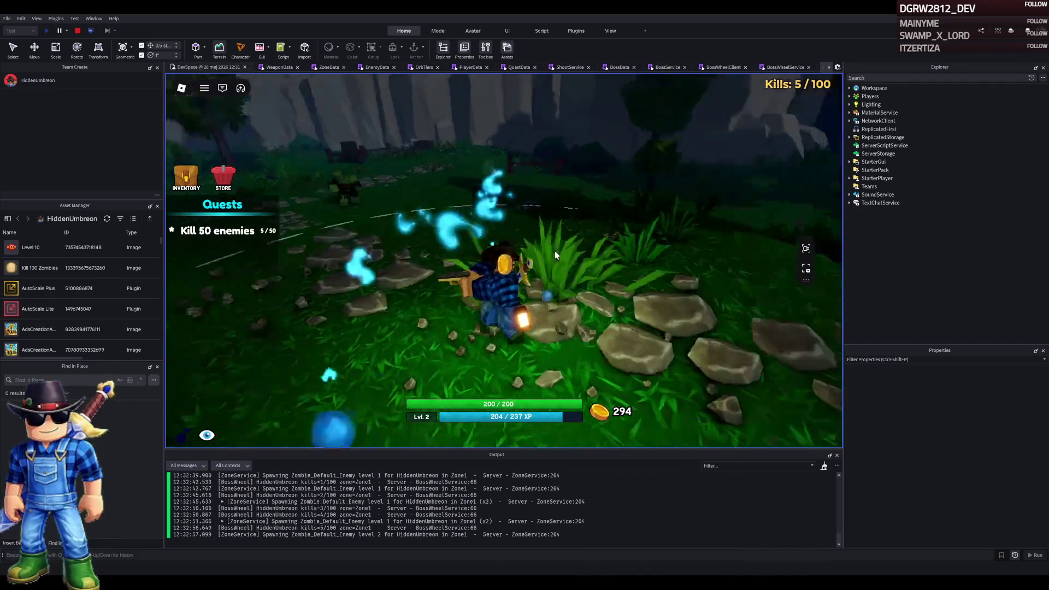
pyautogui.click(526, 250)
pyautogui.press('e')
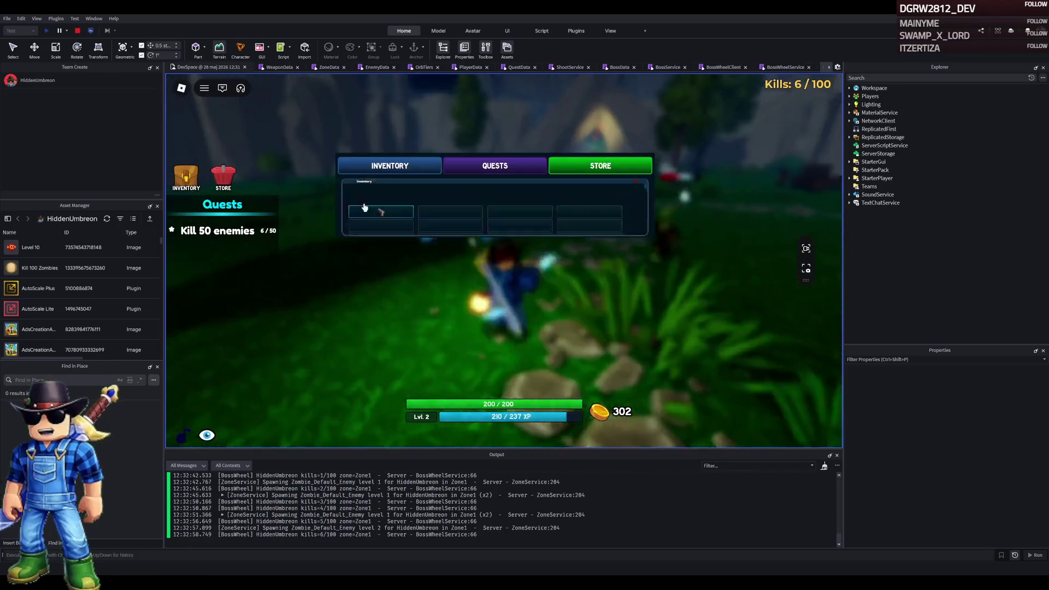
# Headshot zombies, then move to the Forest zone wall and slash the zombies there
pyautogui.click(635, 189)
pyautogui.click(601, 221)
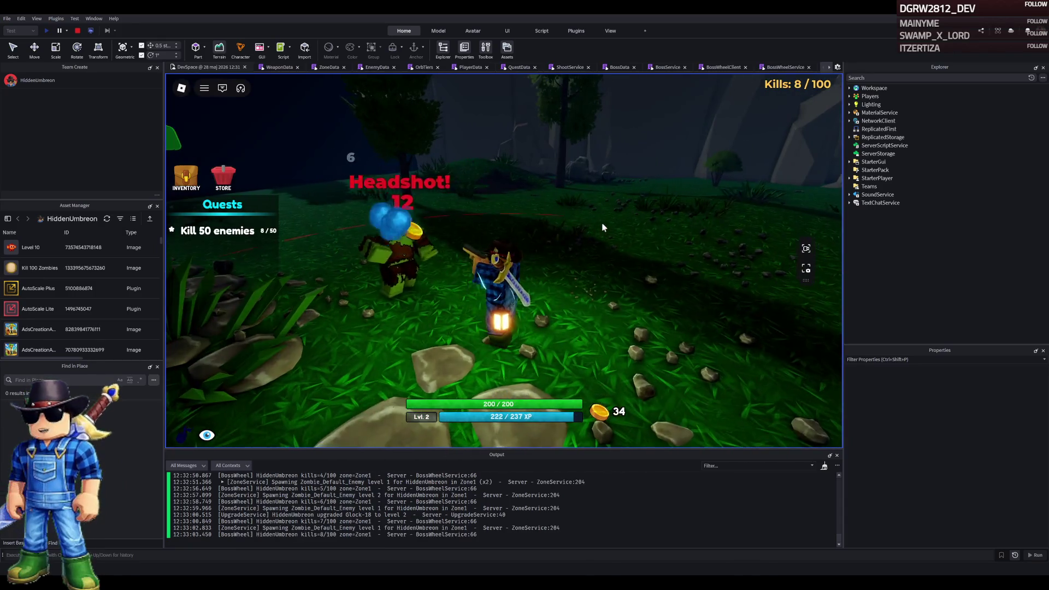
pyautogui.press('a')
pyautogui.click(555, 189)
pyautogui.click(186, 178)
pyautogui.click(186, 177)
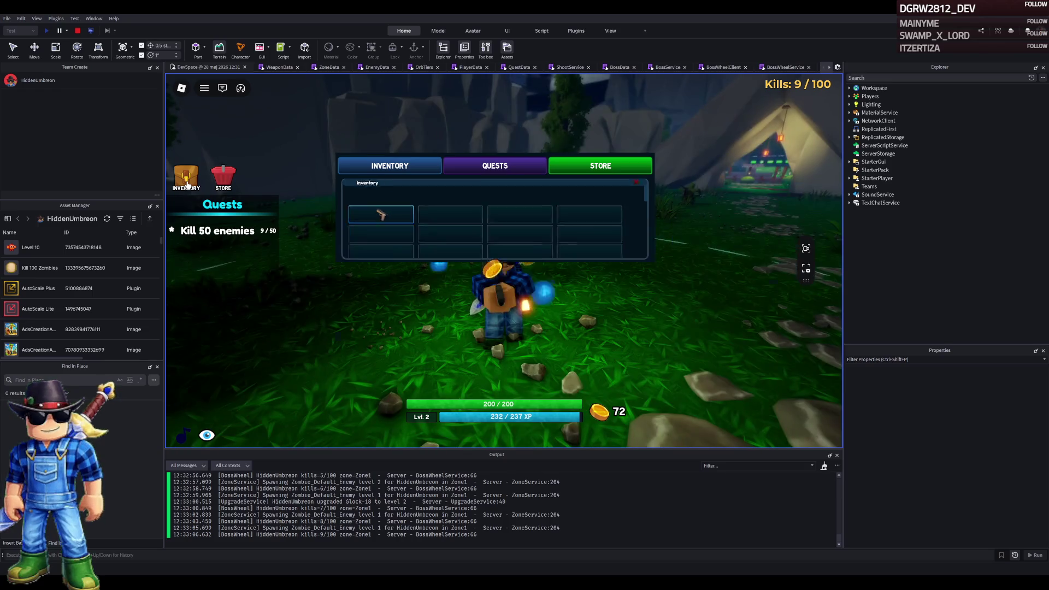
pyautogui.press('w')
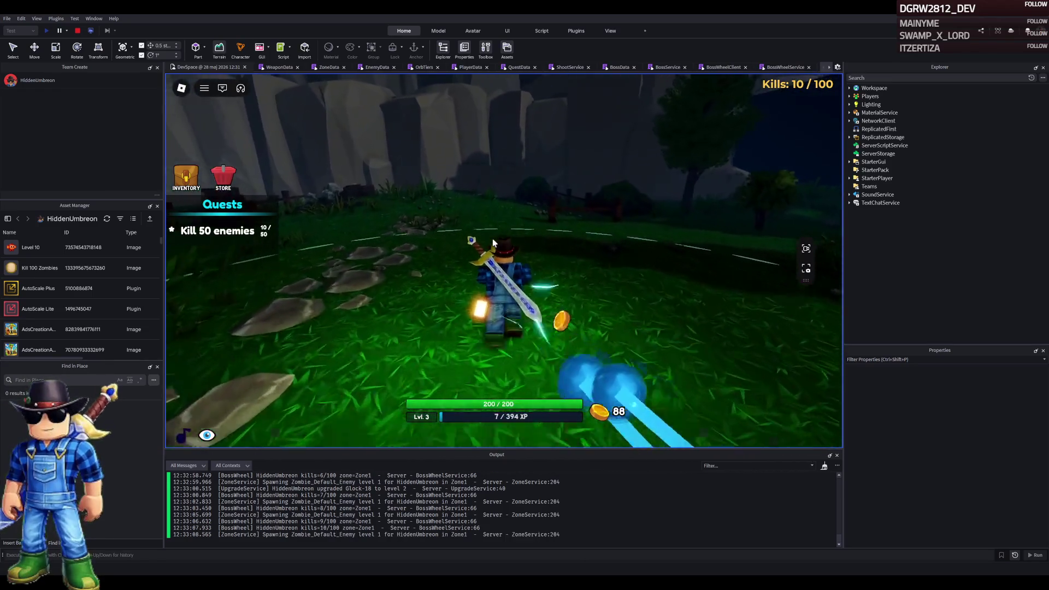
pyautogui.press('d')
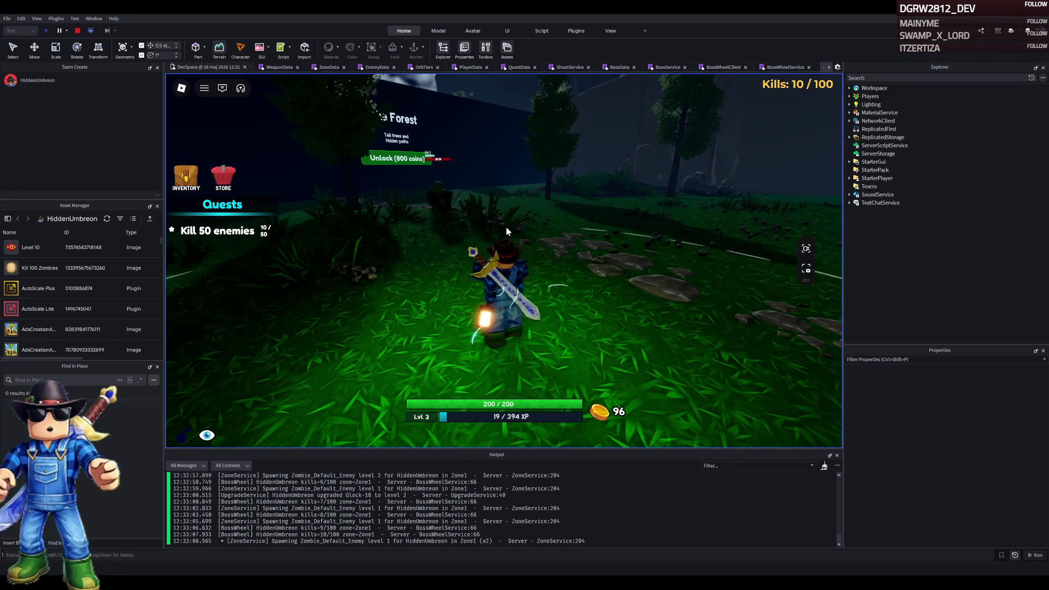
pyautogui.press('a')
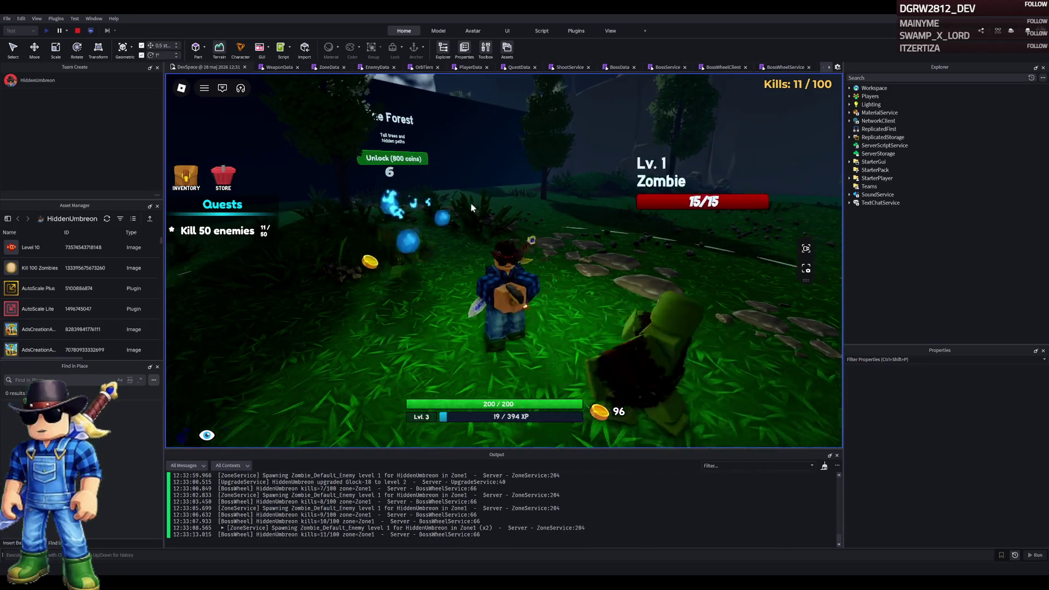
pyautogui.click(486, 221)
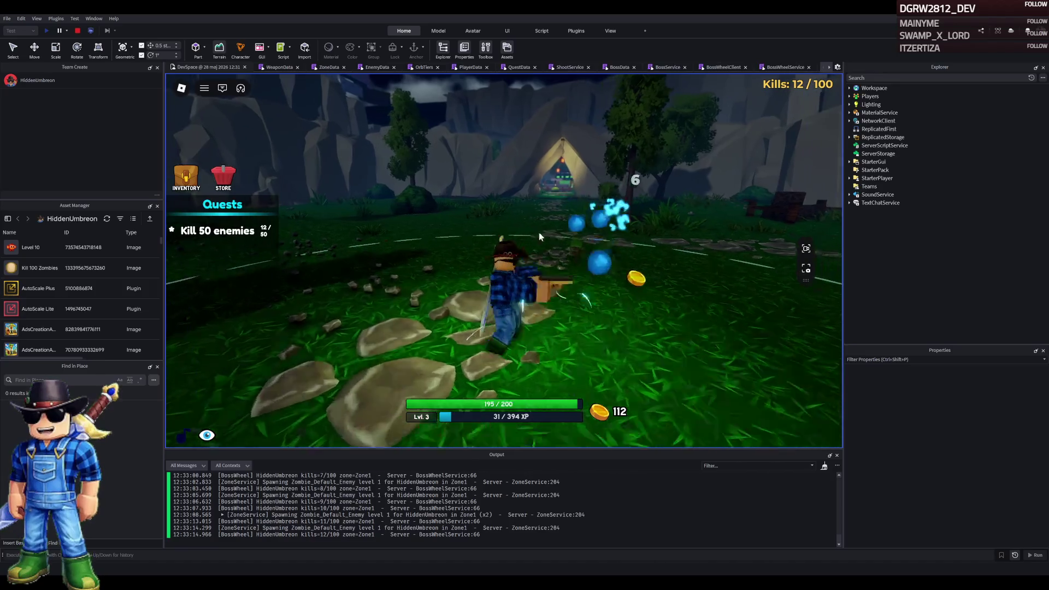
pyautogui.click(555, 236)
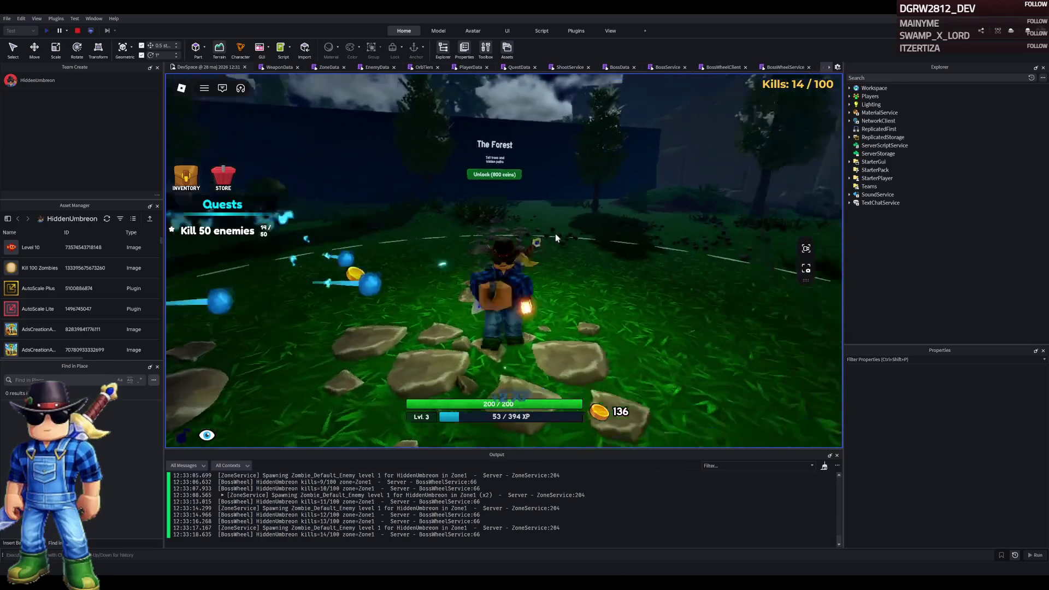
# Switch to the pistol and shoot zombies, picking up the dropped orbs and coin
pyautogui.press('2')
pyautogui.press('1')
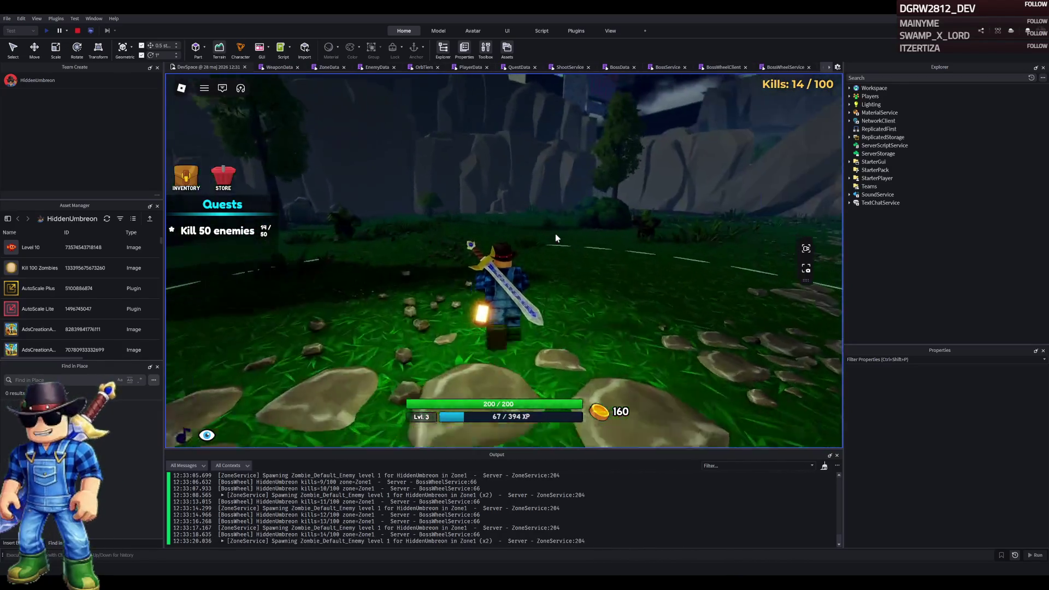
pyautogui.press('2')
pyautogui.click(555, 234)
pyautogui.press('1')
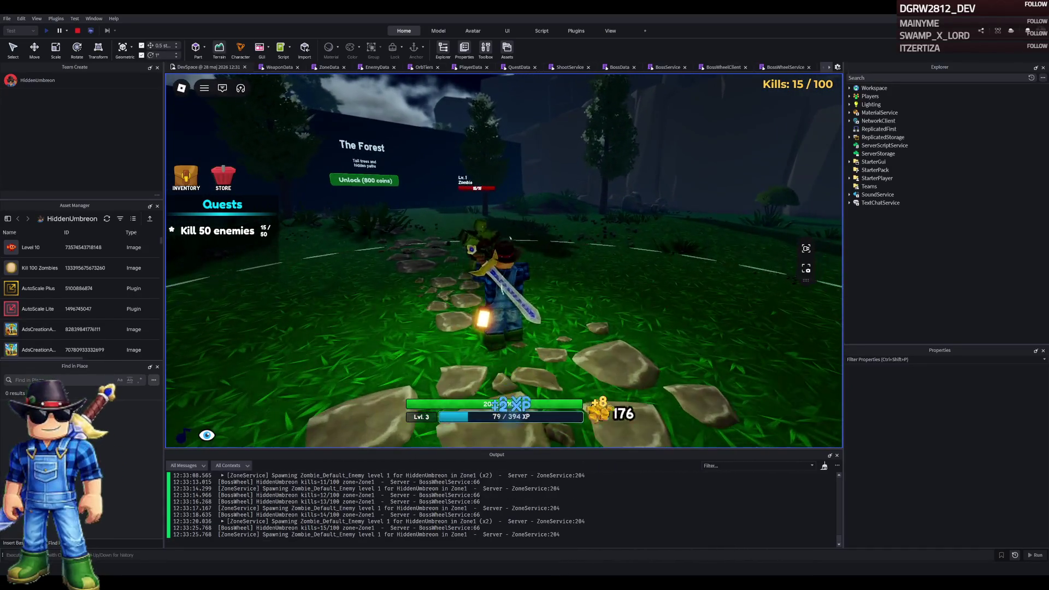
pyautogui.press('2')
pyautogui.click(424, 250)
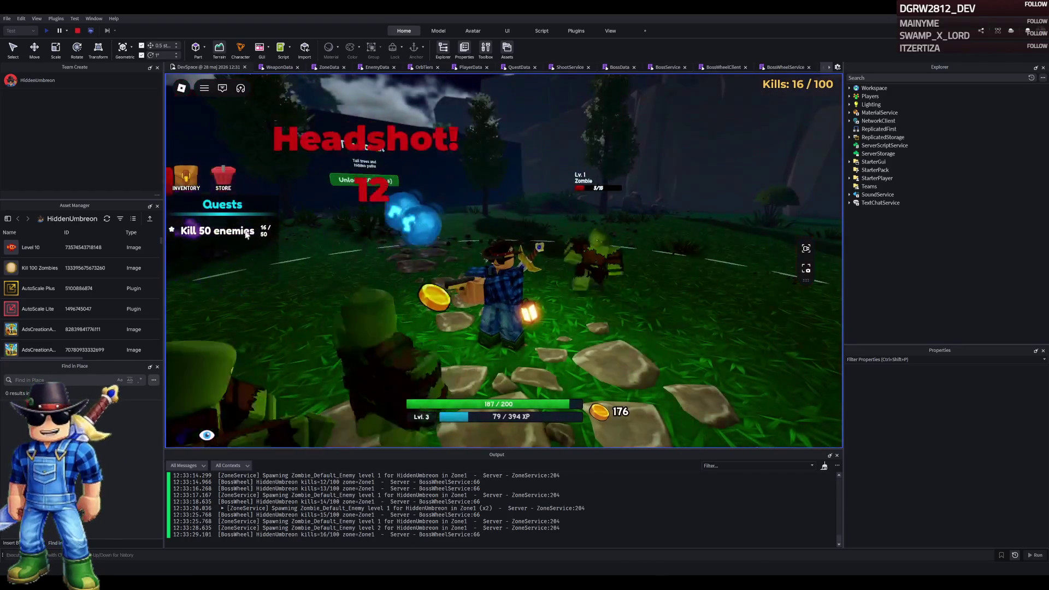
pyautogui.click(424, 250)
# Alternate pistol and sword to finish off the nearby zombies
pyautogui.press('1')
pyautogui.click(360, 248)
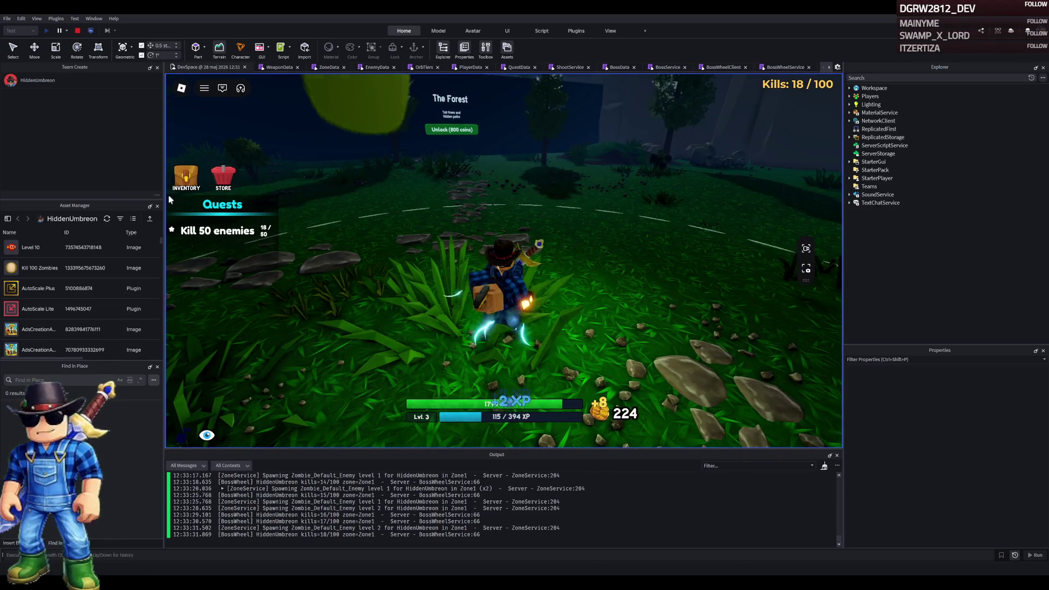
pyautogui.click(368, 195)
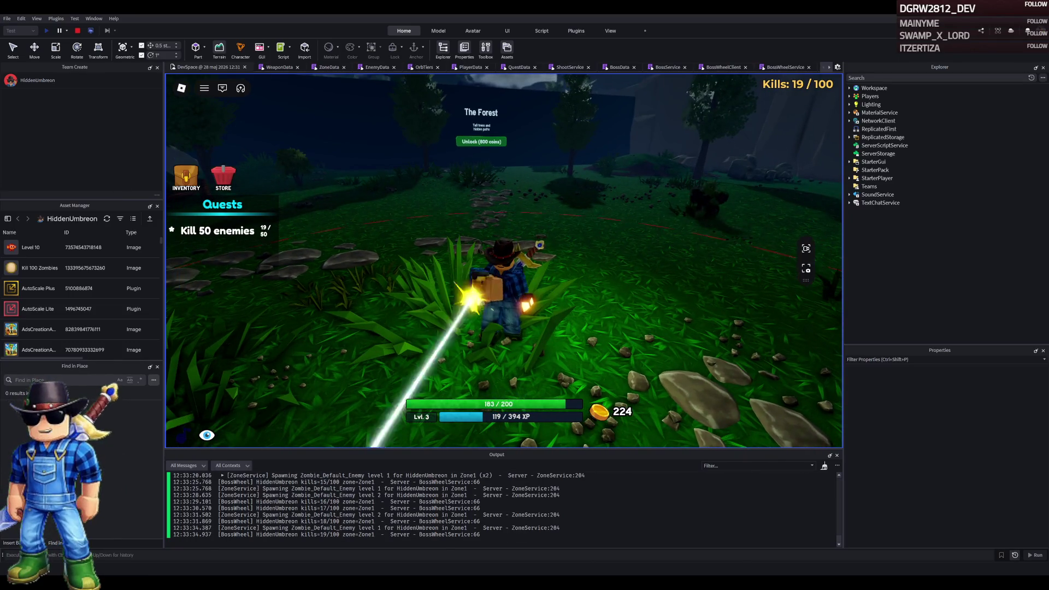
pyautogui.press('1')
pyautogui.click(482, 256)
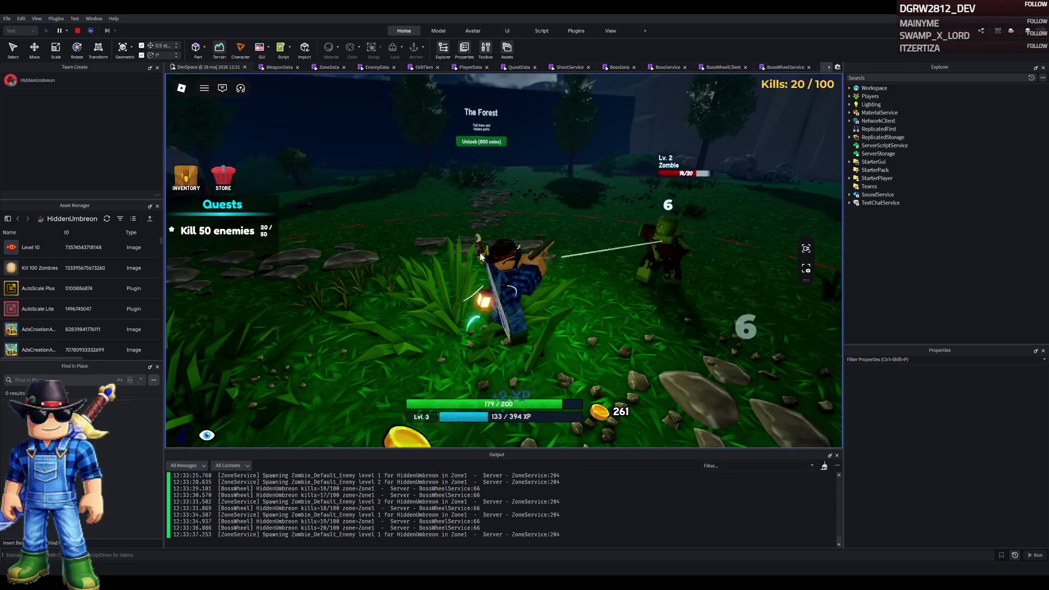
pyautogui.click(482, 257)
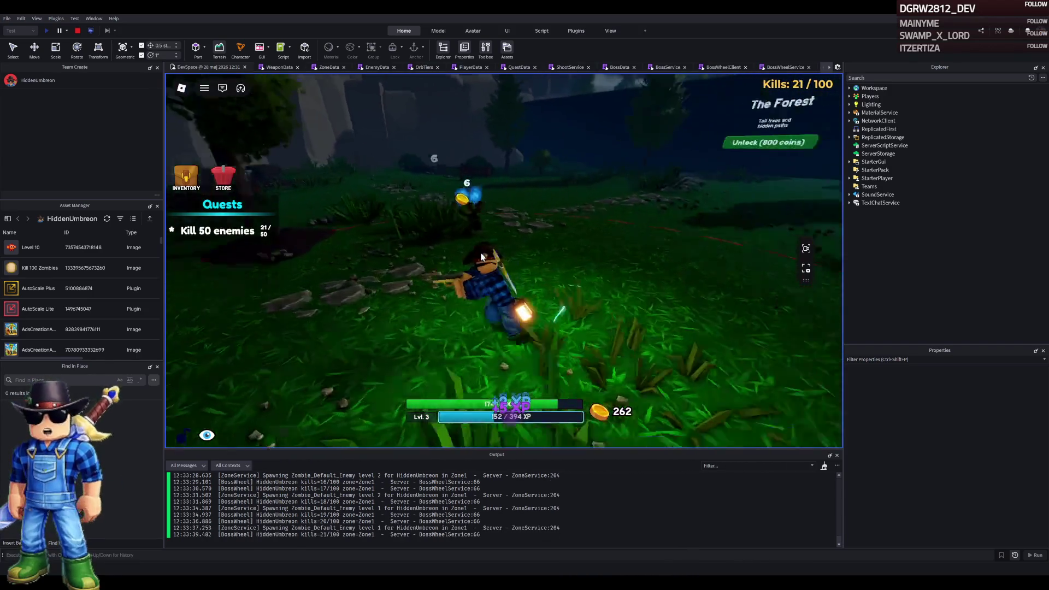
# Walk along the path collecting coins and kill two more zombies with the sword
pyautogui.press('w')
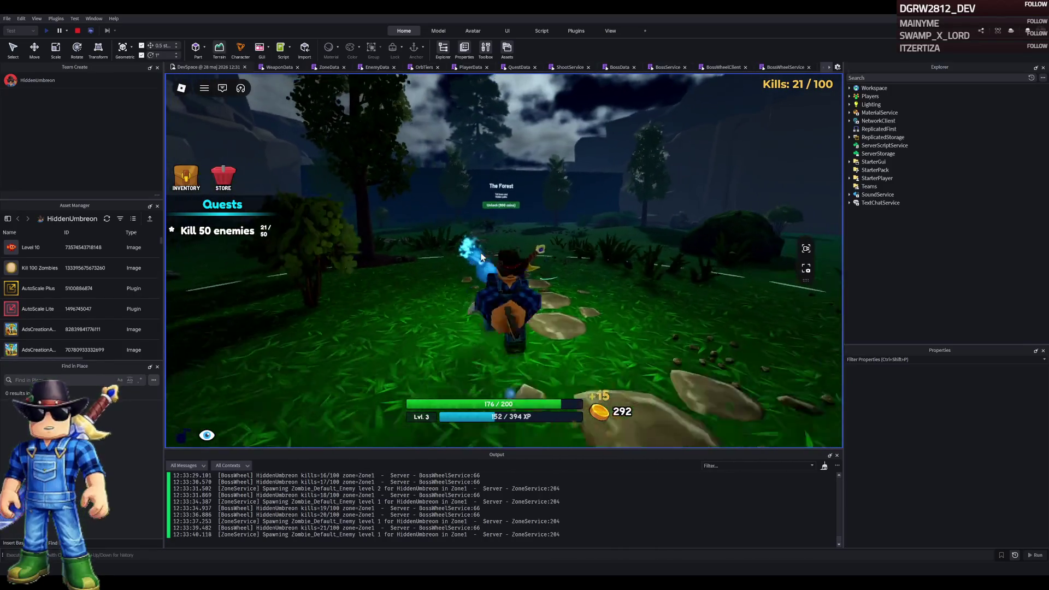
pyautogui.press('w')
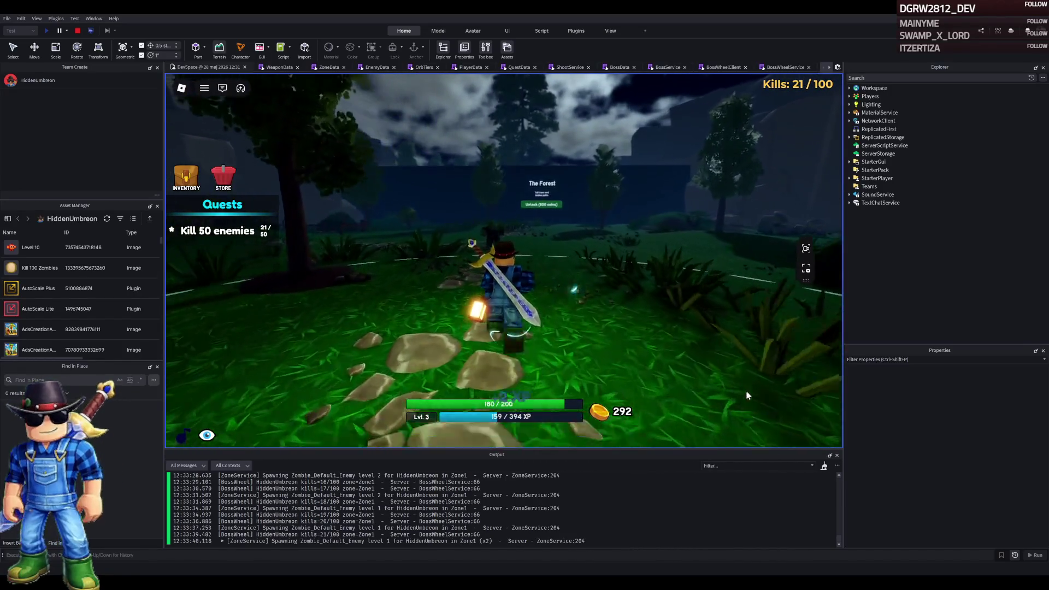
pyautogui.press('s')
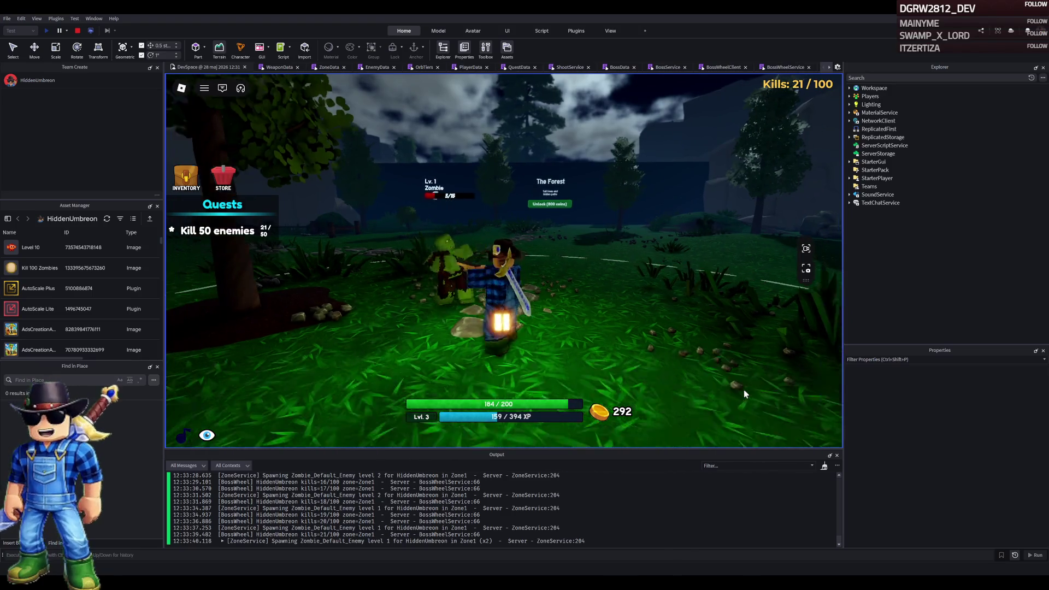
pyautogui.click(744, 393)
pyautogui.click(744, 393)
pyautogui.press('w')
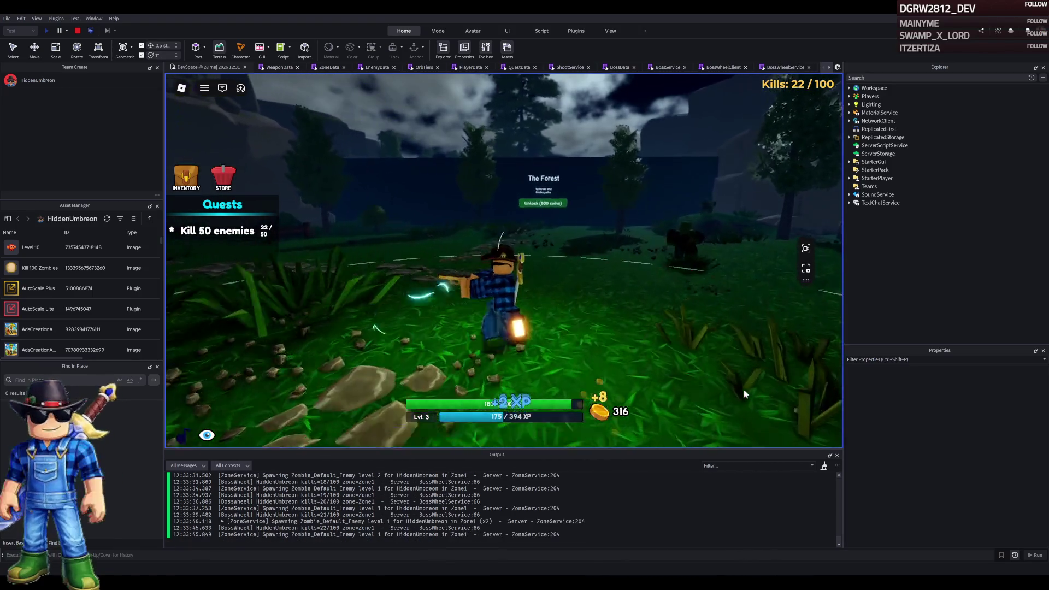
pyautogui.click(745, 393)
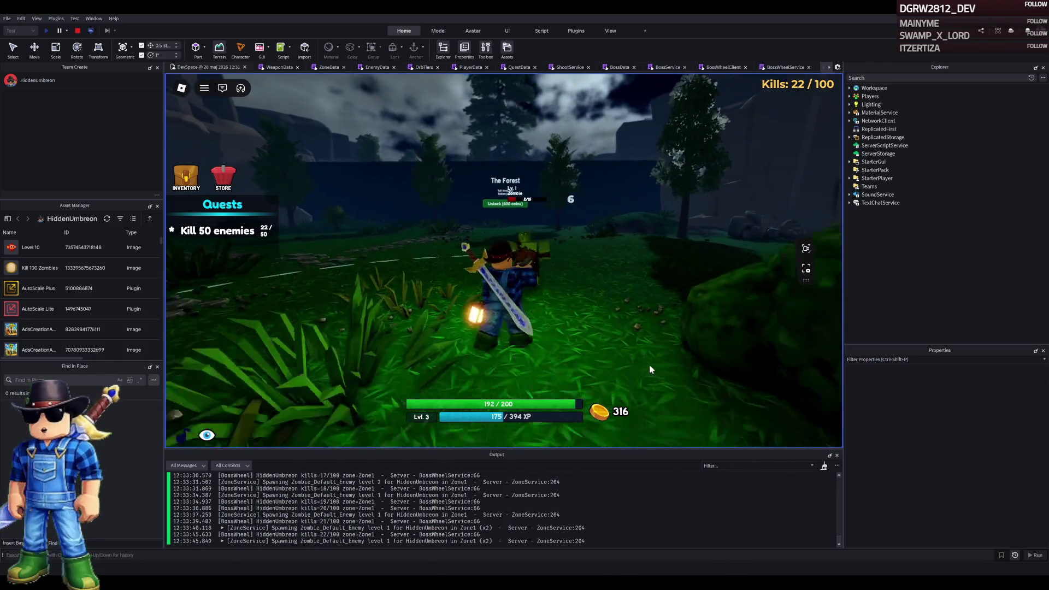
pyautogui.click(650, 370)
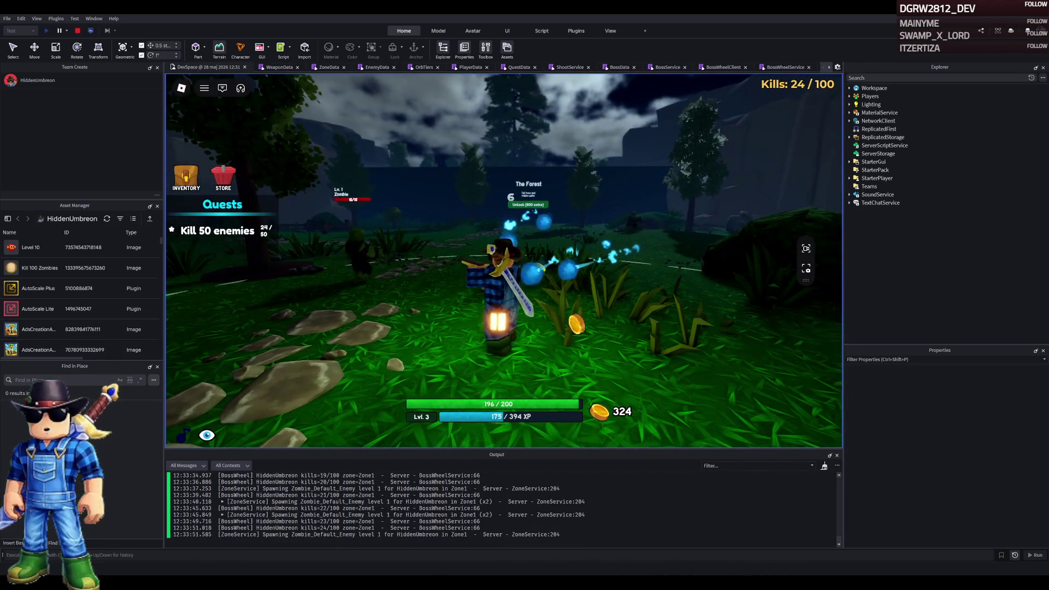
# Slash more zombies heading into the forest until the quest reaches 42/50
pyautogui.click(456, 265)
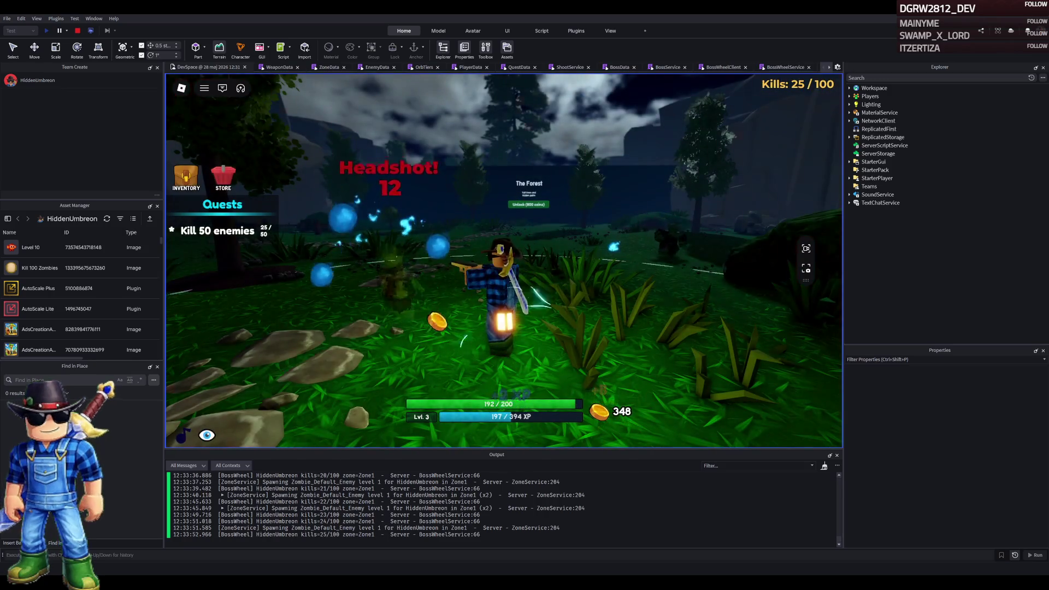
pyautogui.click(700, 393)
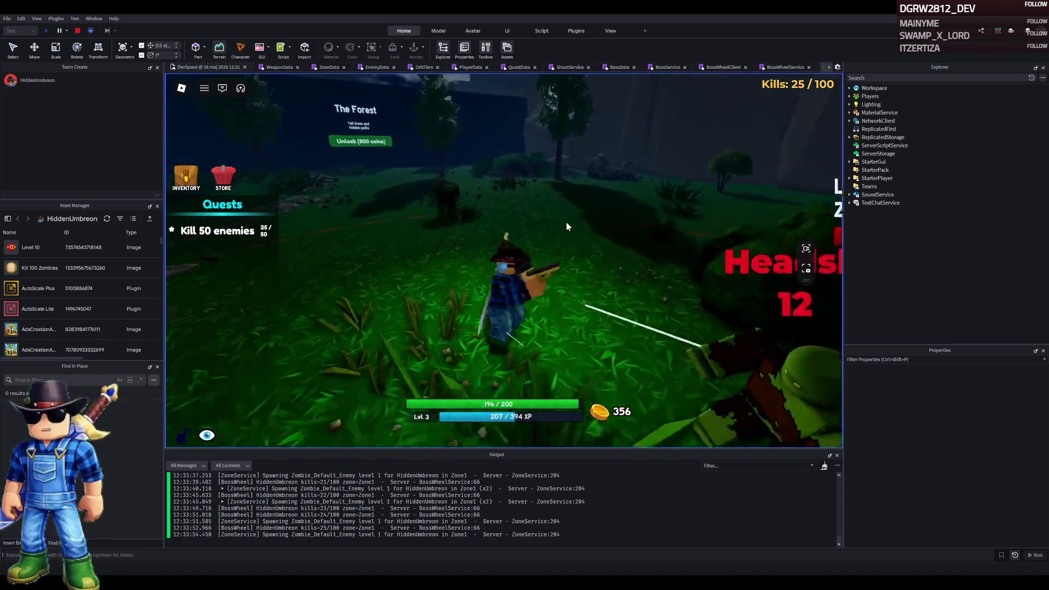
pyautogui.click(471, 238)
pyautogui.click(503, 221)
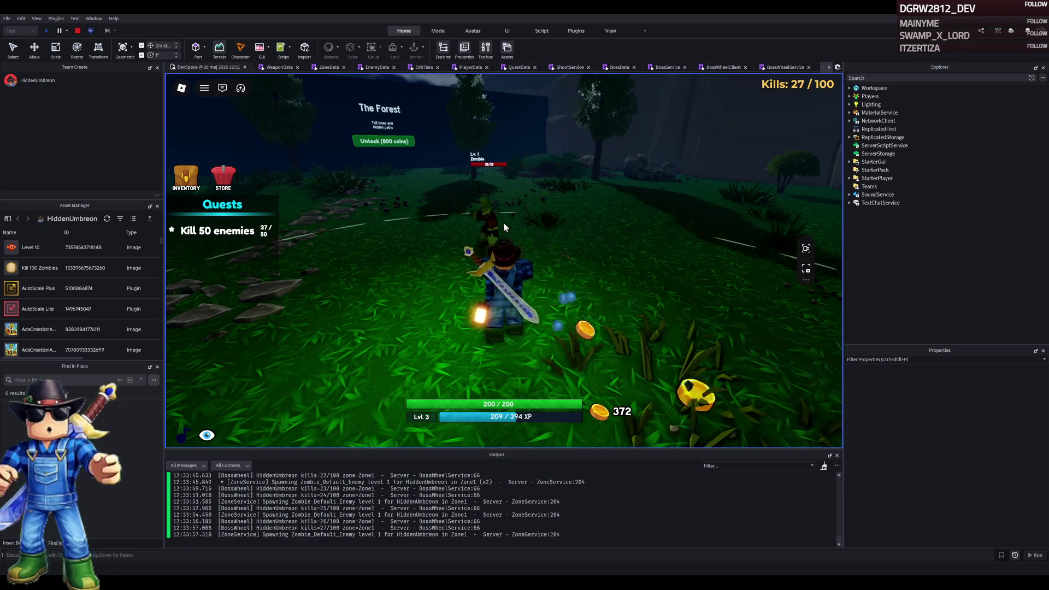
pyautogui.click(569, 217)
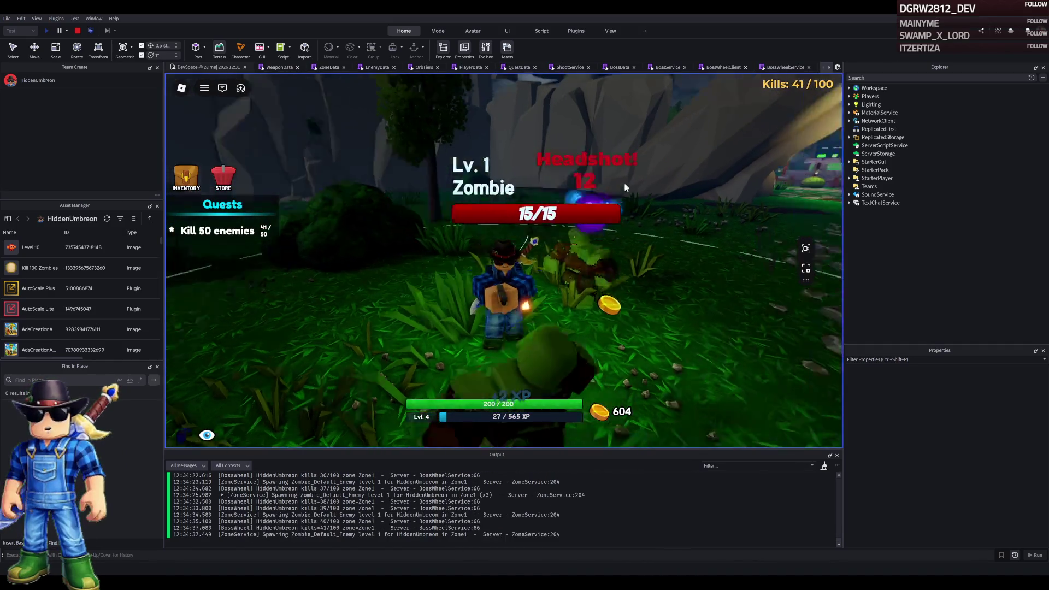
# Upgrade the Glock-18 to level 3 from the inventory and close the panel
pyautogui.click(178, 177)
pyautogui.click(790, 344)
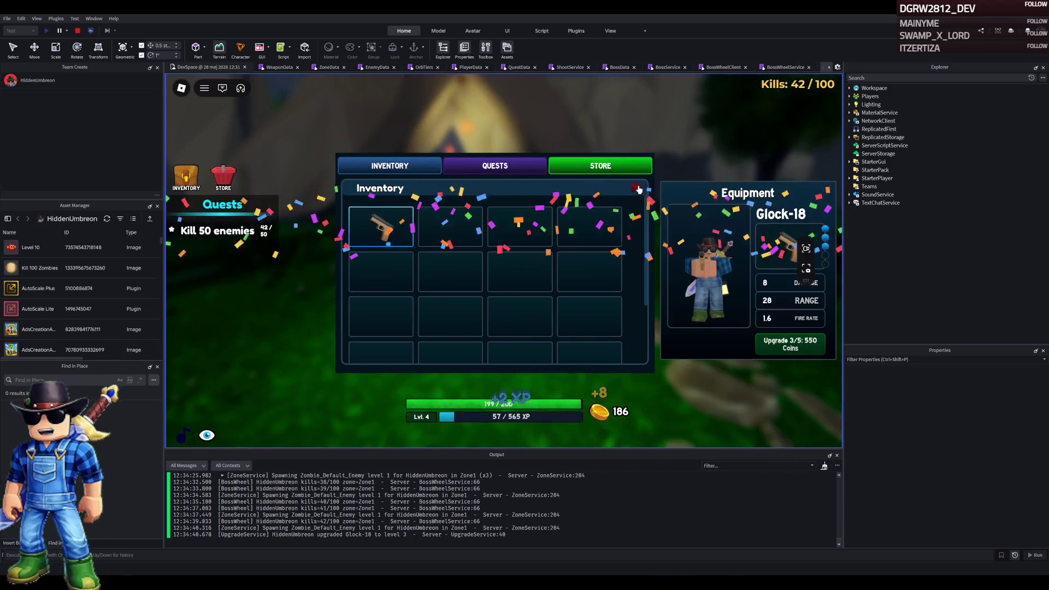
pyautogui.click(637, 187)
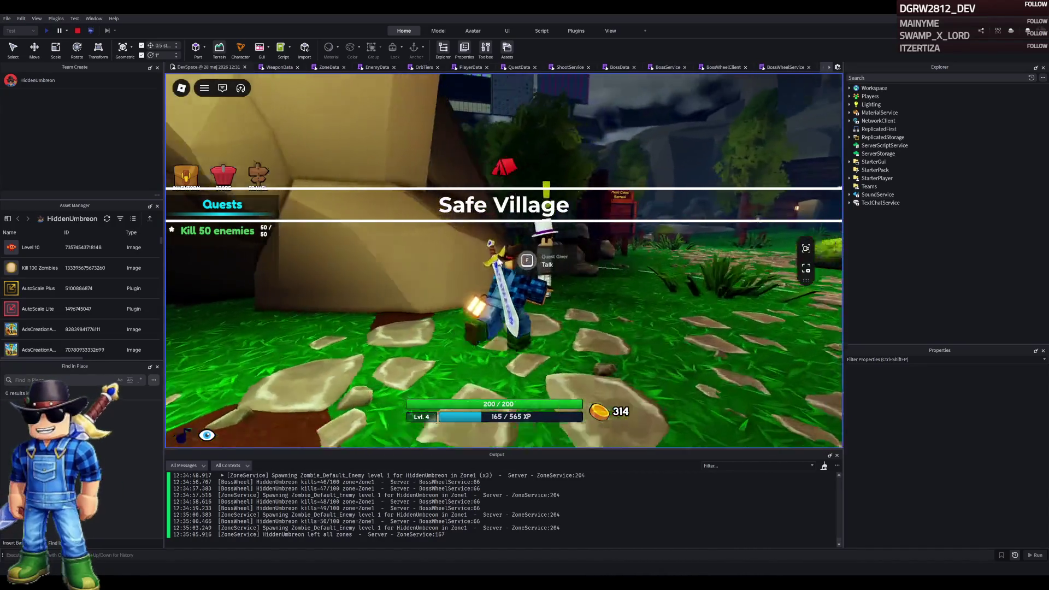
# Turn in Kill 50 enemies to the Town Mayor and collect the reward
pyautogui.press('f')
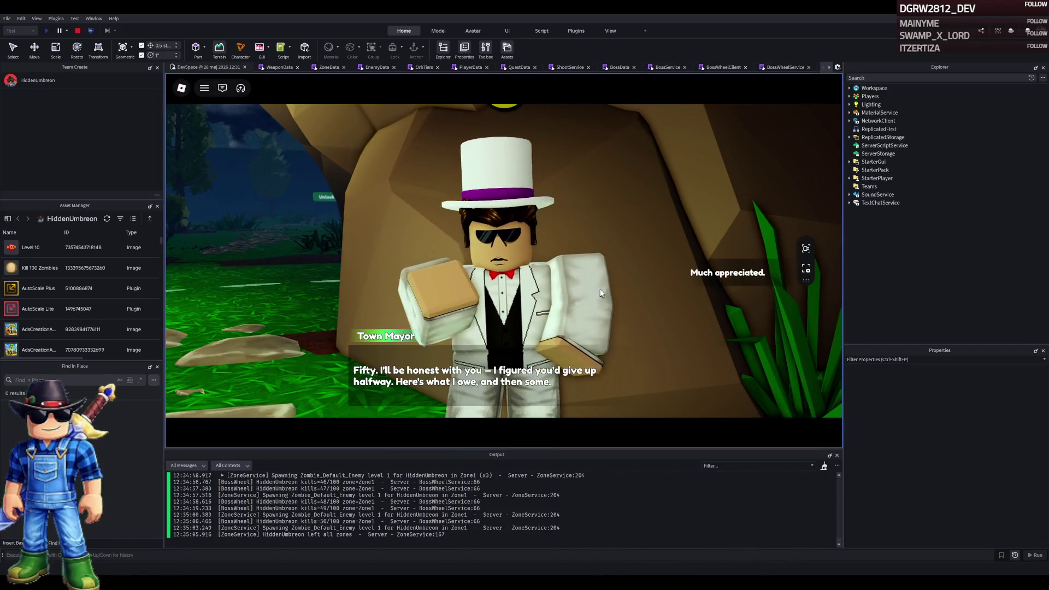
pyautogui.click(694, 272)
pyautogui.click(693, 272)
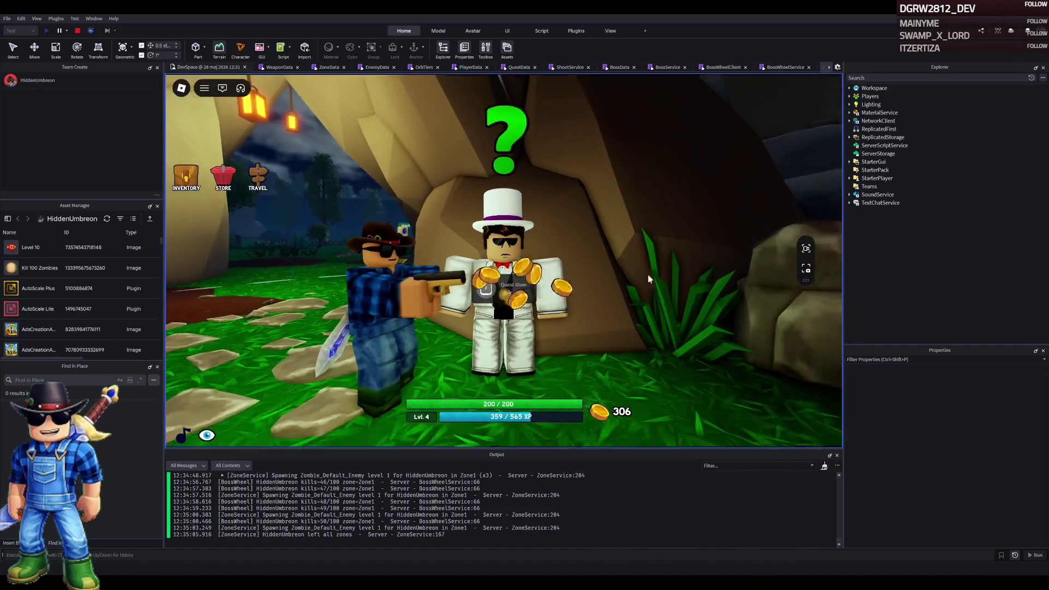
# Talk to the Mayor again, choose to show off accuracy, and accept Land 10 headshots
pyautogui.press('f')
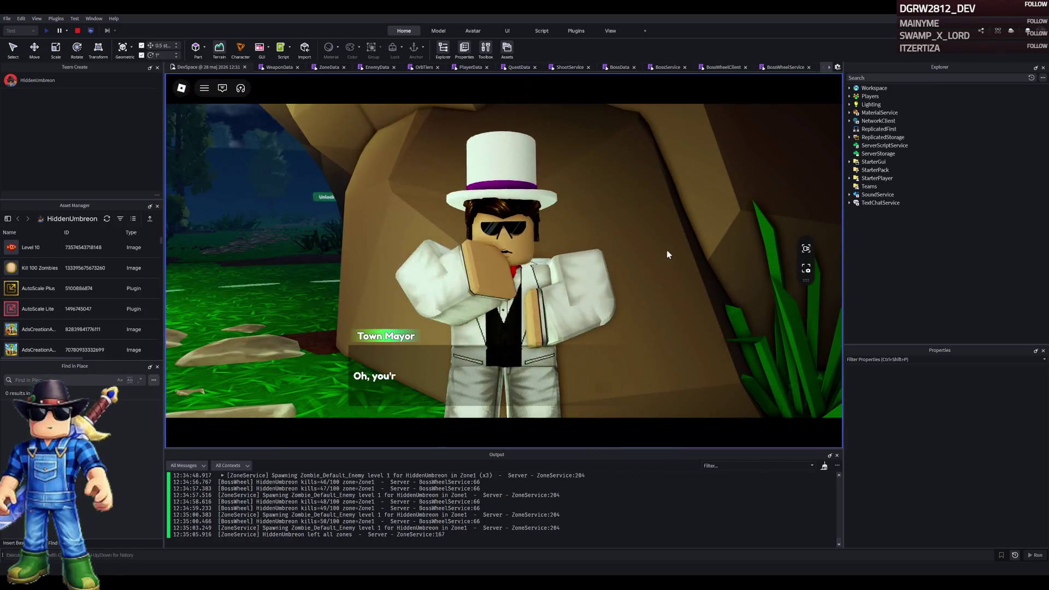
pyautogui.click(668, 248)
pyautogui.click(669, 247)
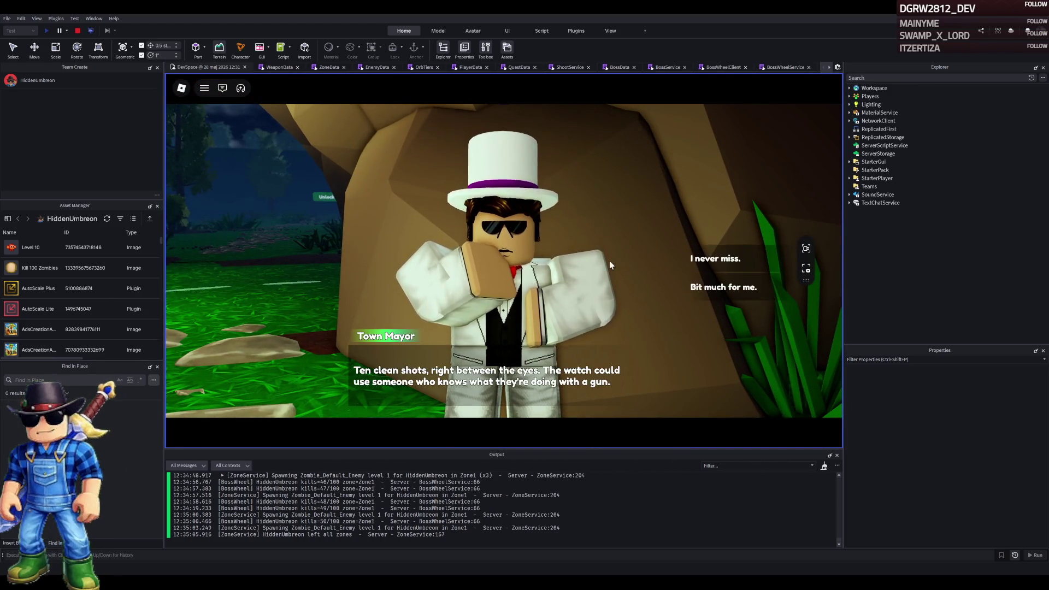
pyautogui.click(694, 259)
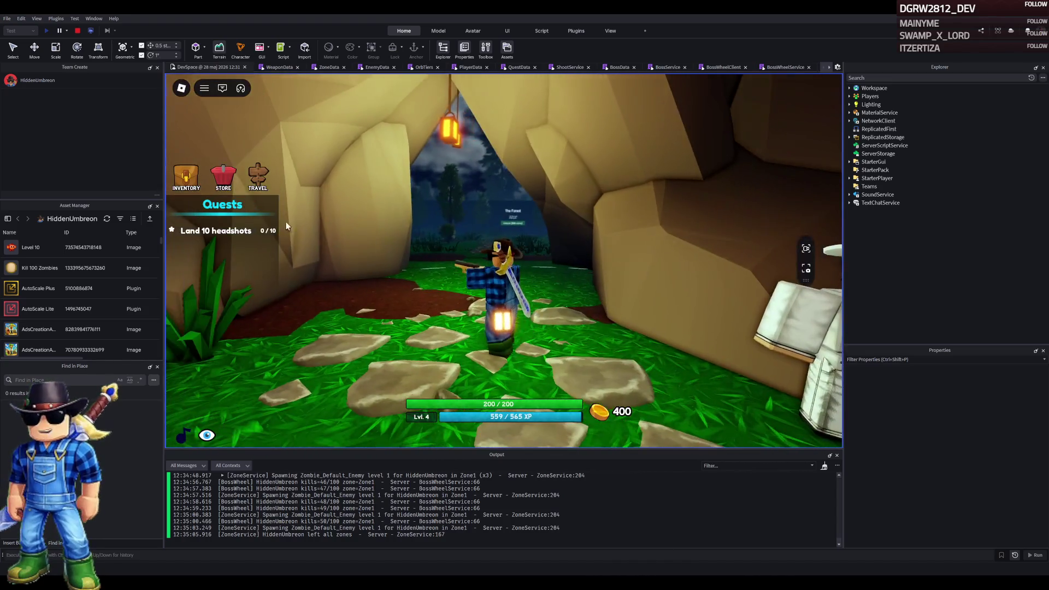
# Walk out onto the grassland, shooting enemies and slashing a zombie with the sword
pyautogui.press('w')
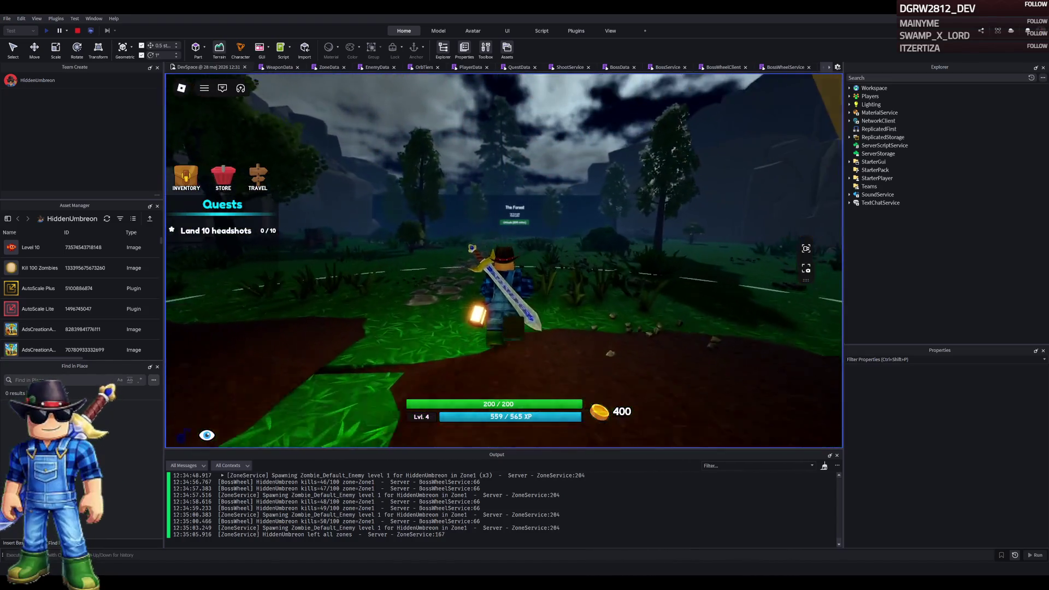
pyautogui.press('w')
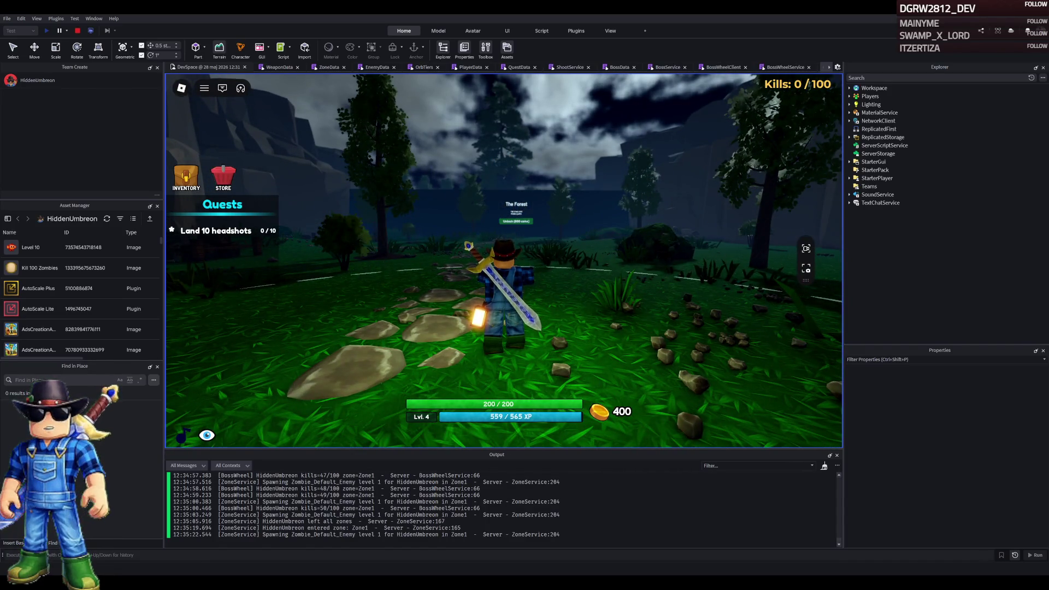
pyautogui.click(644, 270)
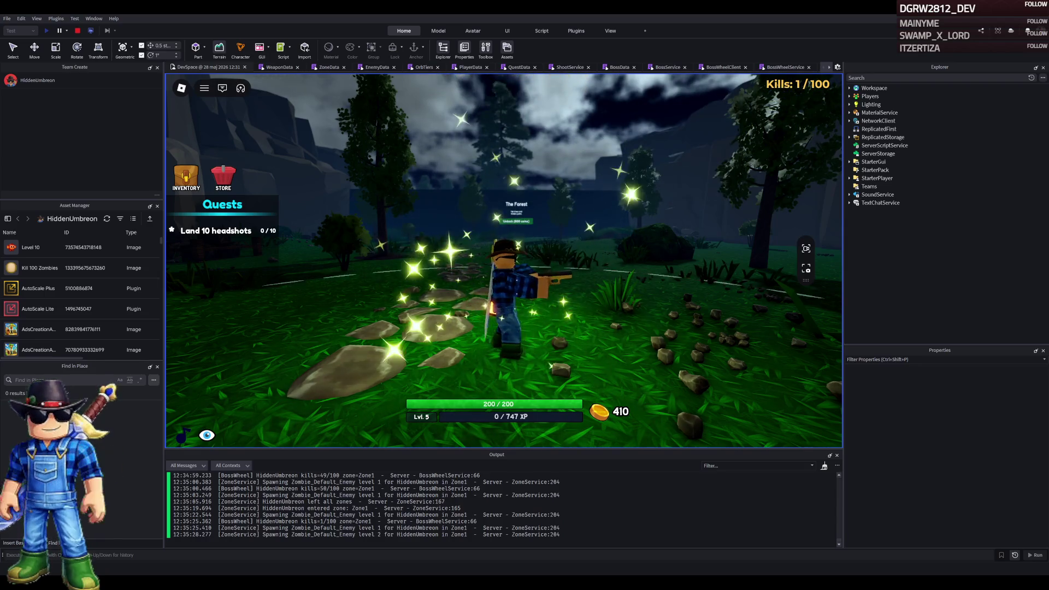
pyautogui.click(644, 271)
pyautogui.press('2')
pyautogui.click(501, 214)
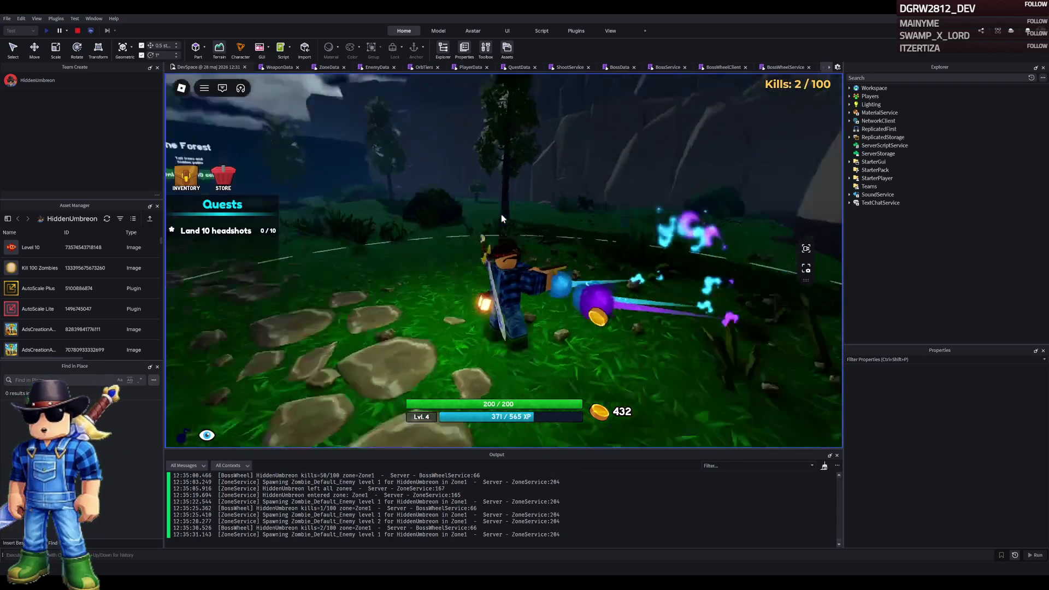
pyautogui.click(500, 214)
pyautogui.press('1')
# Keep swapping gun and sword to kill zombies, landing headshots toward 7/10
pyautogui.click(644, 270)
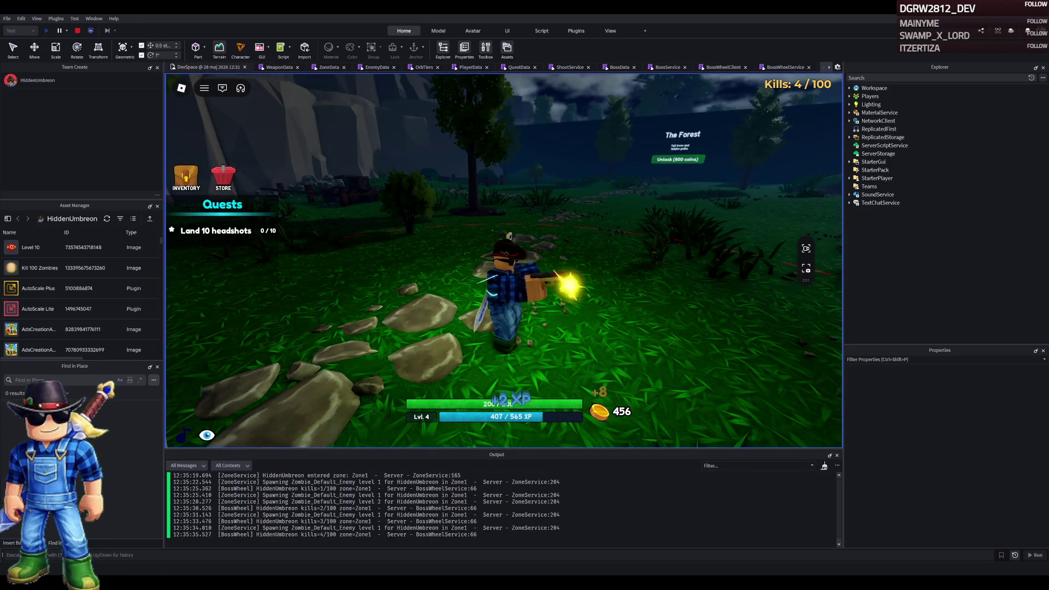
pyautogui.click(546, 274)
pyautogui.press('2')
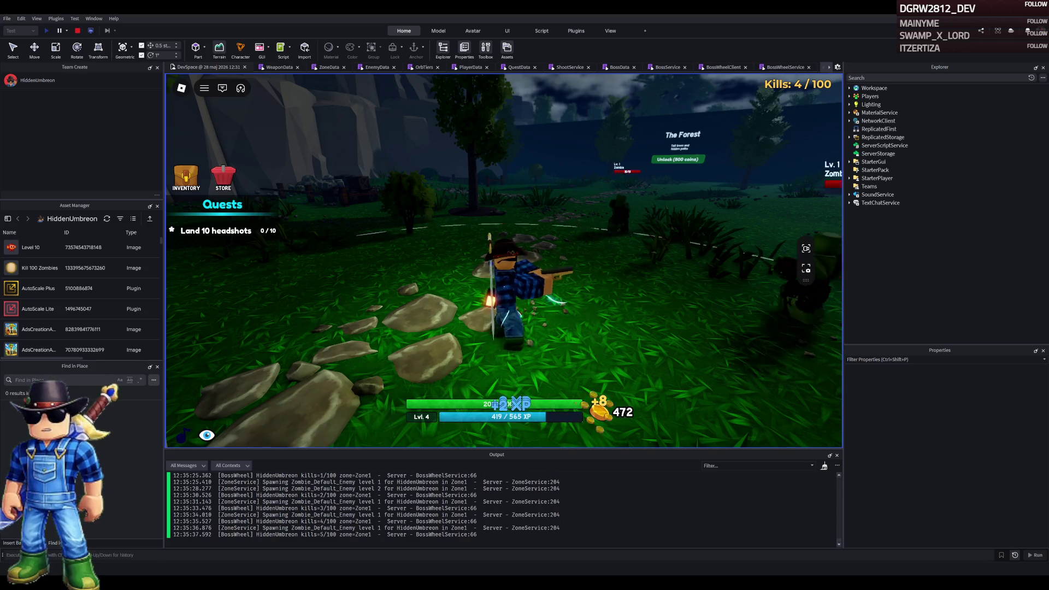
pyautogui.click(547, 275)
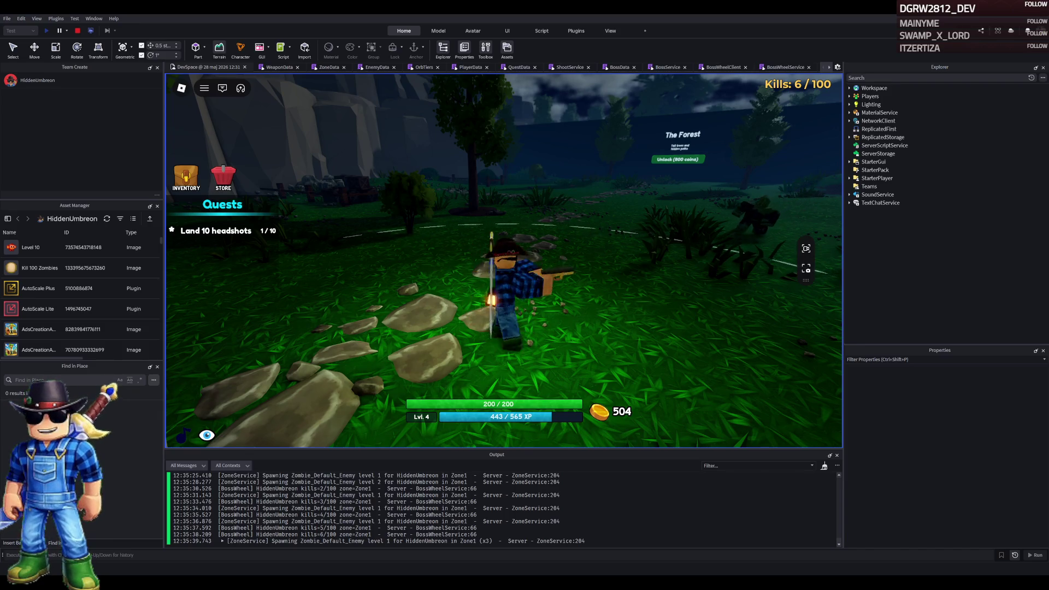
pyautogui.click(678, 246)
pyautogui.click(677, 246)
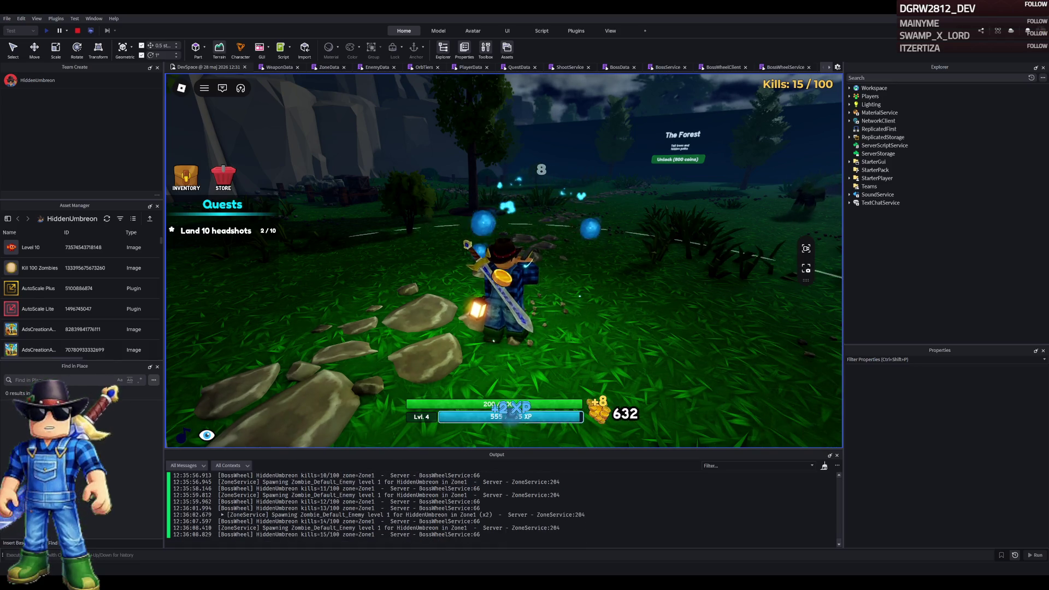
pyautogui.press('2')
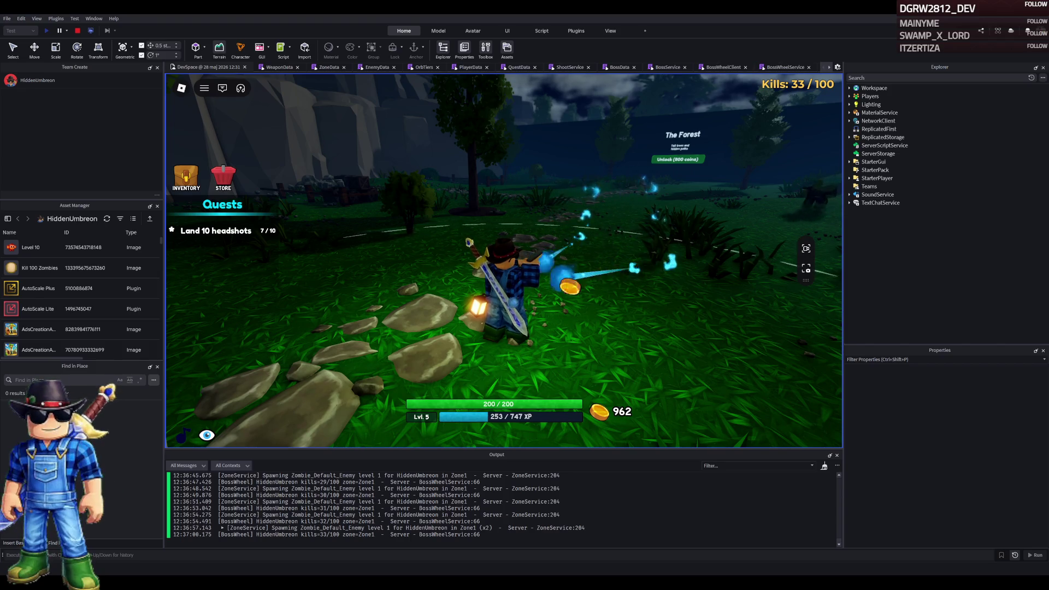
# Swap between sword and pistol, slashing and shooting zombies to reach 37/100 kills
pyautogui.press('2')
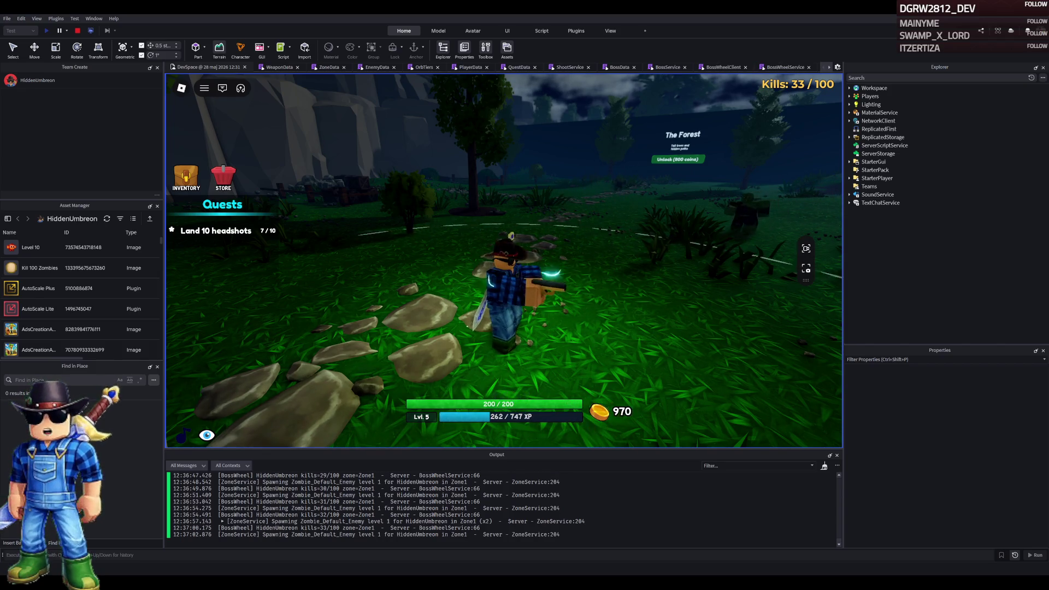
pyautogui.press('1')
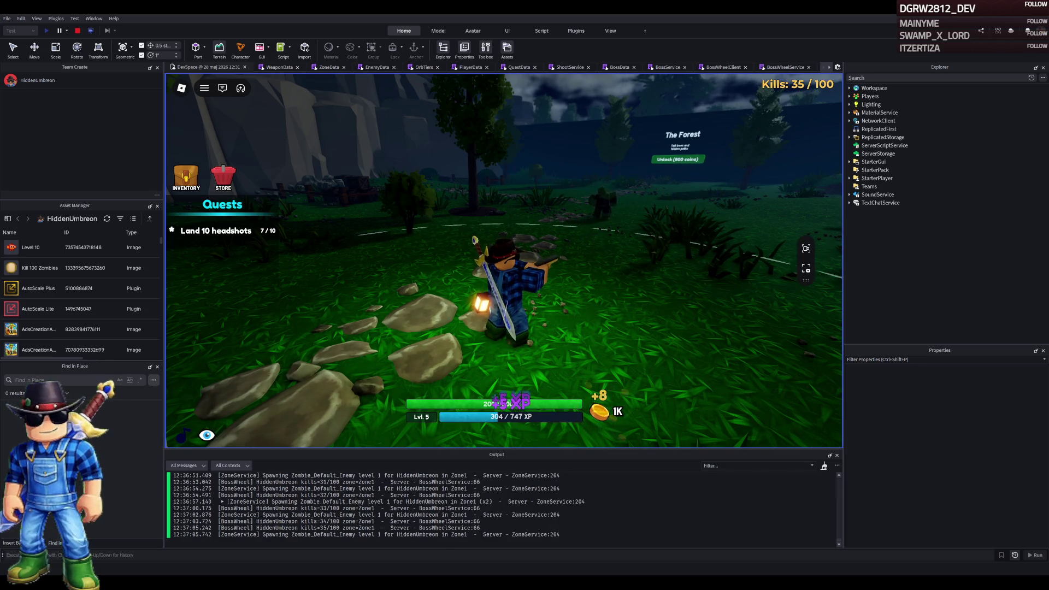
pyautogui.click(571, 267)
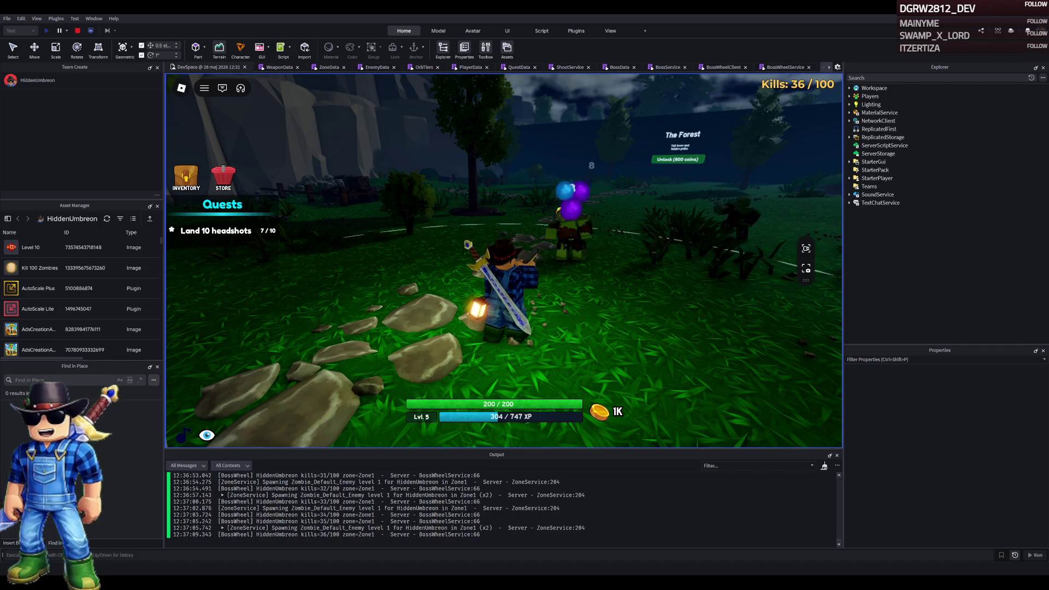
pyautogui.press('2')
pyautogui.click(451, 232)
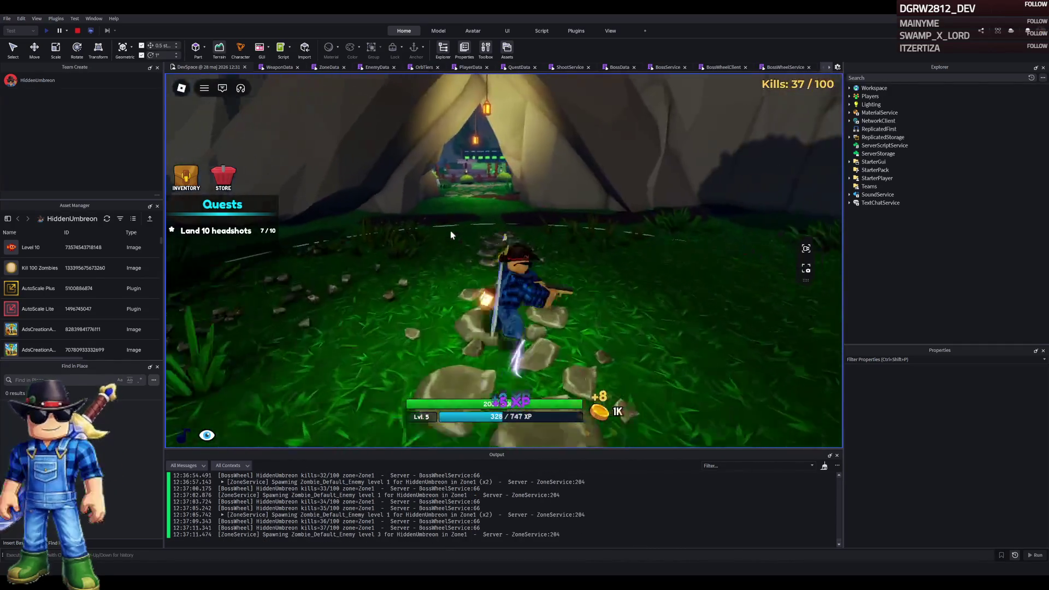
# Shoot a zombie, then upgrade the Glock-18 for 550 coins from the inventory
pyautogui.click(284, 230)
pyautogui.click(186, 176)
pyautogui.click(381, 227)
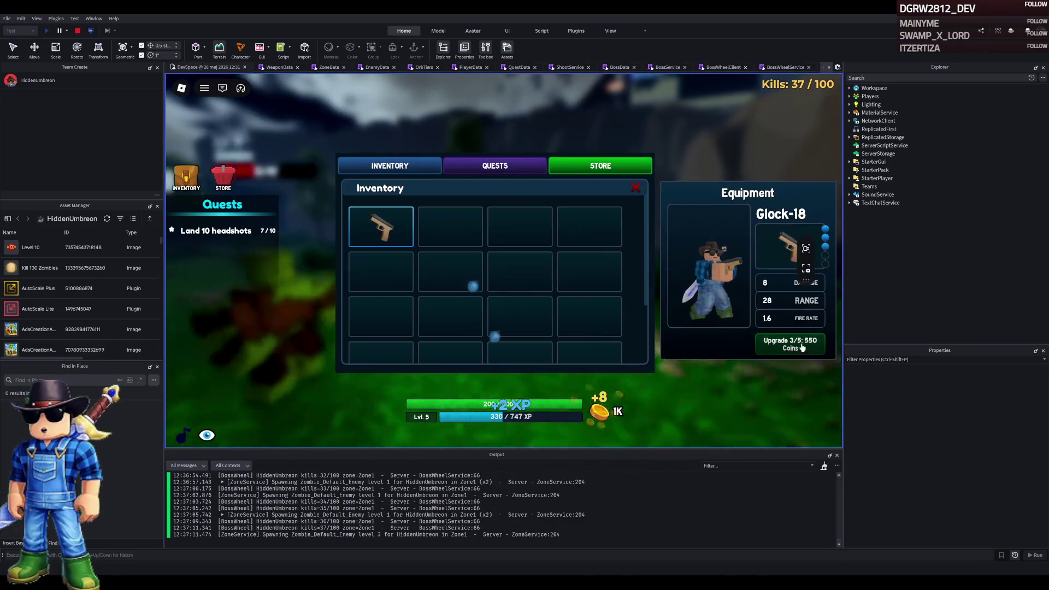
pyautogui.click(803, 349)
pyautogui.click(636, 188)
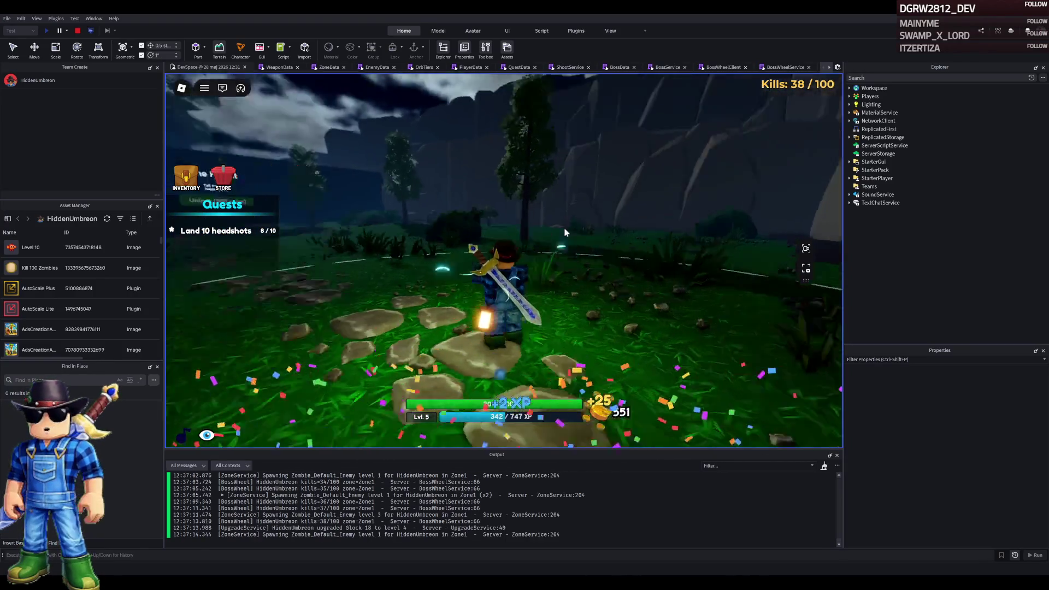
# Walk into the Safe Village, fast travel to the shop and buy the P250 pistol
pyautogui.press('w')
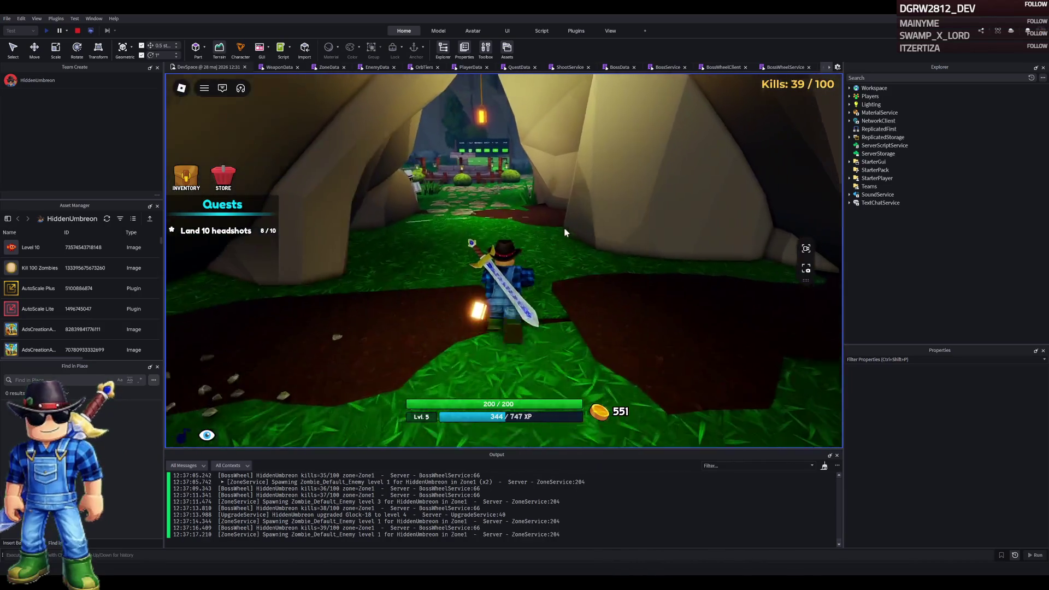
pyautogui.press('w')
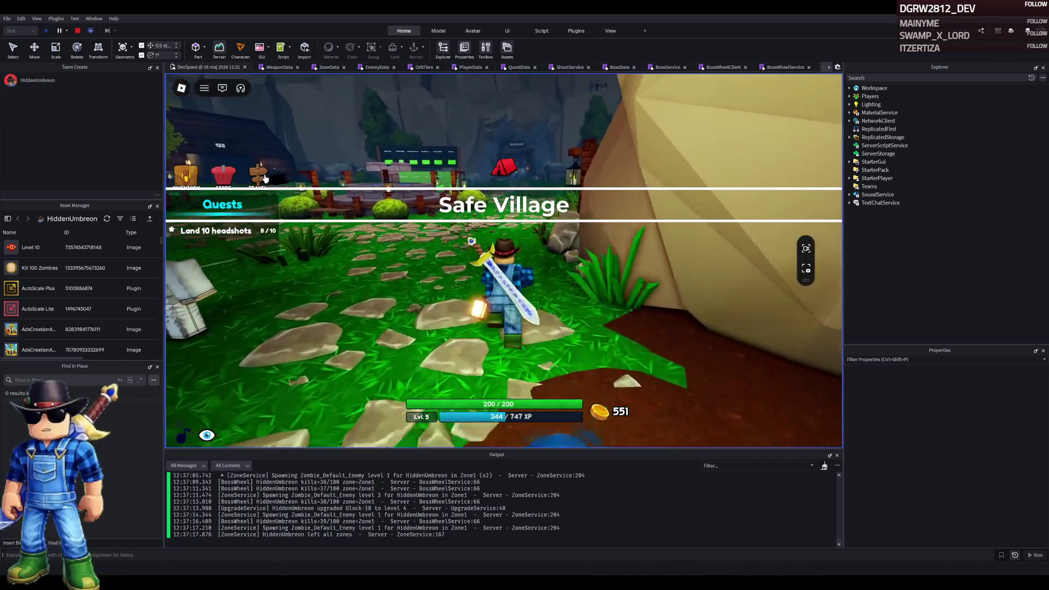
pyautogui.press('w')
pyautogui.click(453, 289)
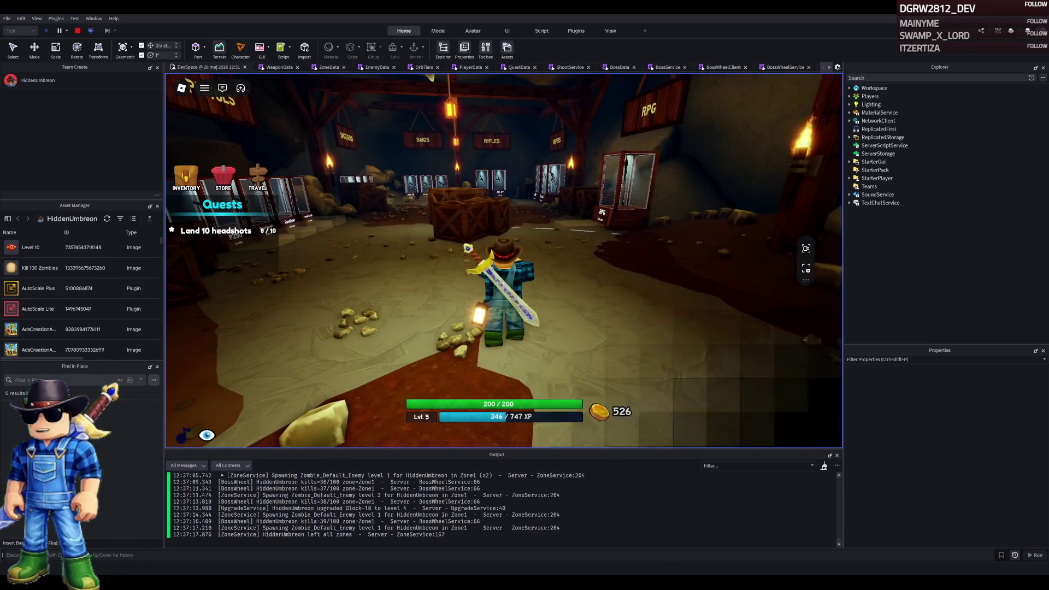
pyautogui.press('w')
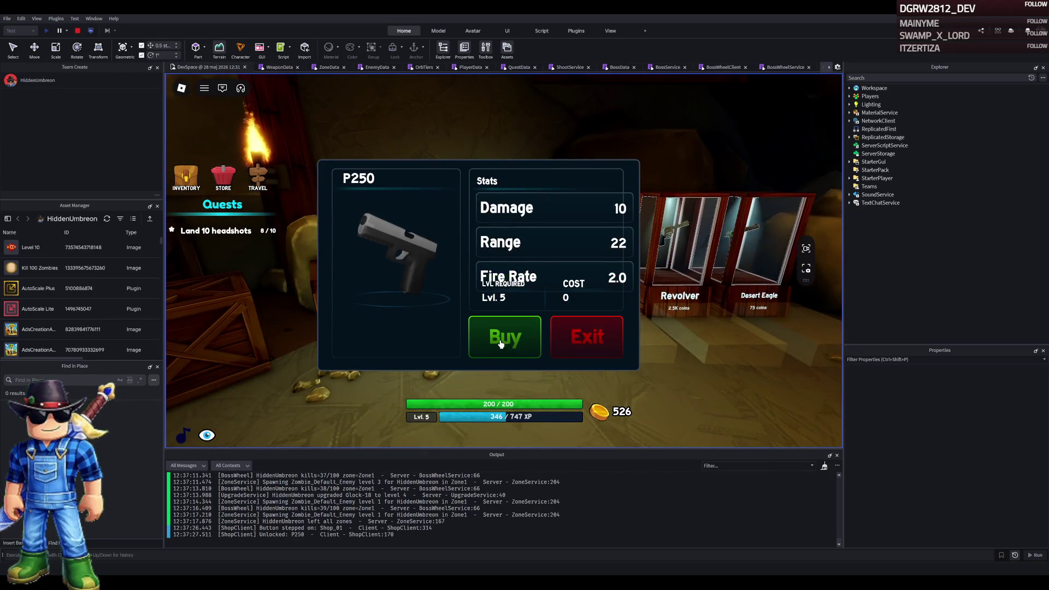
pyautogui.click(504, 356)
# Check the new P250 in the inventory, then fast travel to the village entrance
pyautogui.press('w')
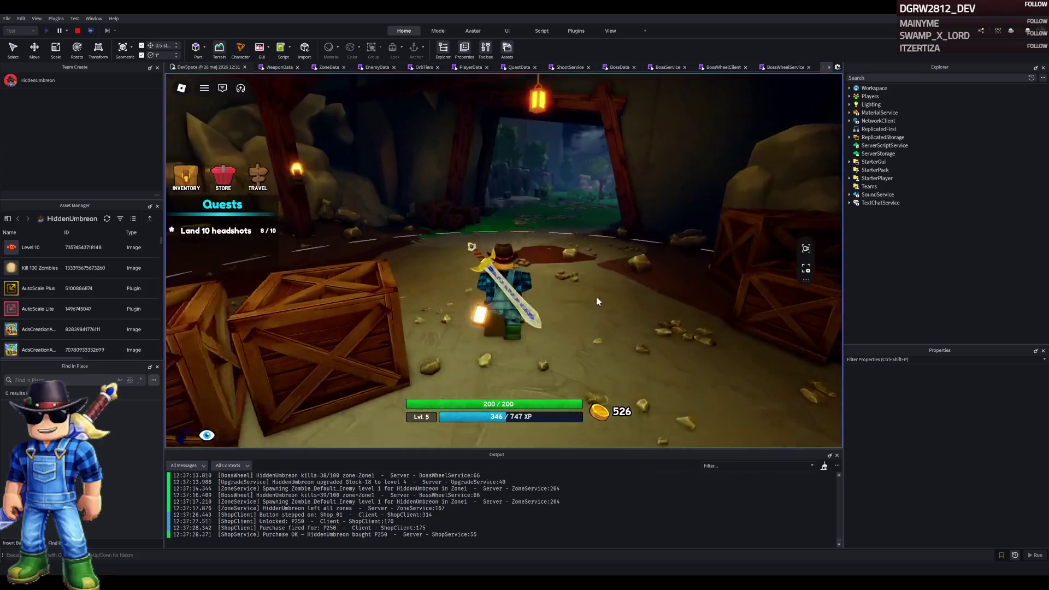
pyautogui.click(258, 176)
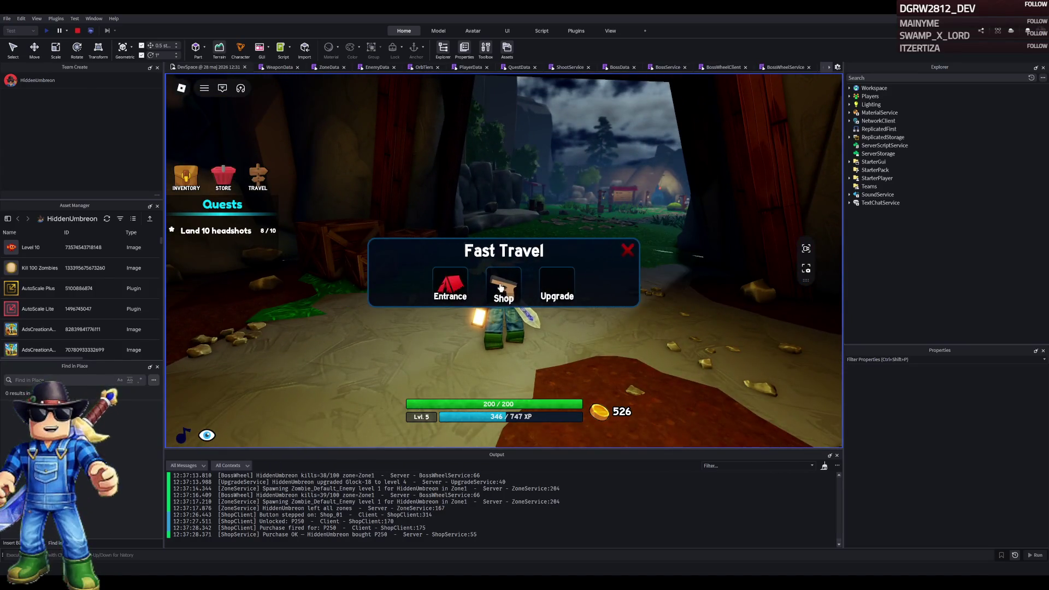
pyautogui.click(186, 176)
pyautogui.click(468, 230)
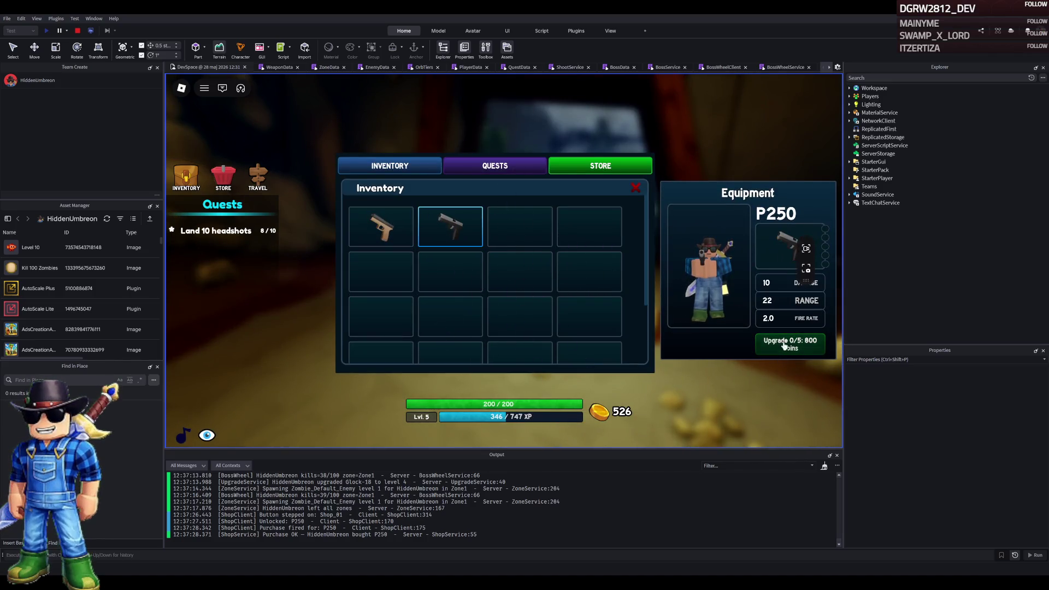
pyautogui.click(635, 187)
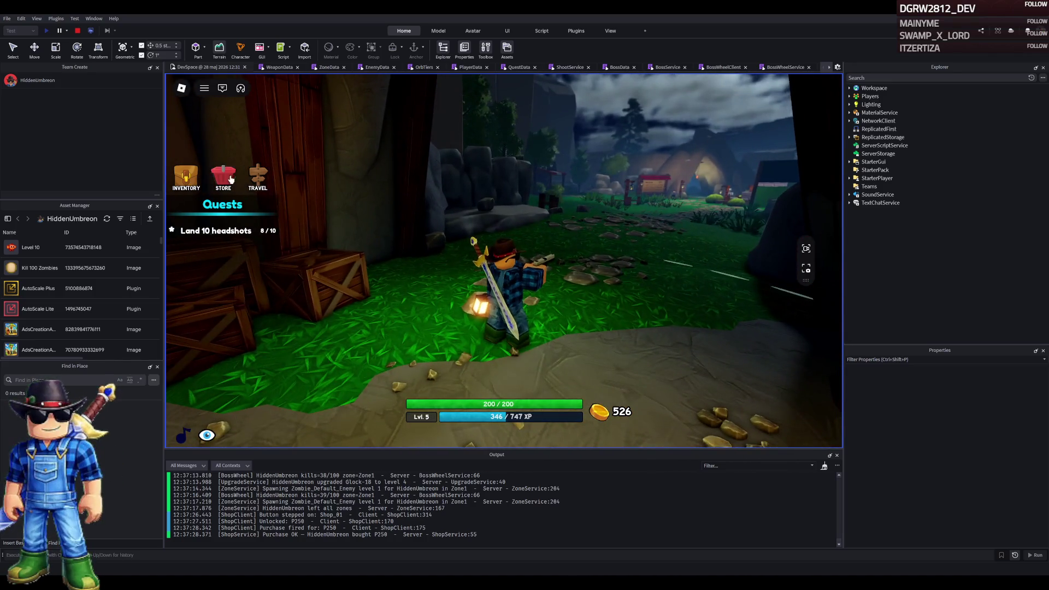
pyautogui.press('t')
pyautogui.click(465, 288)
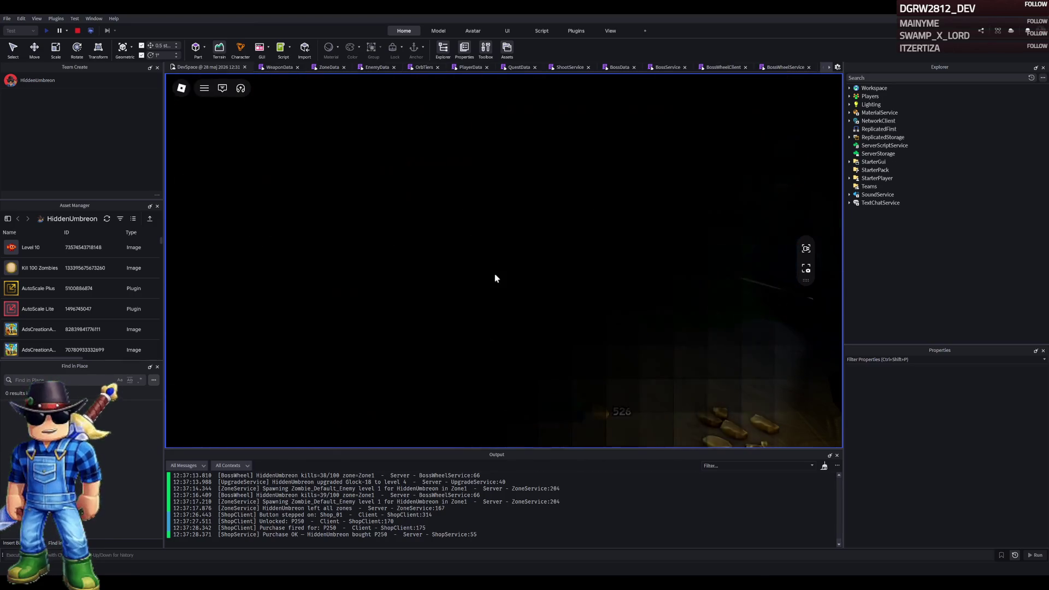
# Head out to The Plains, bring headshots to 10/10, and talk to the quest giver
pyautogui.press('w')
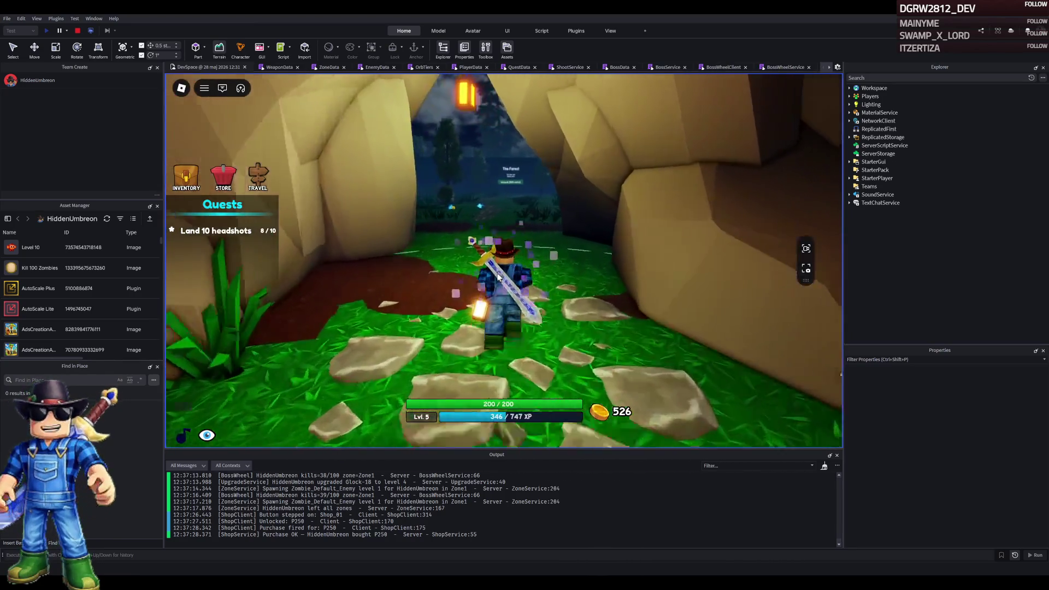
pyautogui.press('w')
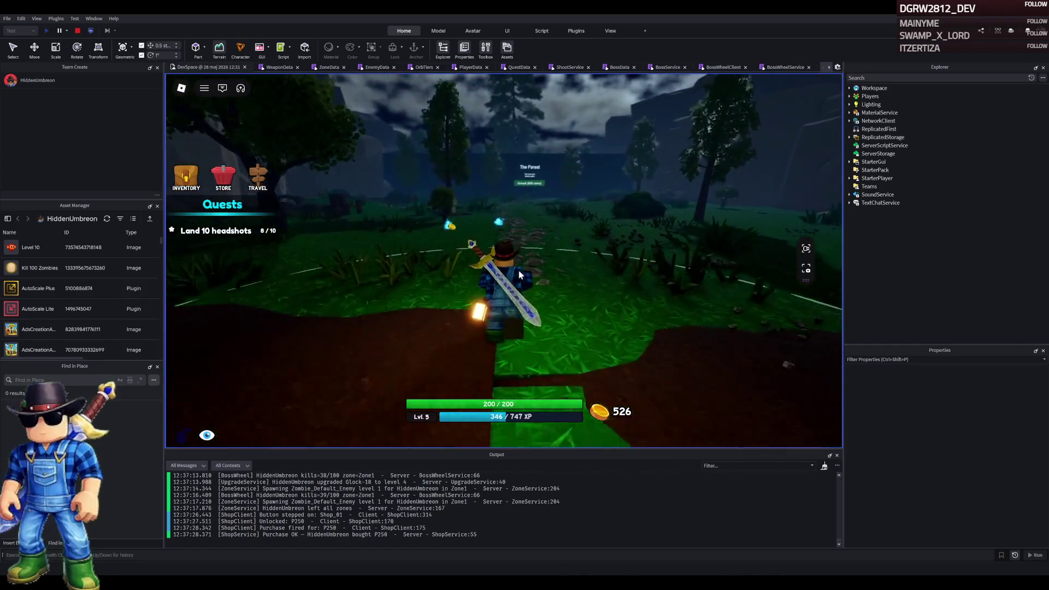
pyautogui.press('w')
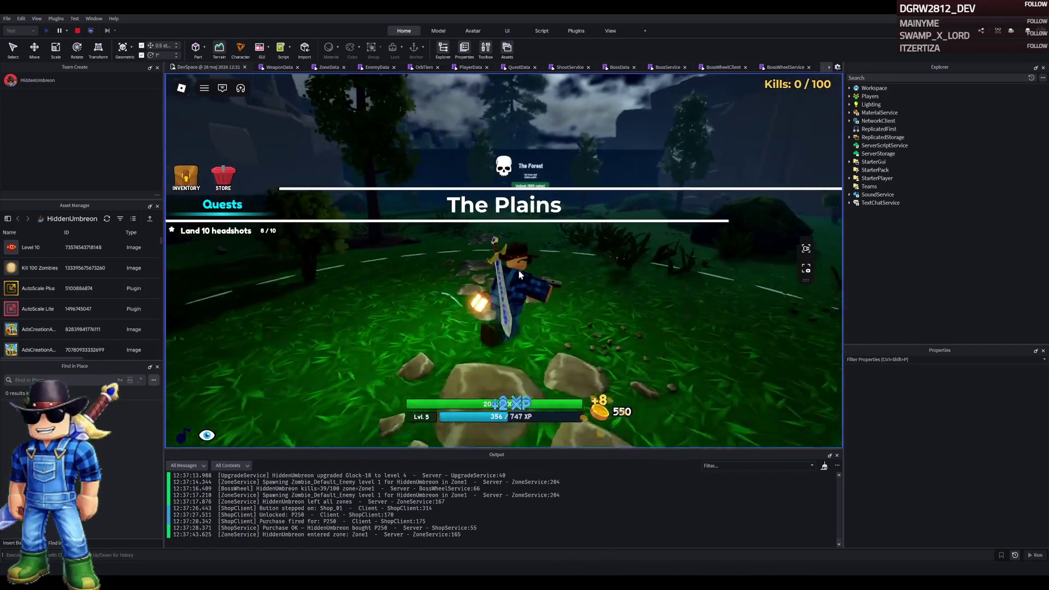
pyautogui.press('w')
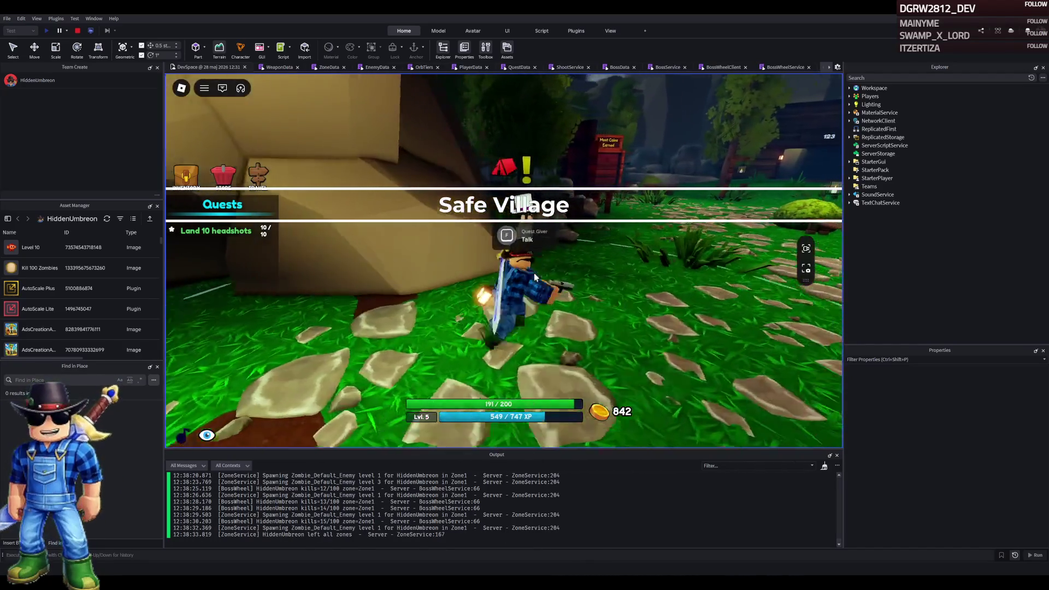
pyautogui.press('f')
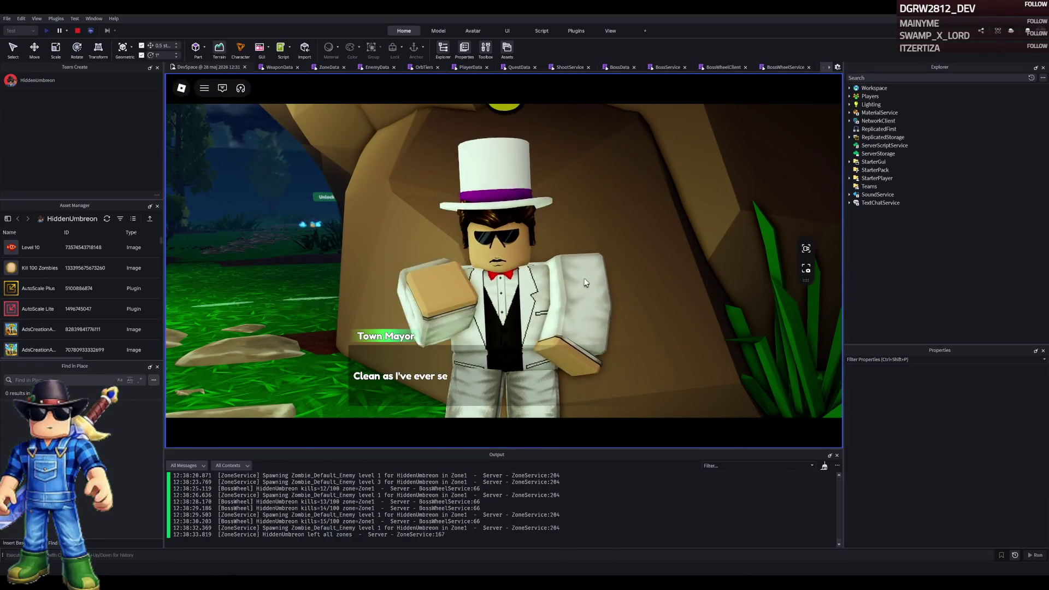
# Finish the Town Mayor's dialogue, walk to The Forest sign and unlock it for 800 coins
pyautogui.press('f')
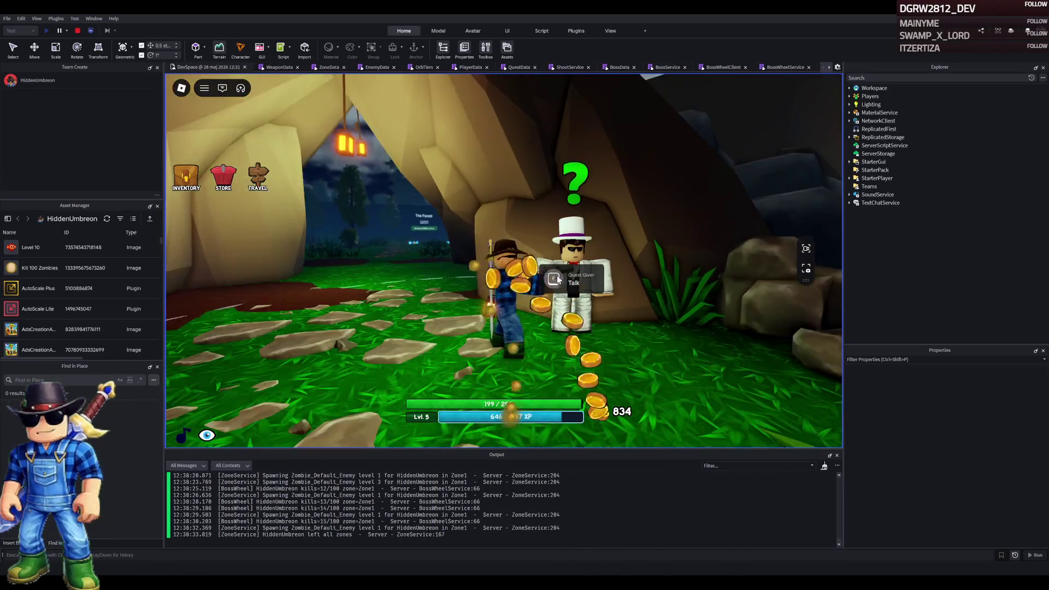
pyautogui.press('w')
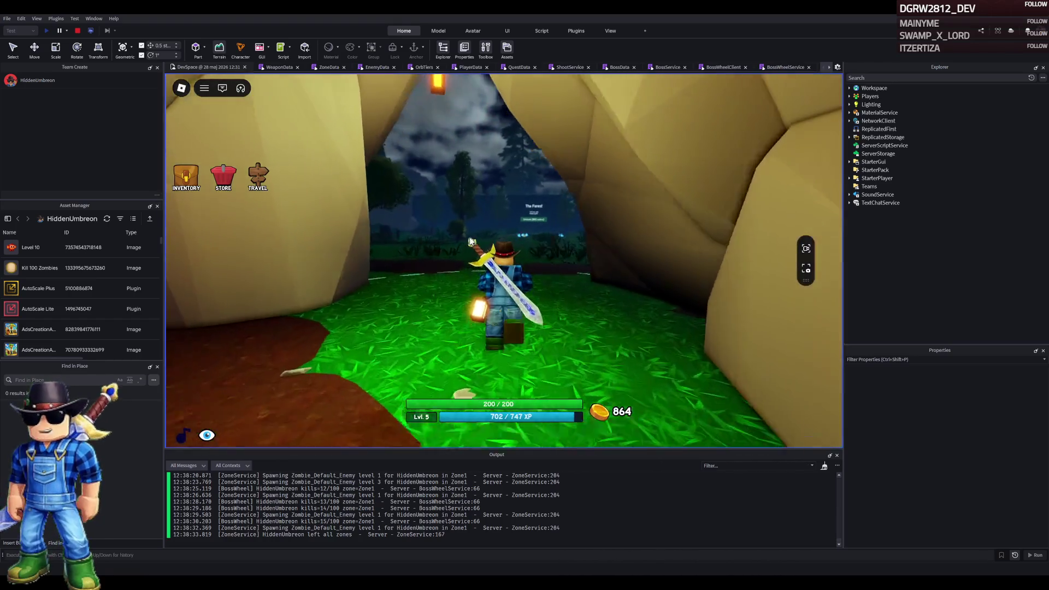
pyautogui.press('w')
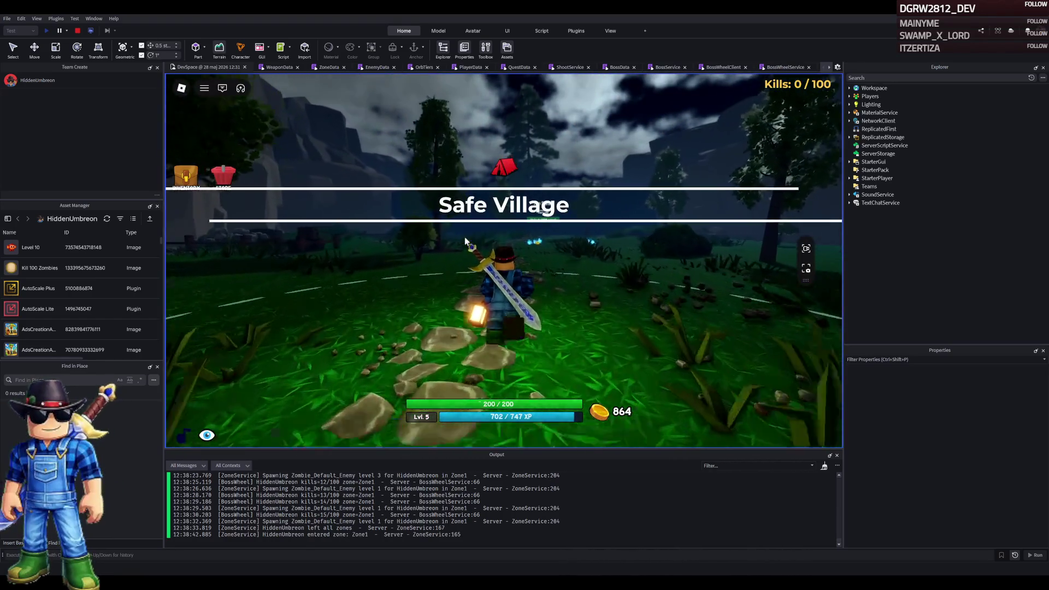
pyautogui.press('w')
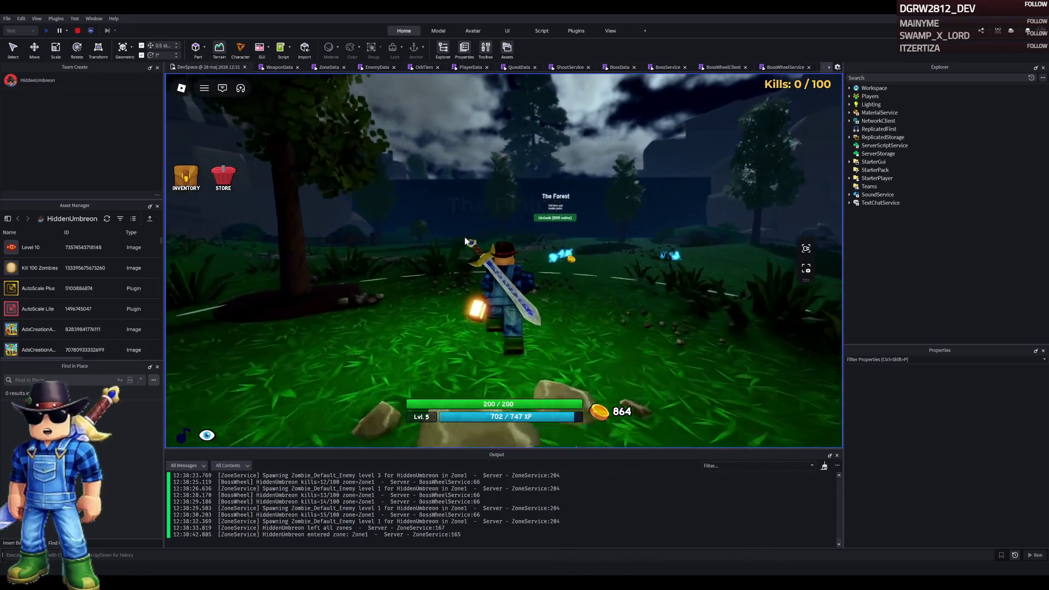
pyautogui.press('w')
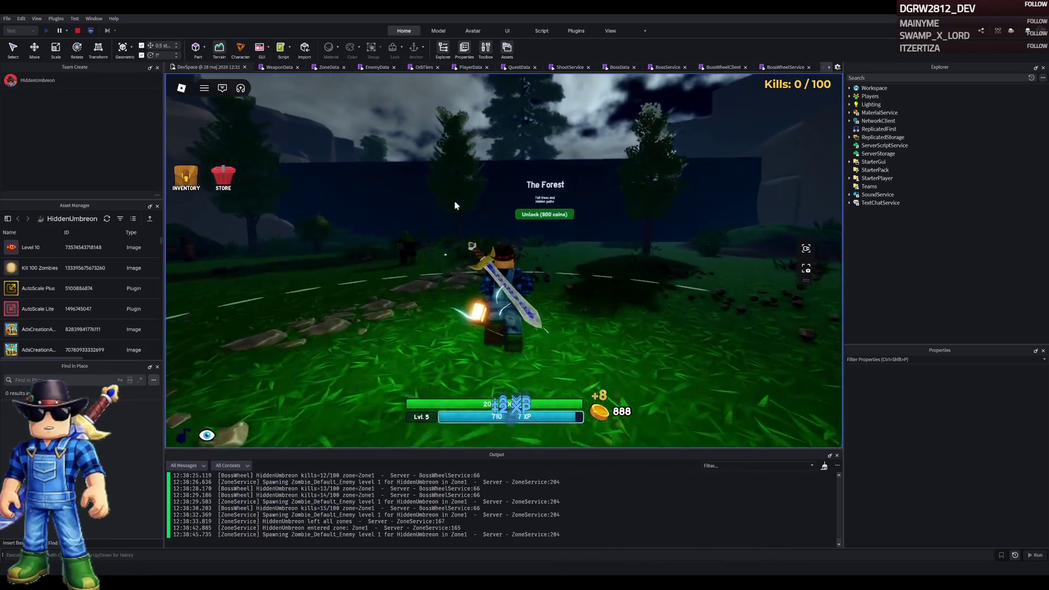
pyautogui.click(558, 228)
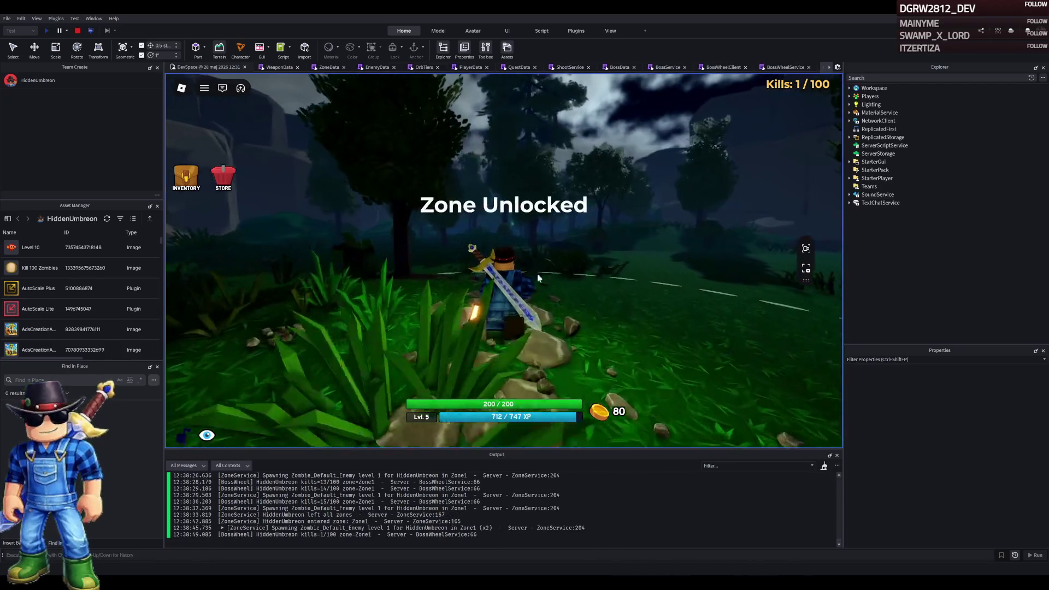
# Walk into The Forest and kill the first zombies, including a Lv. 3 one, with the sword
pyautogui.press('w')
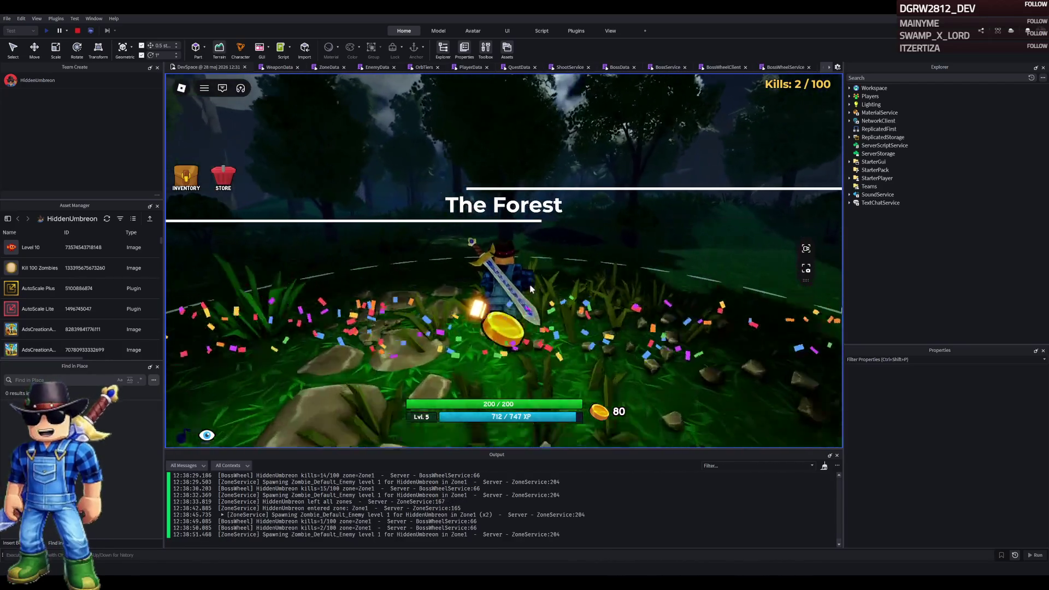
pyautogui.press('w')
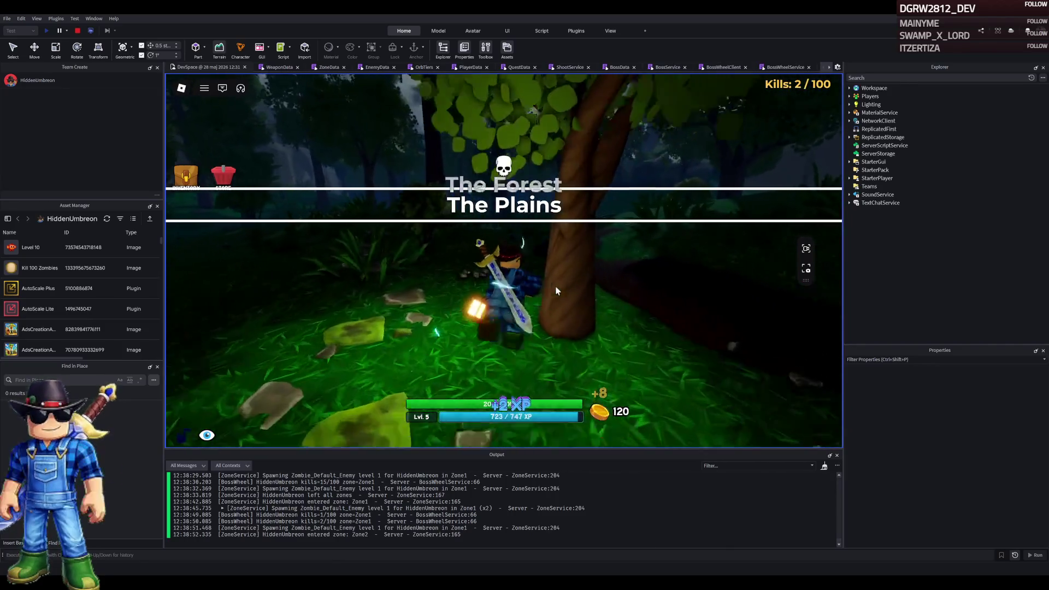
pyautogui.press('w')
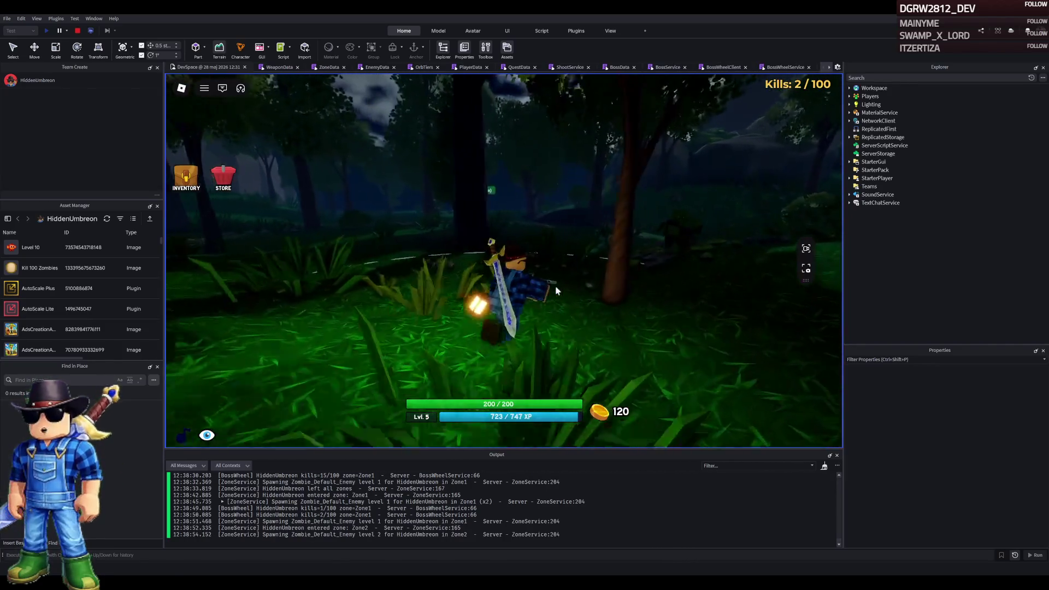
pyautogui.click(550, 282)
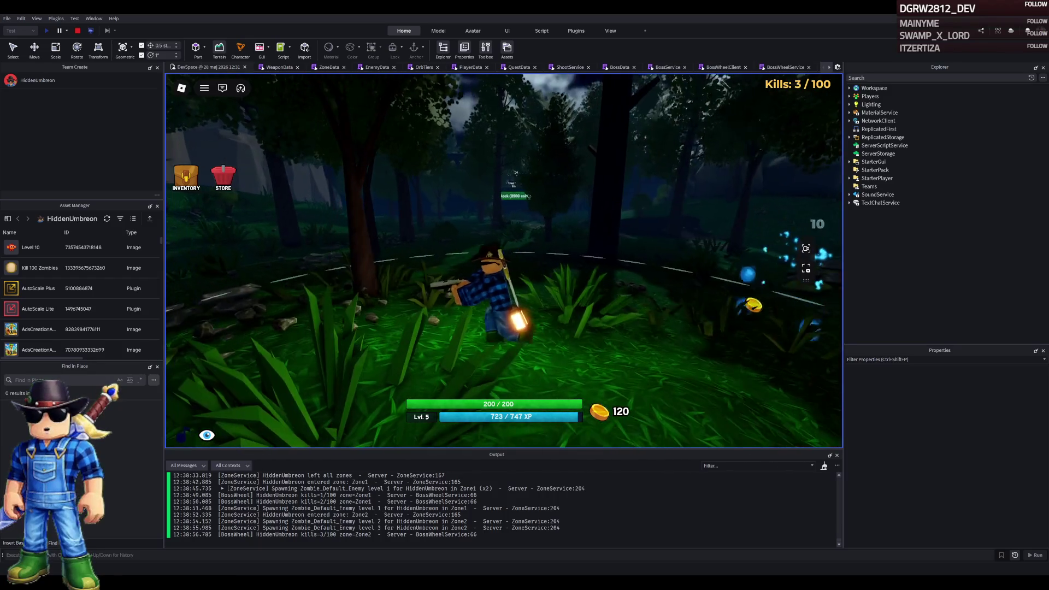
pyautogui.press('w')
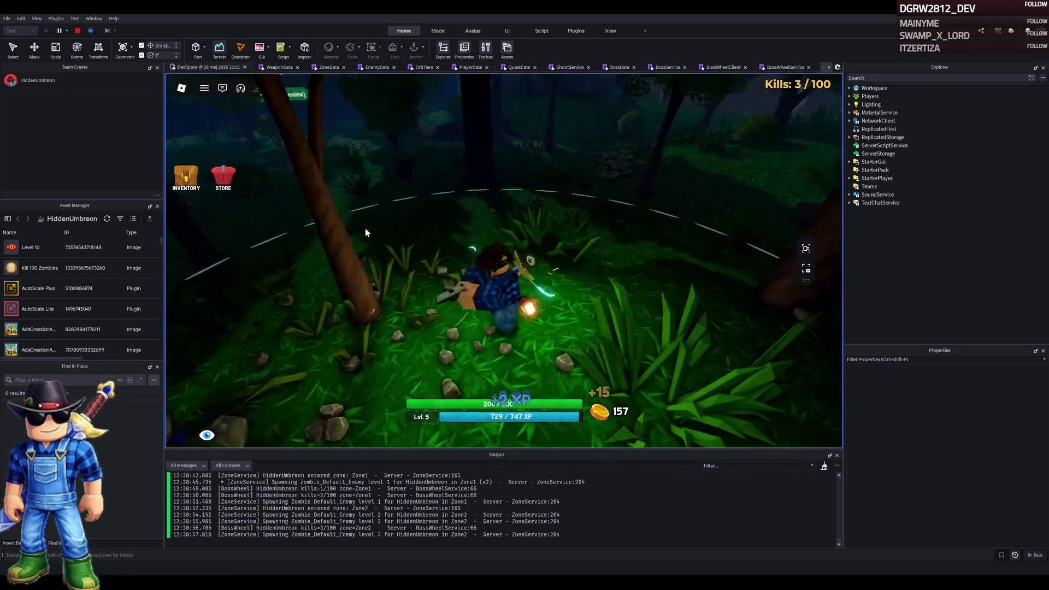
pyautogui.click(503, 260)
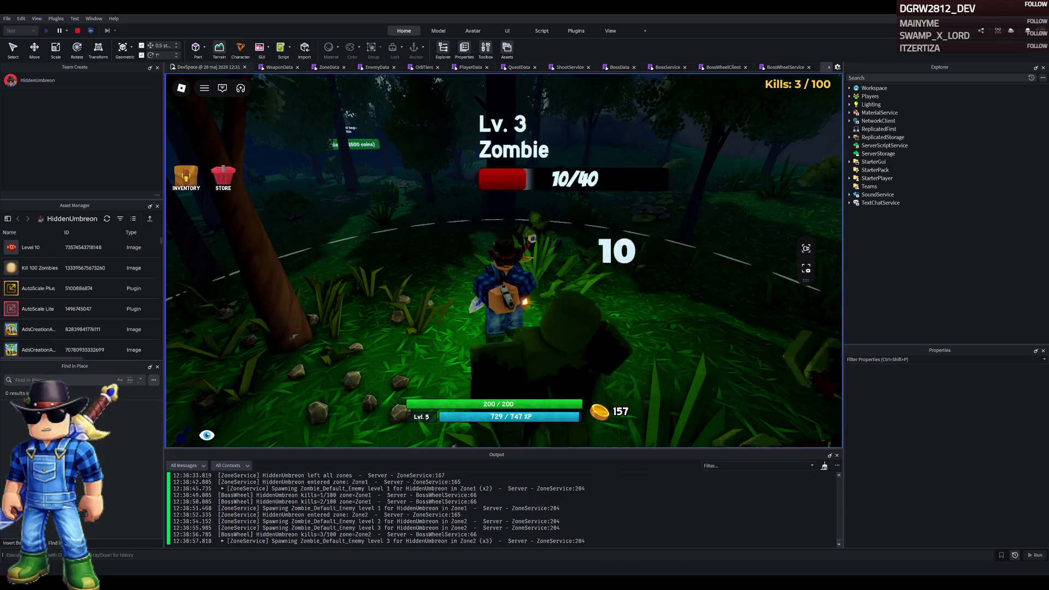
pyautogui.click(504, 260)
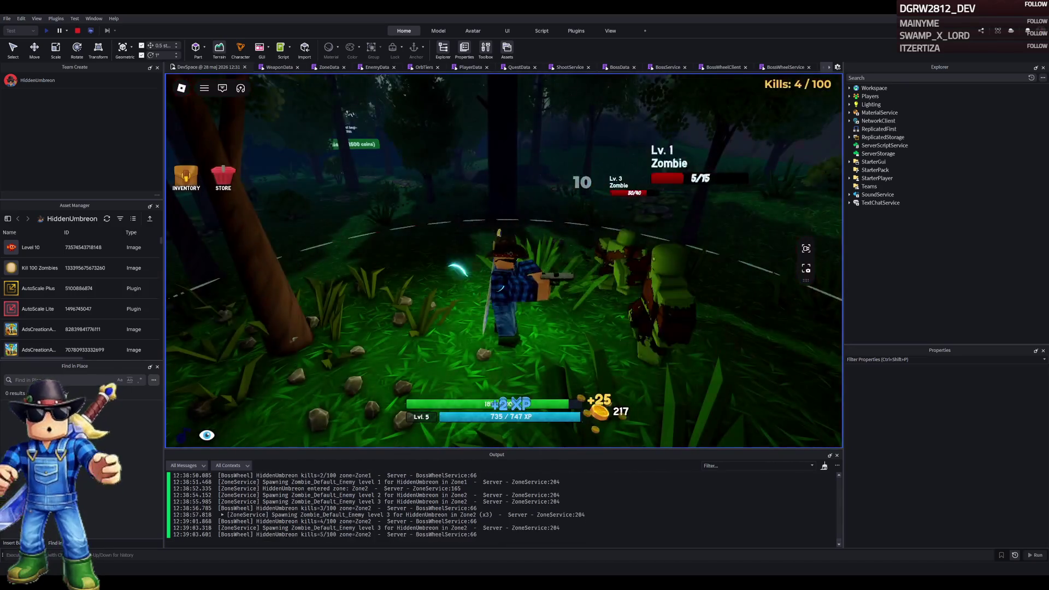
pyautogui.click(503, 261)
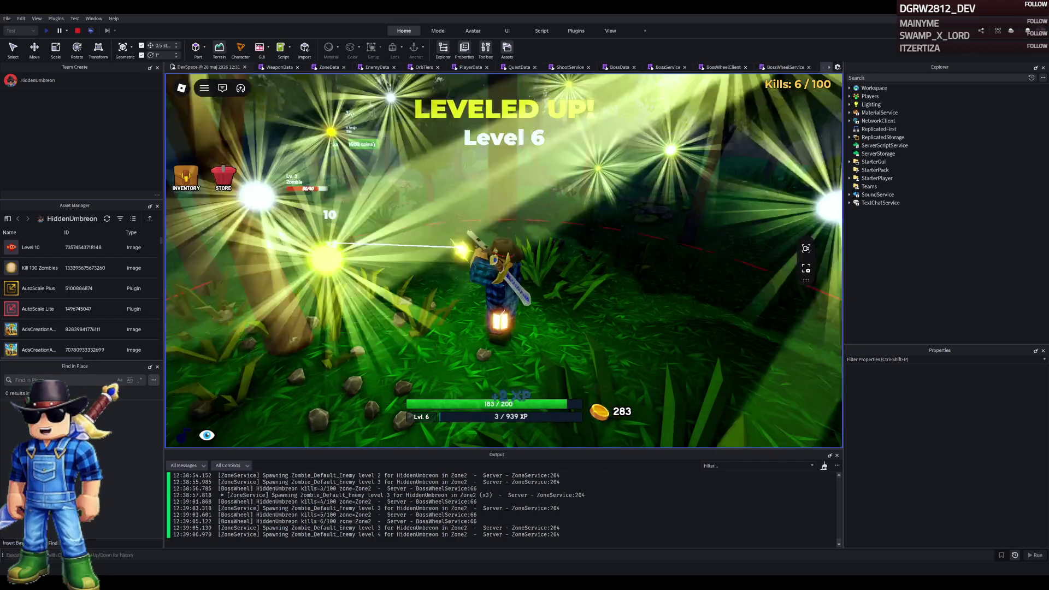
pyautogui.click(504, 260)
pyautogui.click(504, 260)
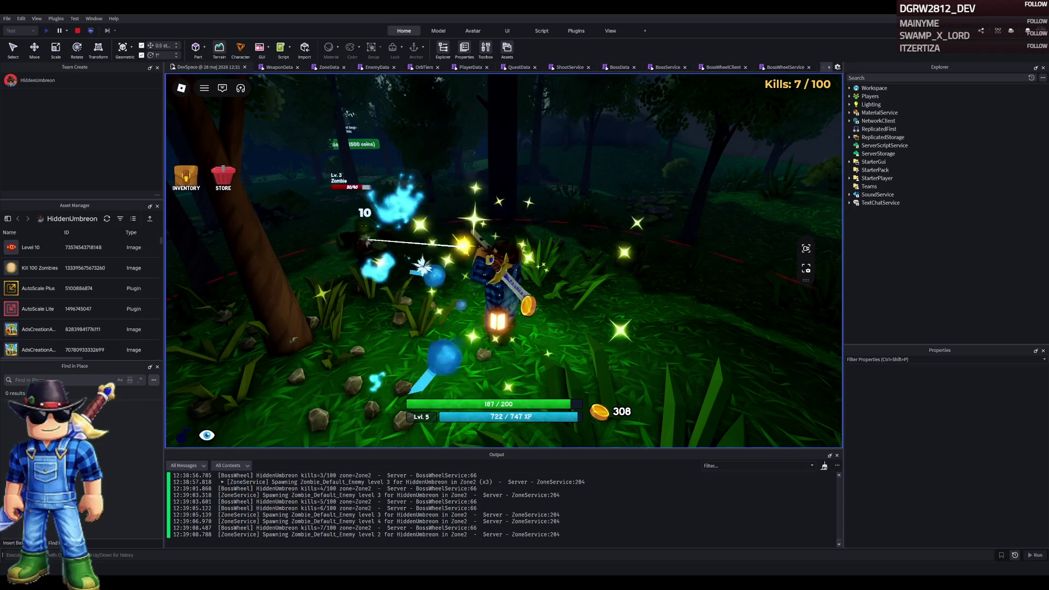
# Fight through the zombie pack, switching back to the sword, until kills reach 15/100
pyautogui.click(504, 217)
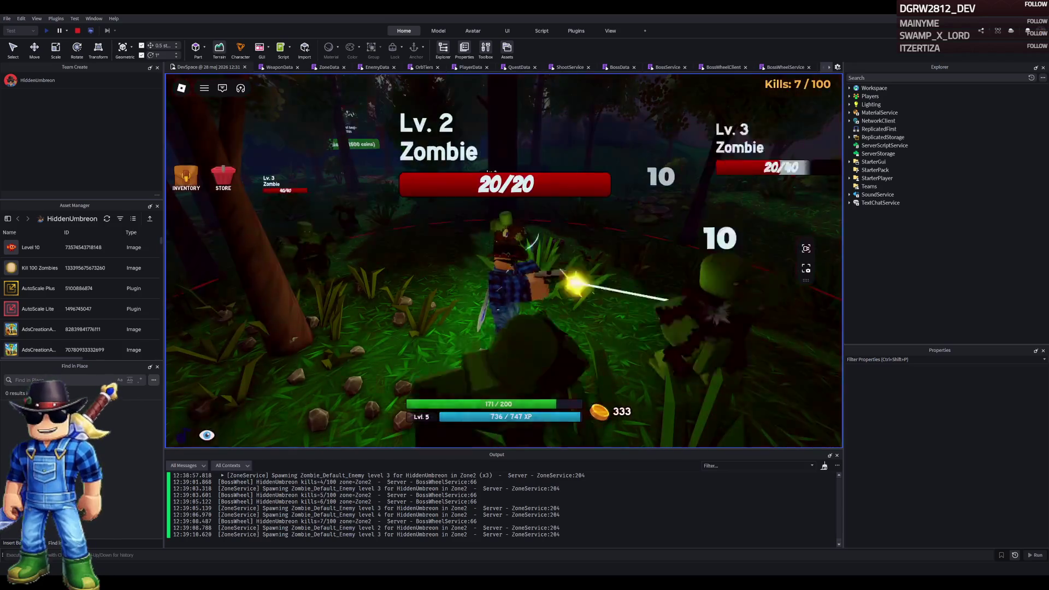
pyautogui.click(503, 260)
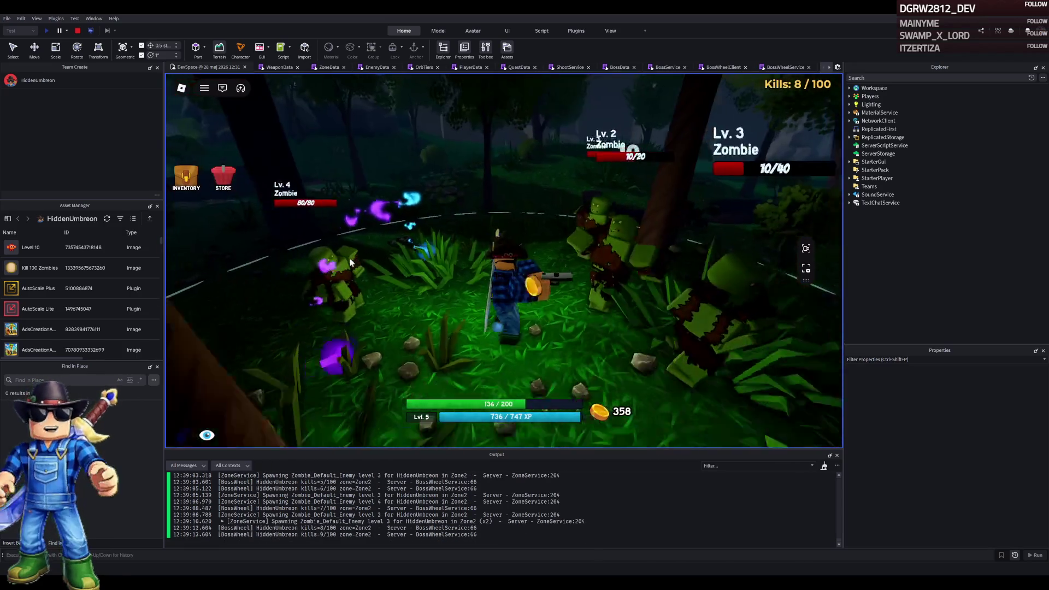
pyautogui.click(504, 260)
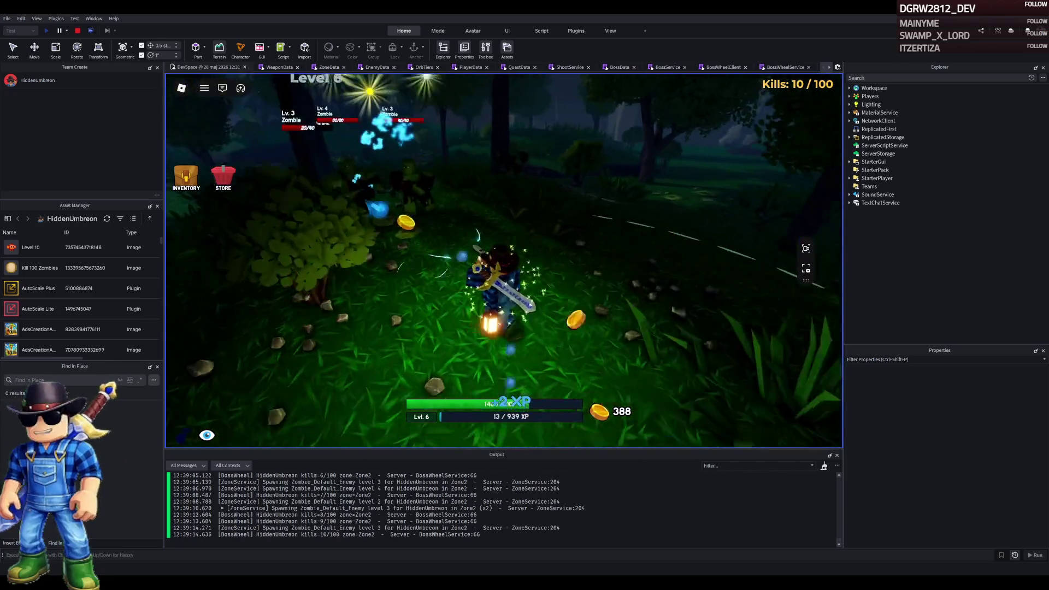
pyautogui.click(503, 260)
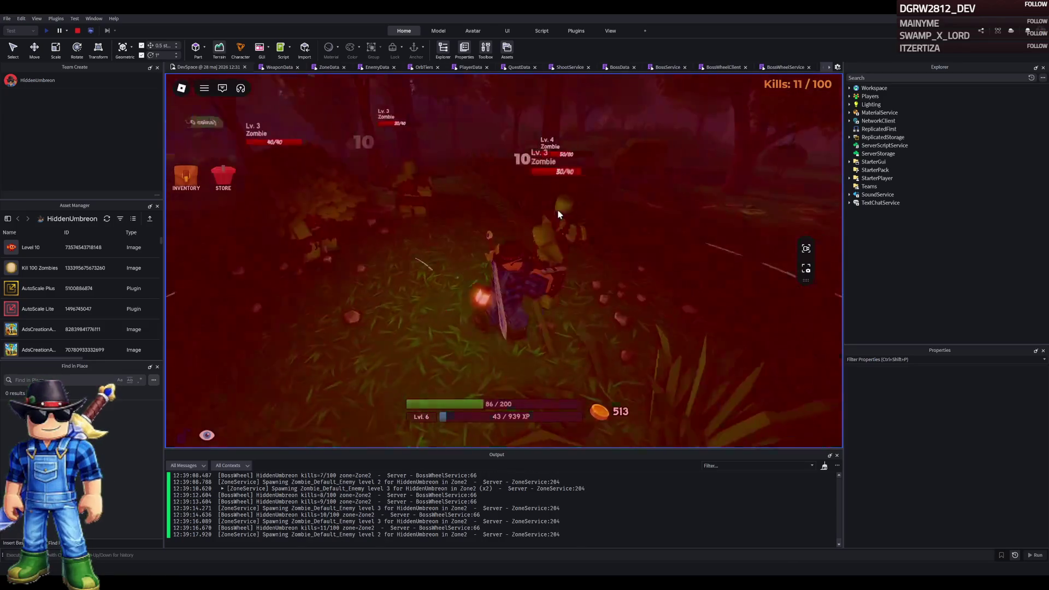
pyautogui.click(559, 214)
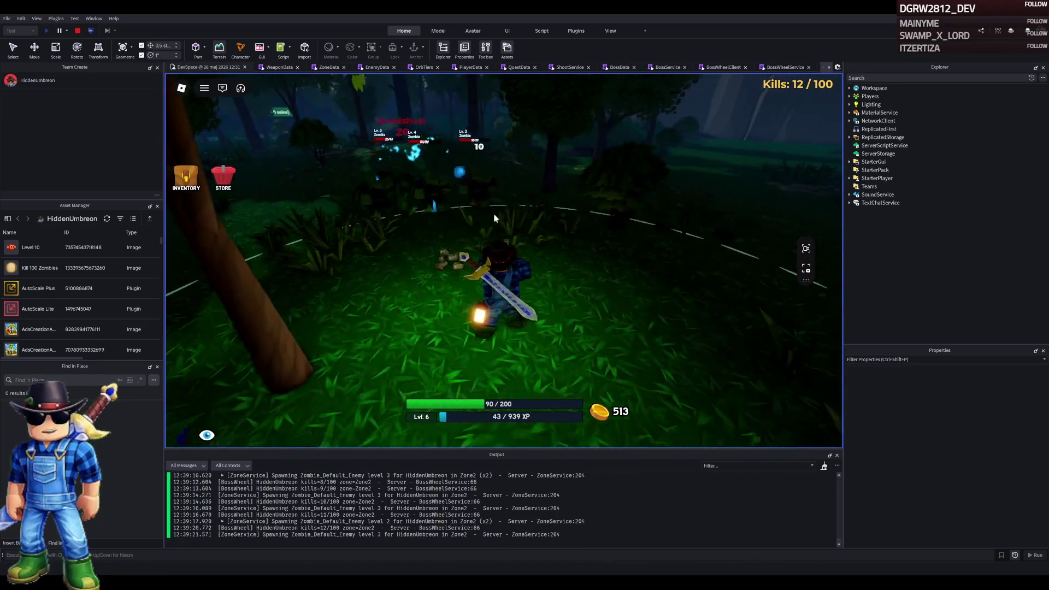
pyautogui.click(546, 227)
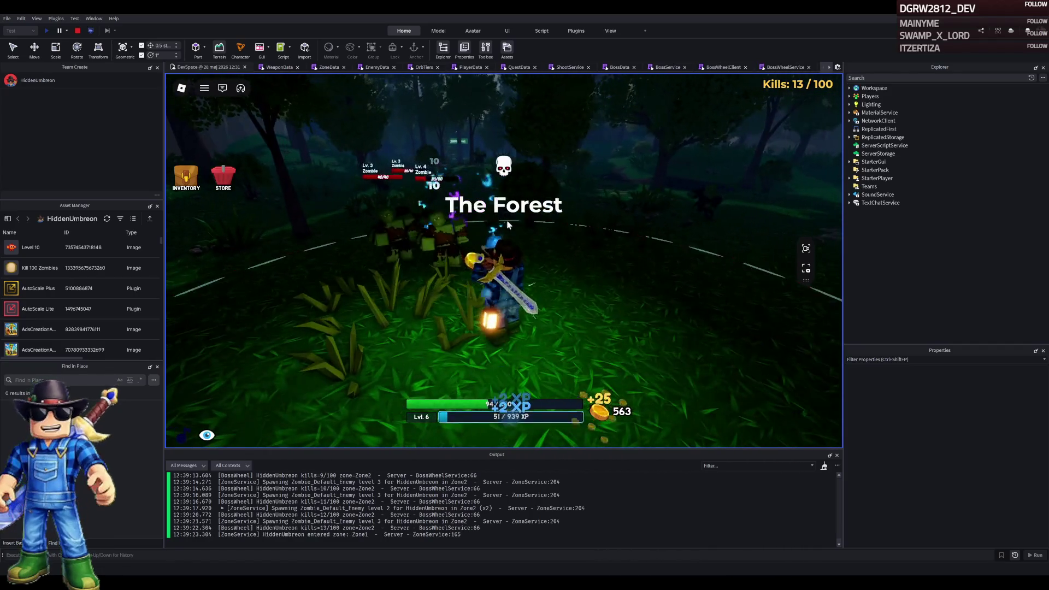
pyautogui.click(622, 231)
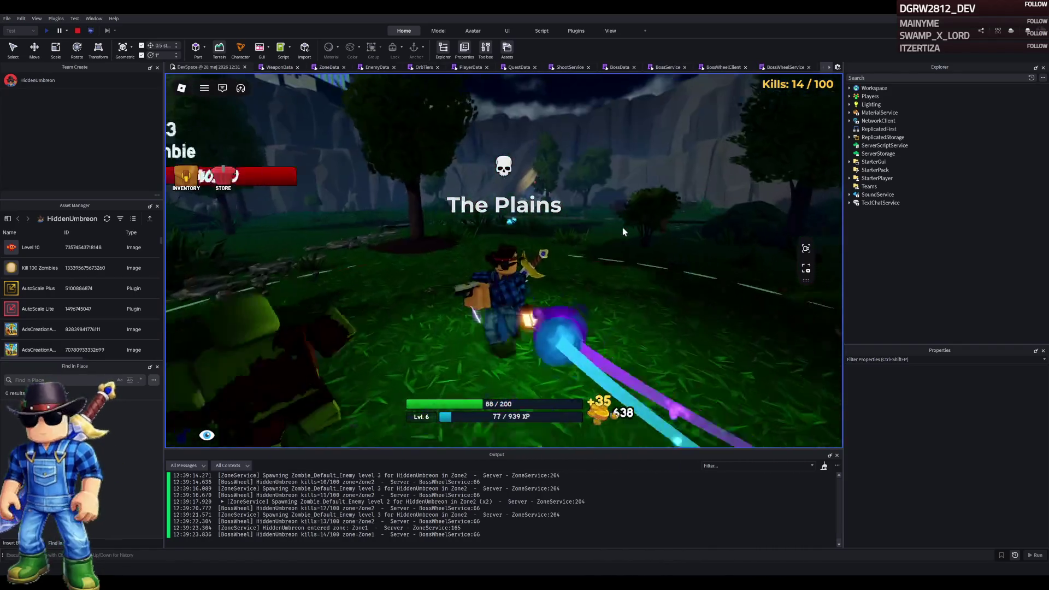
pyautogui.press('1')
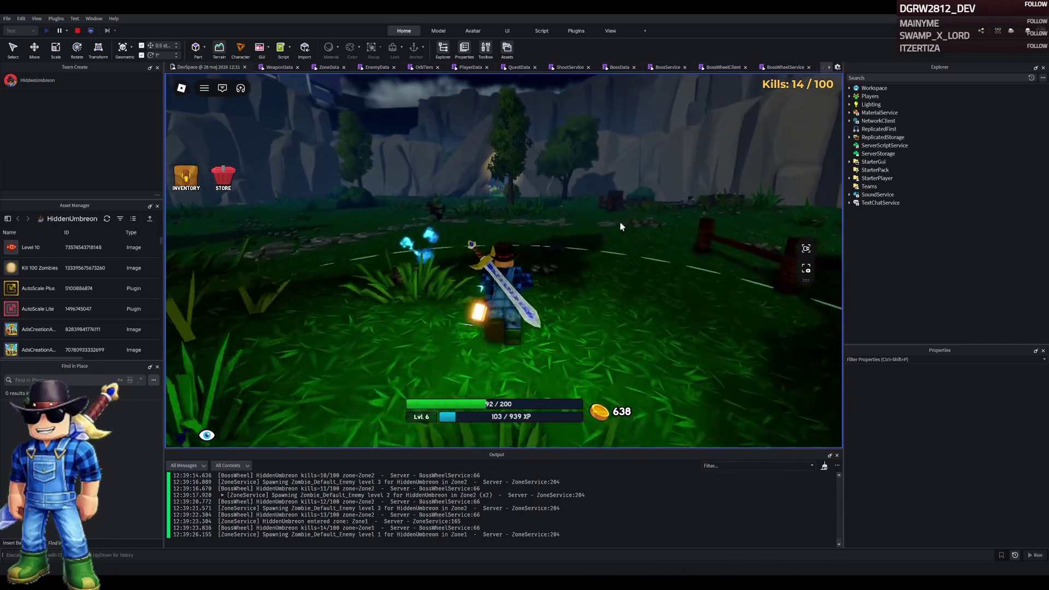
pyautogui.click(621, 226)
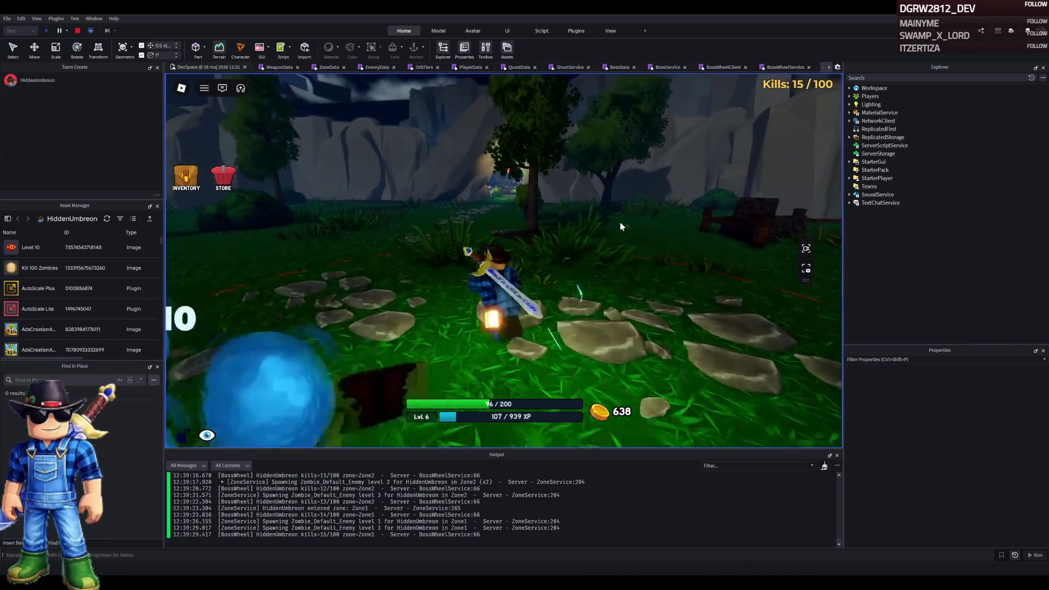
# Run back through the cave into the Safe Village and talk to the quest giver
pyautogui.press('w')
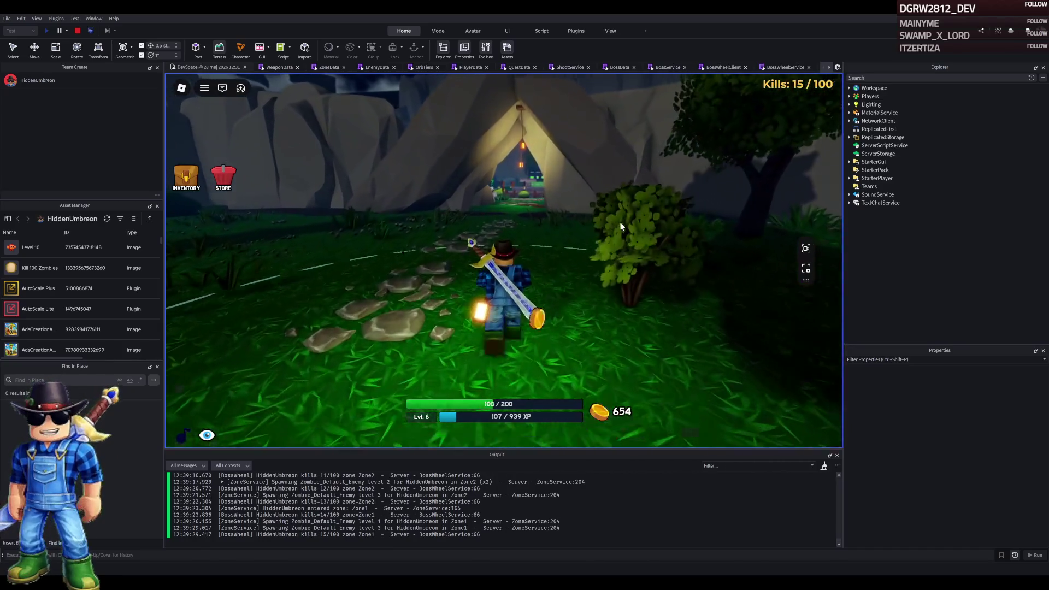
pyautogui.press('w')
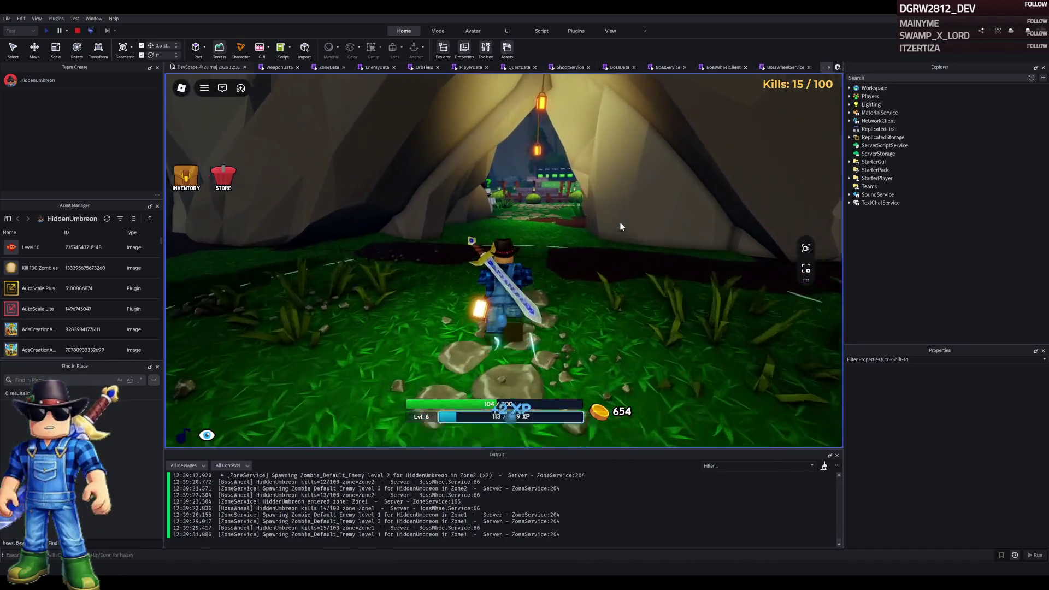
pyautogui.press('w')
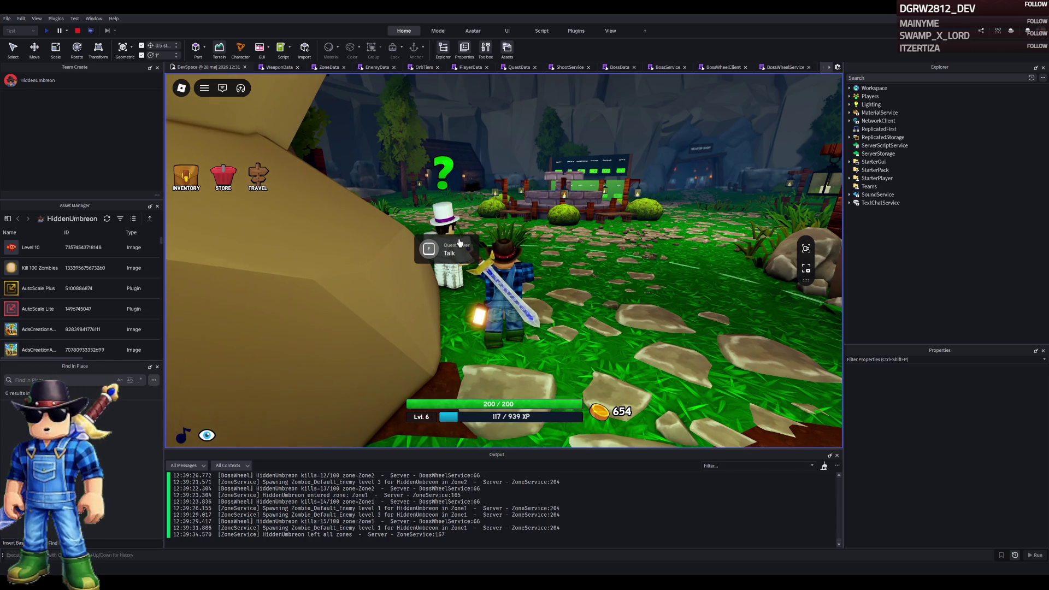
pyautogui.press('f')
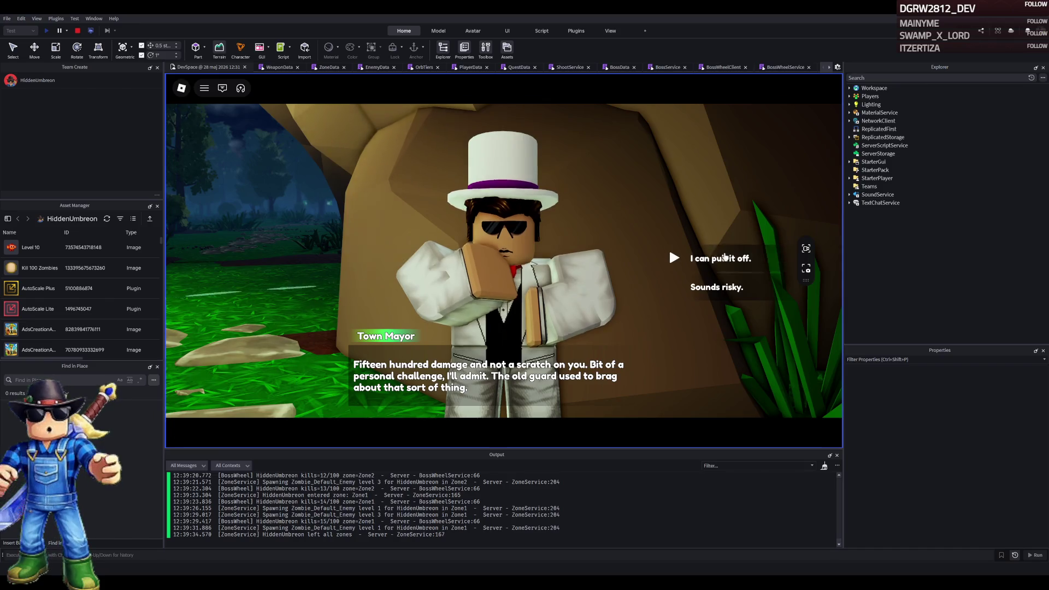
# Accept the Mayor's 1500-damage challenge and walk through The Plains into the Forest
pyautogui.click(725, 256)
pyautogui.press('w')
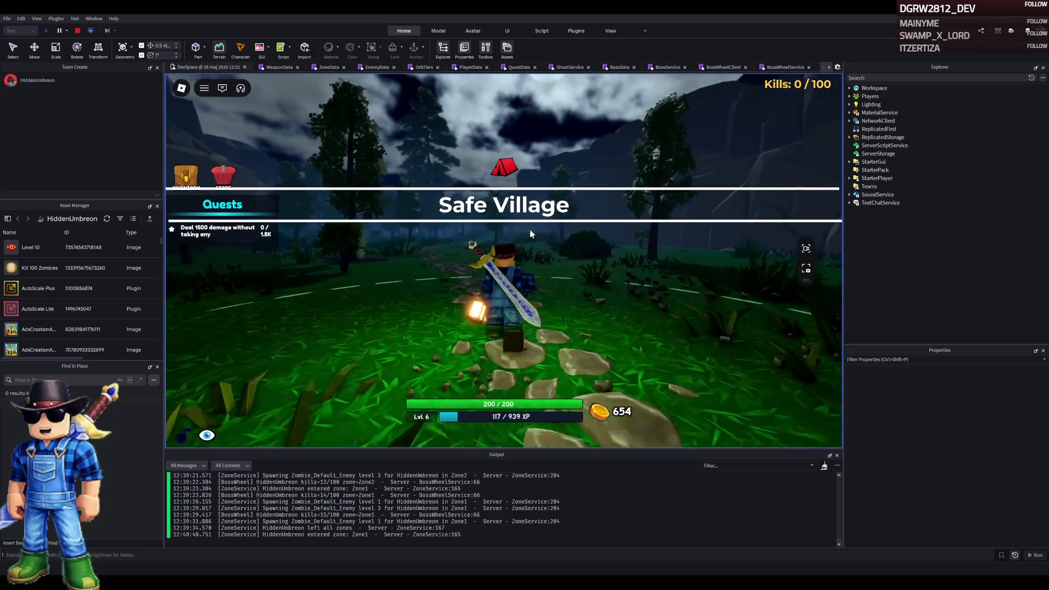
pyautogui.press('w')
pyautogui.press('w')
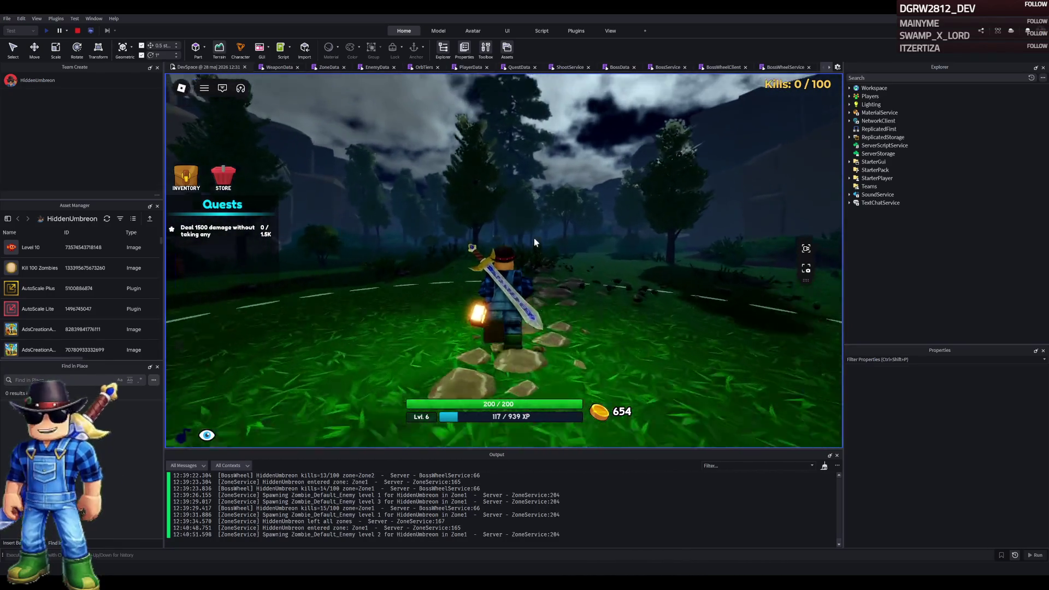
pyautogui.press('w')
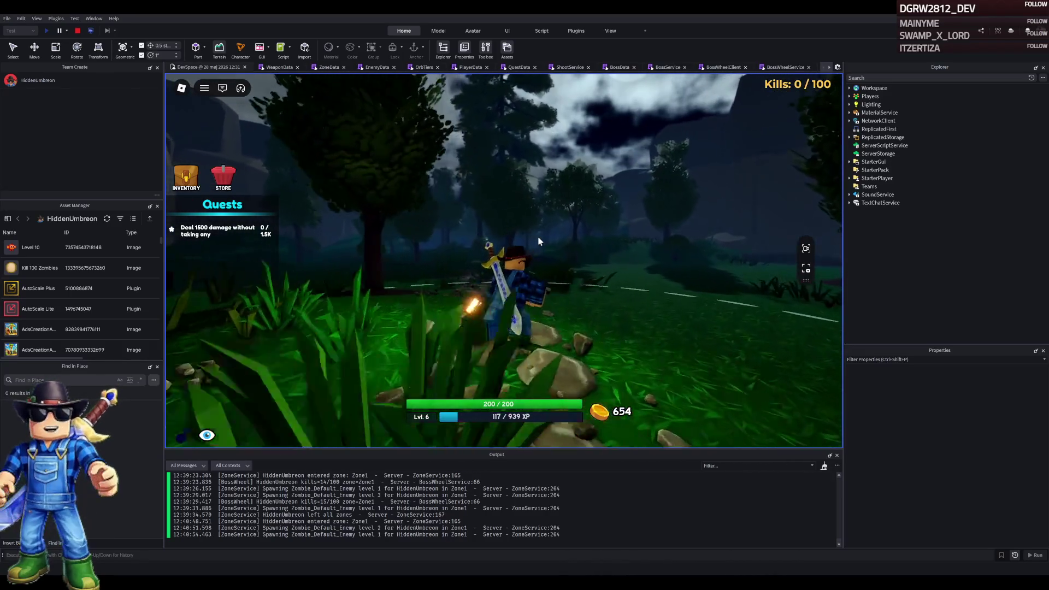
pyautogui.press('s')
pyautogui.press('w')
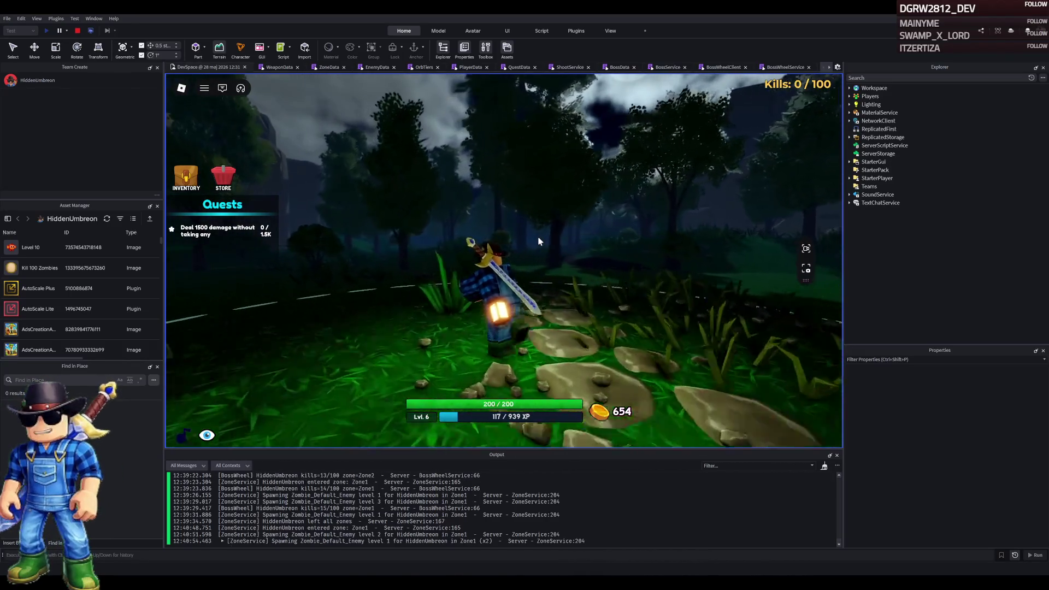
pyautogui.press('w')
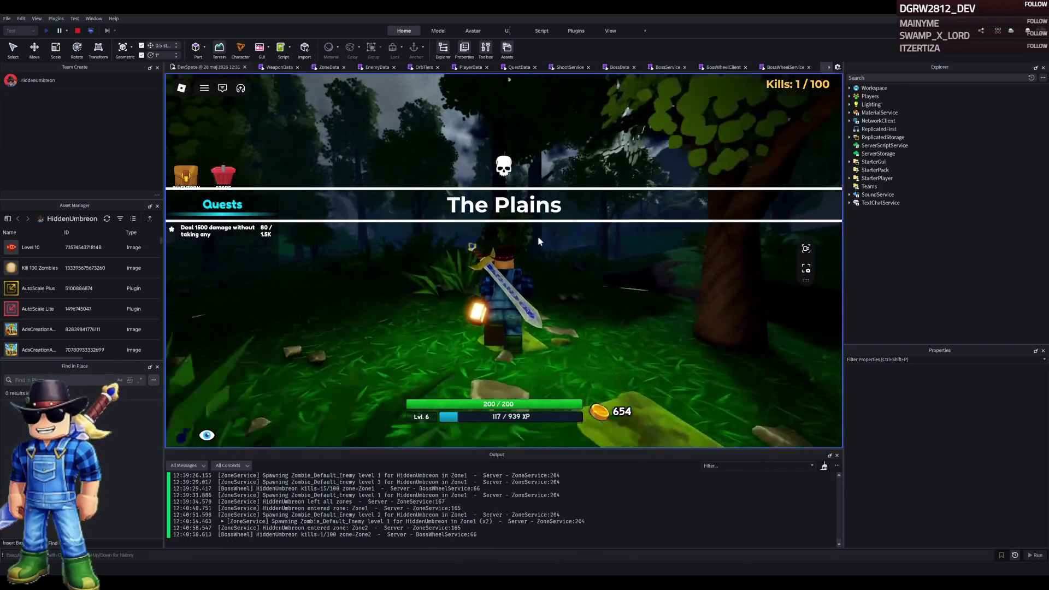
pyautogui.press('w')
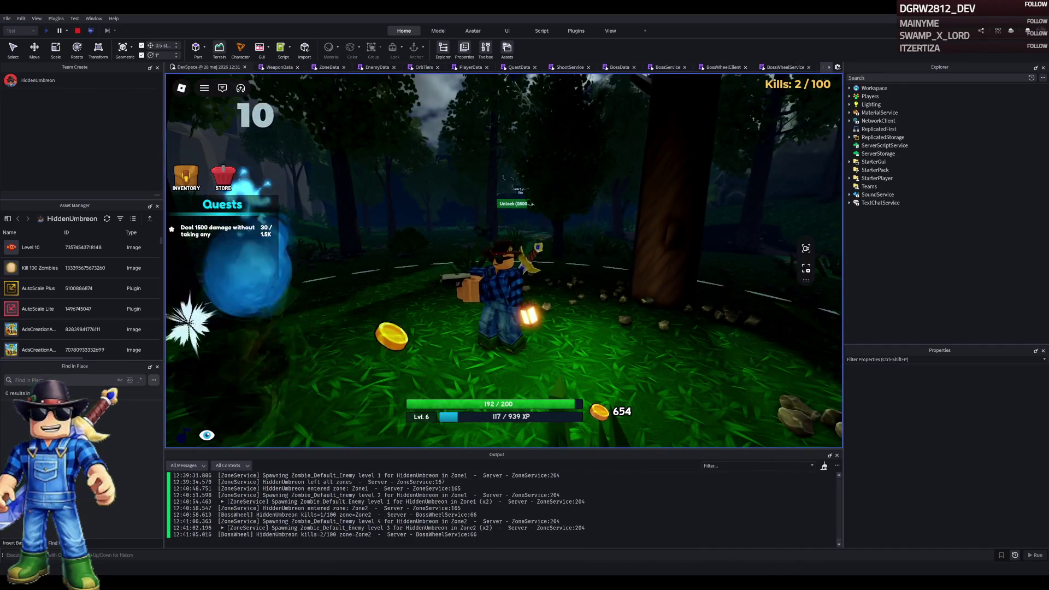
# Attack Forest zombies, checking the inventory twice, until kills reach 30/100 and damage 120/1.5K
pyautogui.press('w')
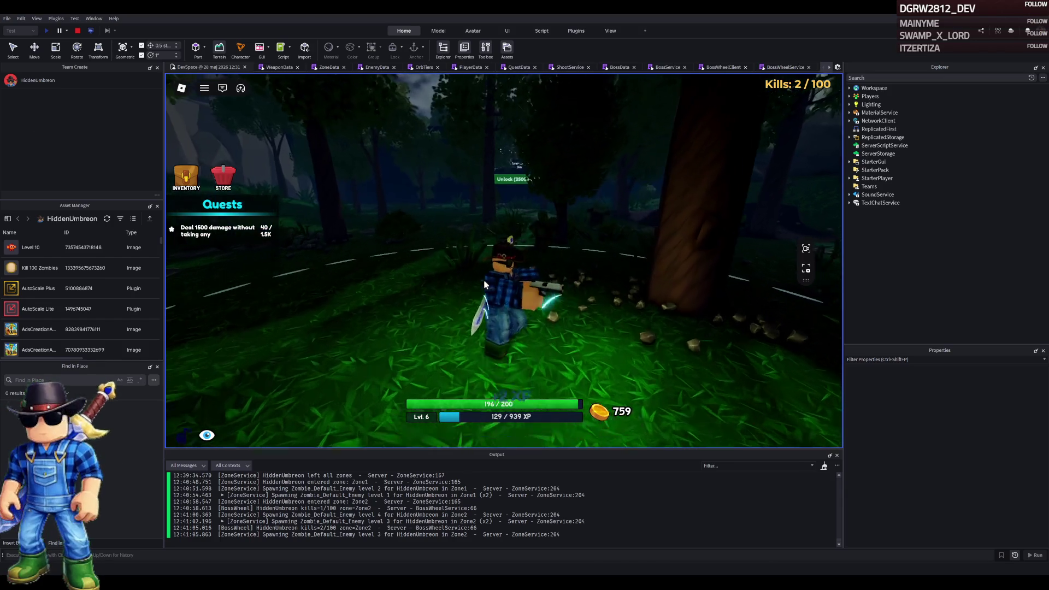
pyautogui.click(453, 287)
pyautogui.click(181, 183)
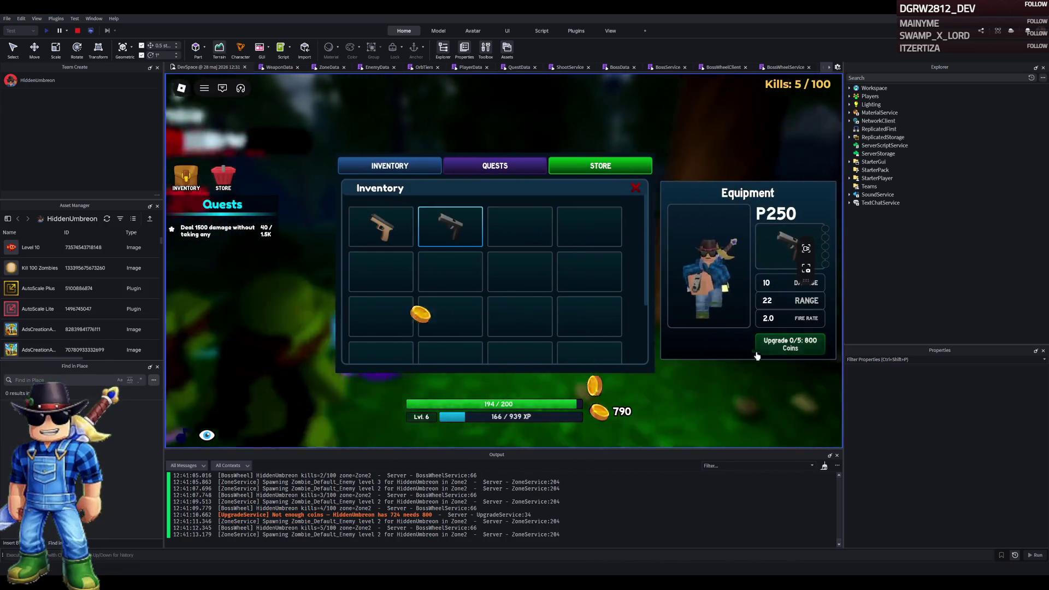
pyautogui.click(635, 188)
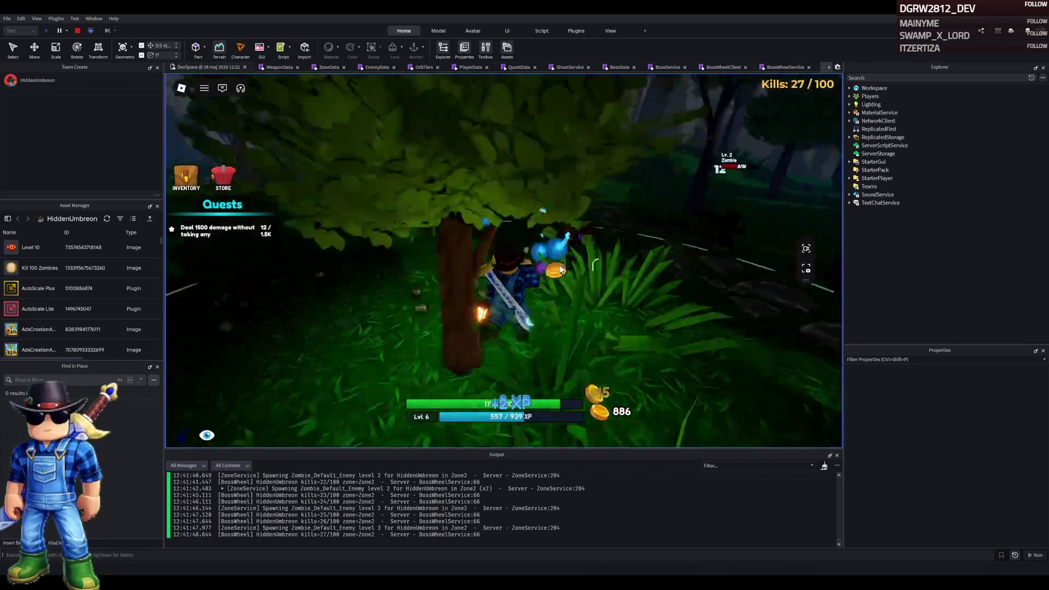
pyautogui.click(189, 182)
pyautogui.click(189, 182)
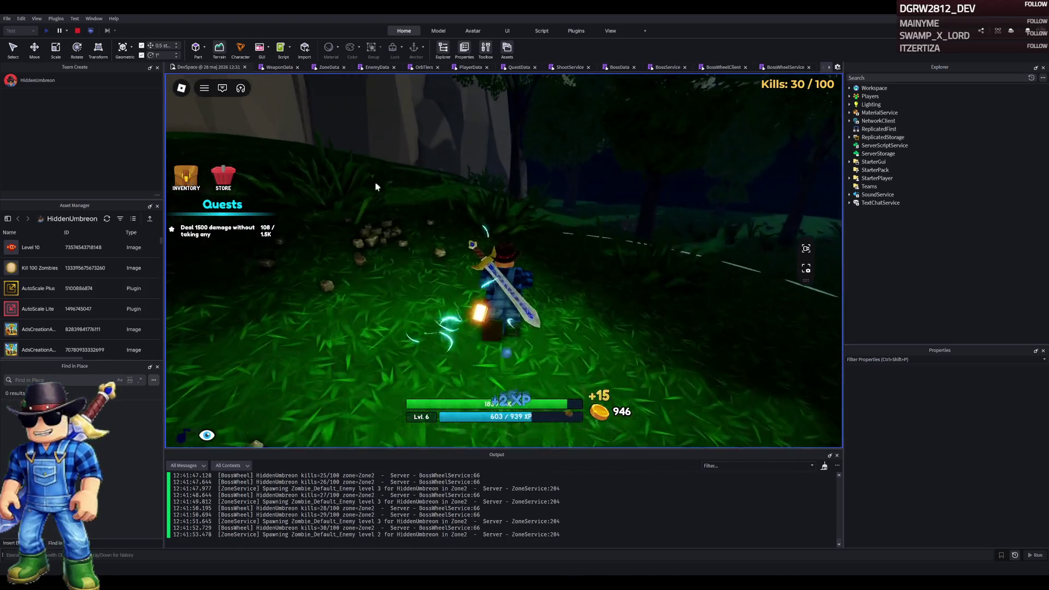
pyautogui.press('w')
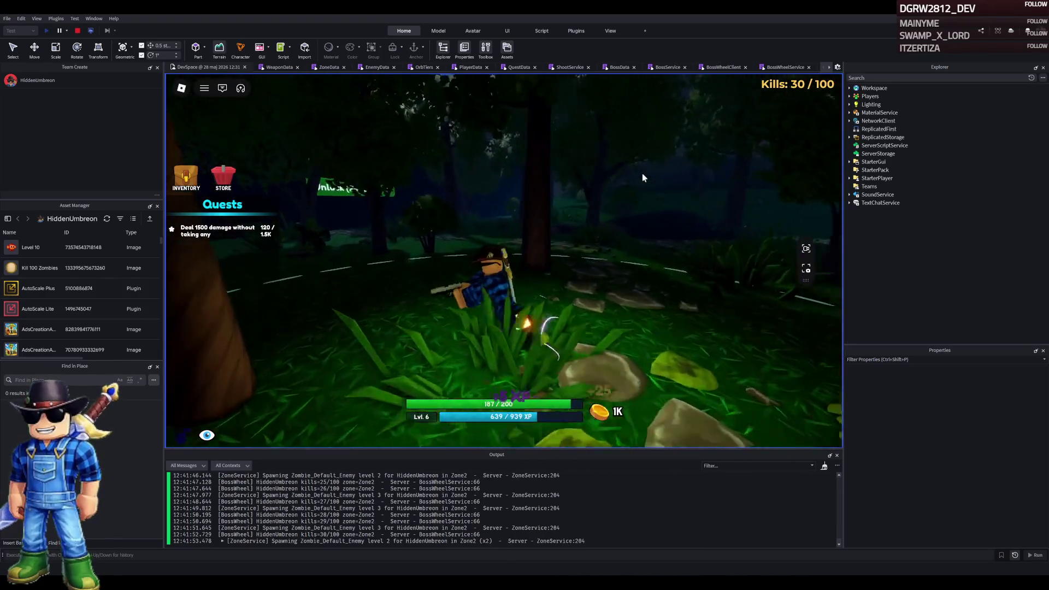